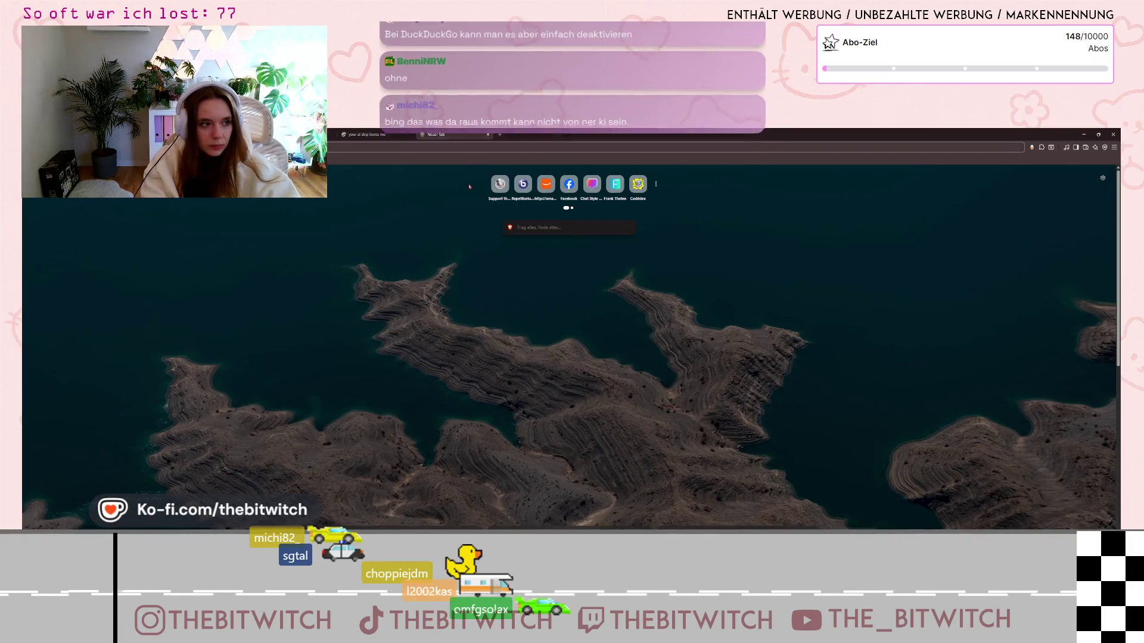
Step: Search Startpage for 'what is a stack overflow error?', then minimize the browser to reveal Godot
{"action": "key", "text": "Return"}
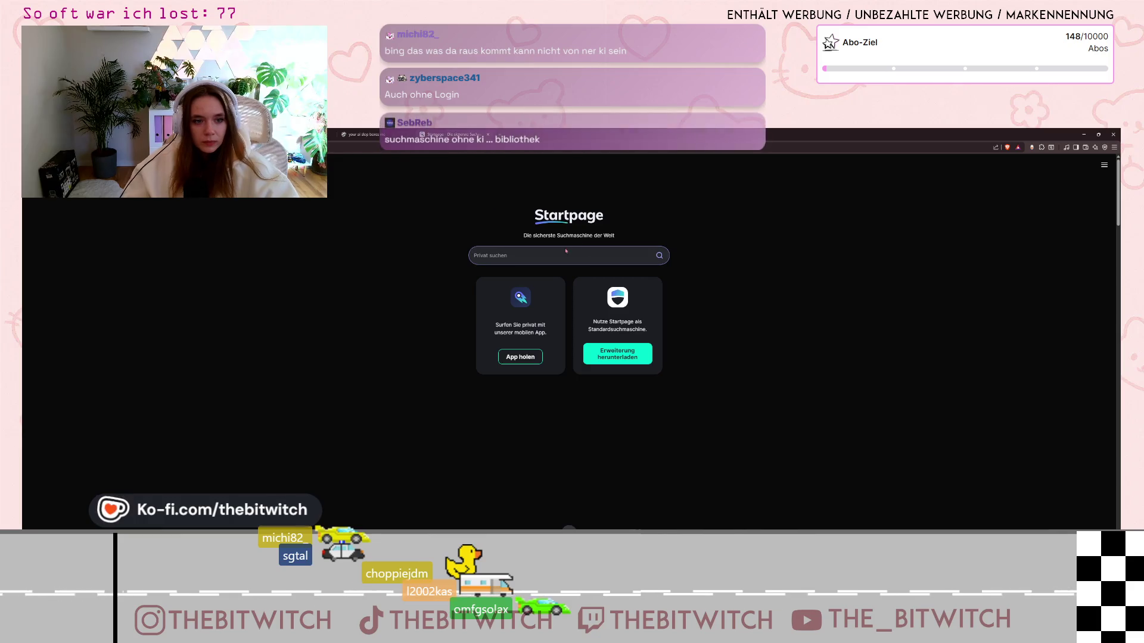
{"action": "scroll", "coordinate": [598, 484], "scroll_direction": "down", "scroll_amount": 3}
{"action": "scroll", "coordinate": [593, 485], "scroll_direction": "up", "scroll_amount": 3}
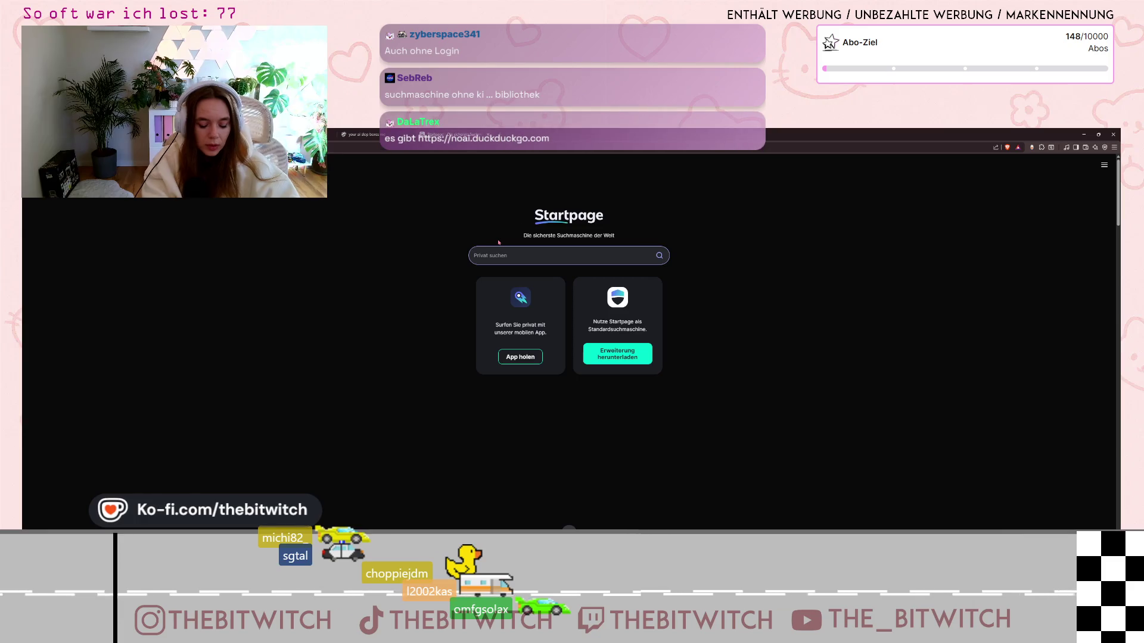
{"action": "type", "text": "what is an"}
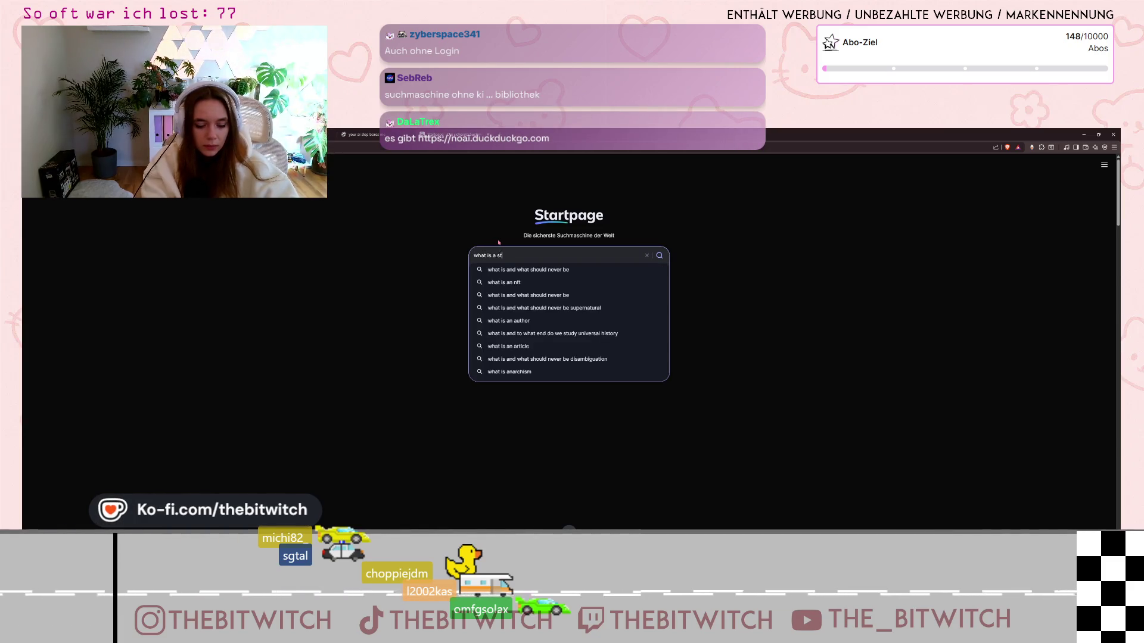
{"action": "type", "text": "w"}
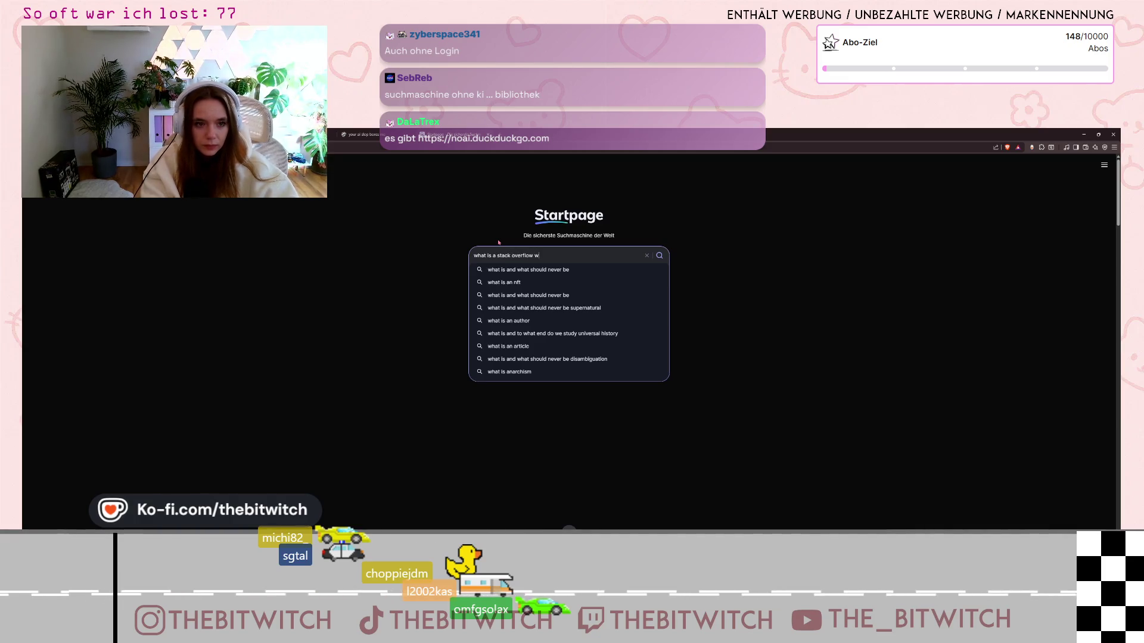
{"action": "key", "text": "BackSpace"}
{"action": "type", "text": "error?"}
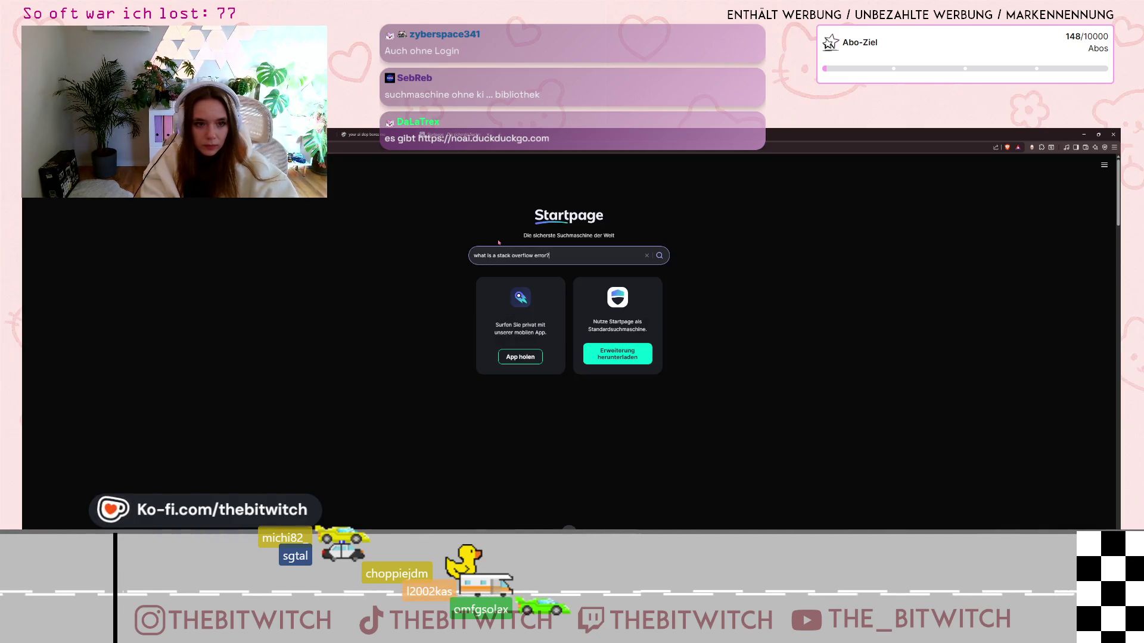
{"action": "key", "text": "Return"}
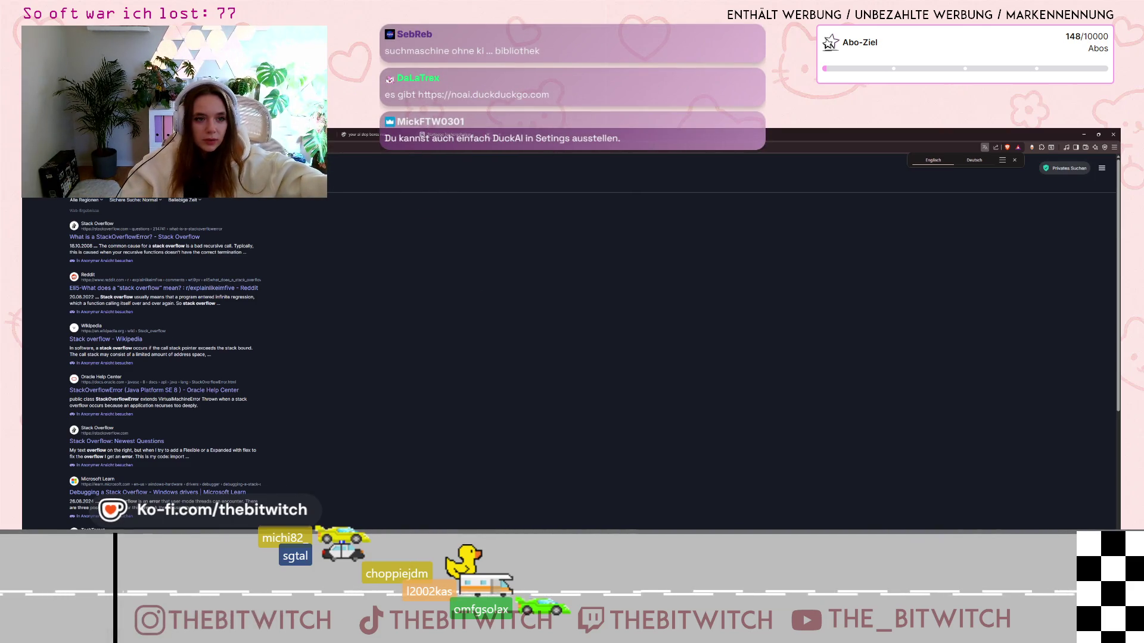
{"action": "left_click", "coordinate": [1089, 135]}
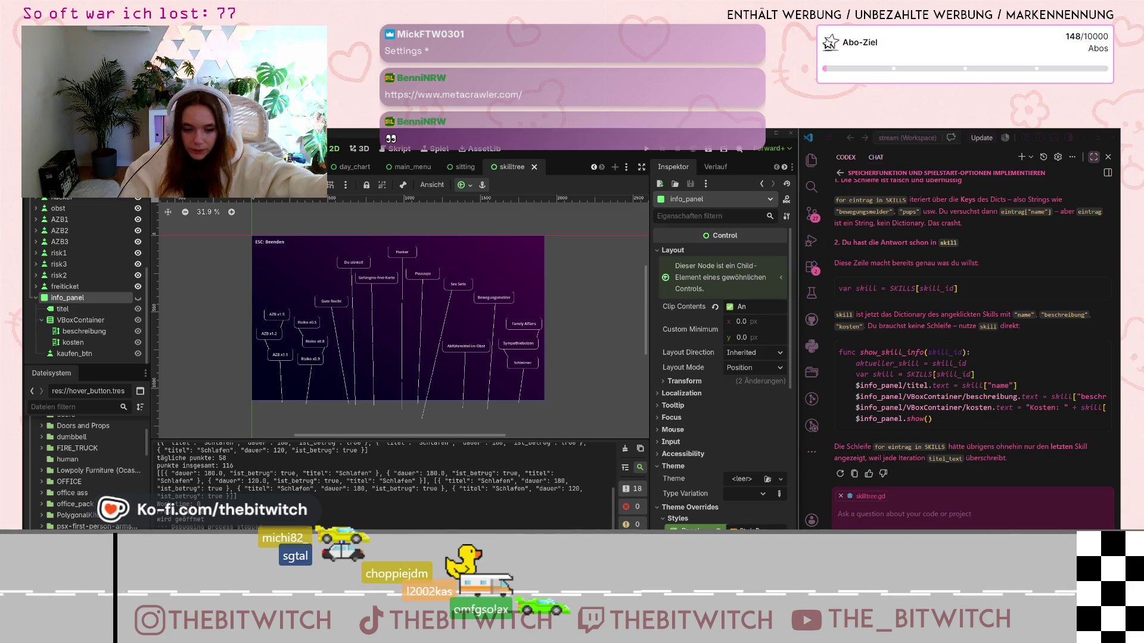
{"action": "key", "text": "alt+Tab"}
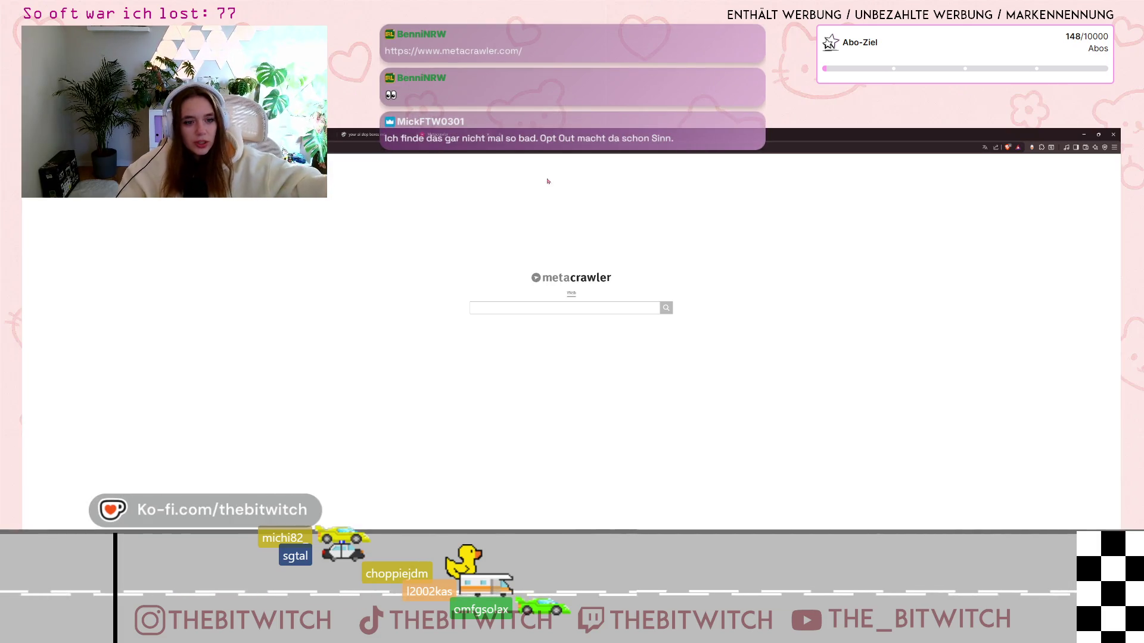
Step: Search MetaCrawler for 'erdbeere', visit results page 2 and back to 1, and switch to dark theme
{"action": "left_click", "coordinate": [590, 307]}
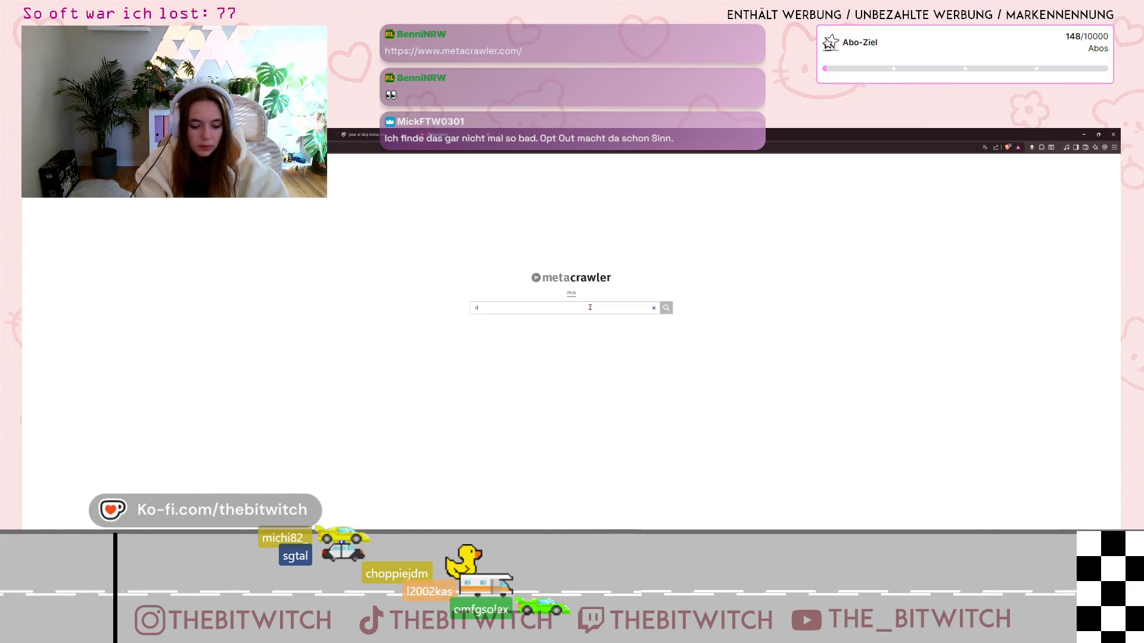
{"action": "key", "text": "Return"}
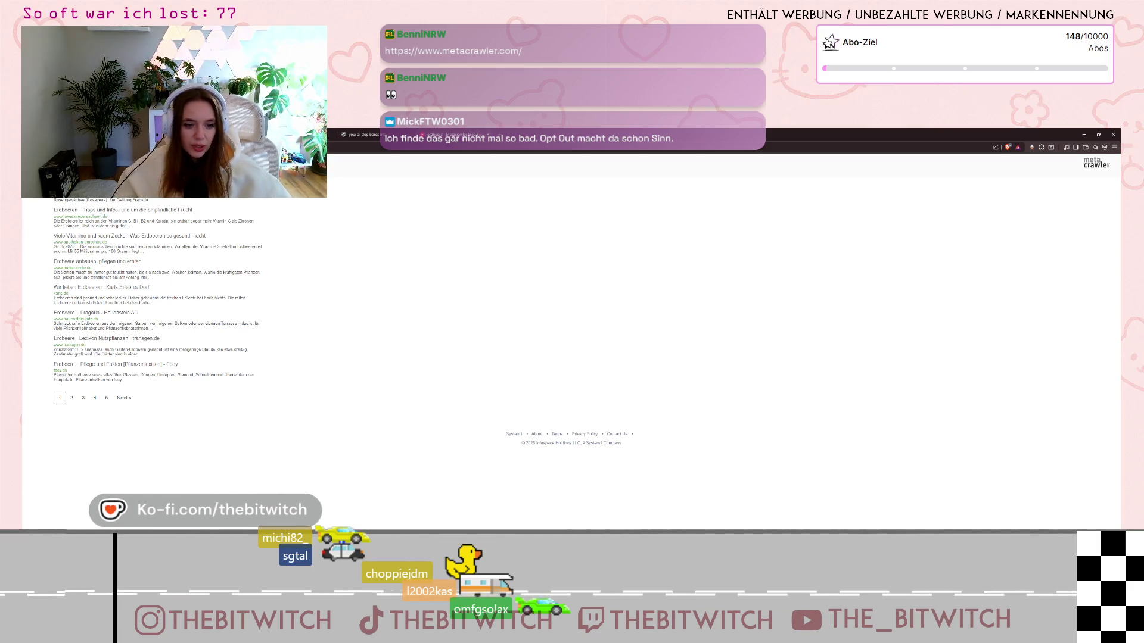
{"action": "left_click", "coordinate": [71, 398]}
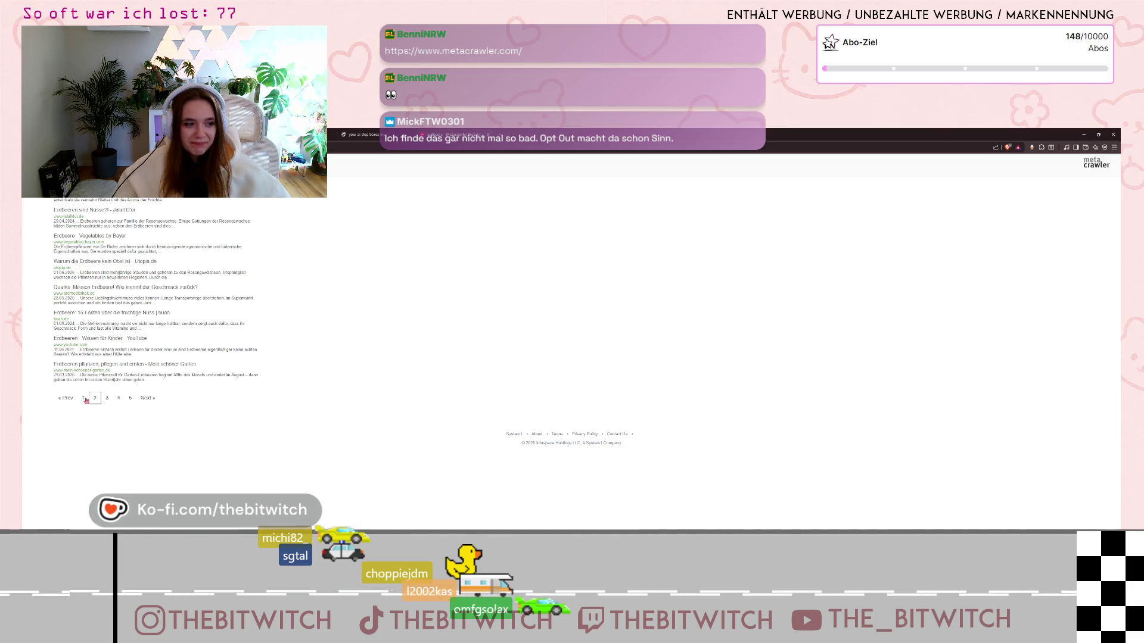
{"action": "left_click", "coordinate": [87, 399]}
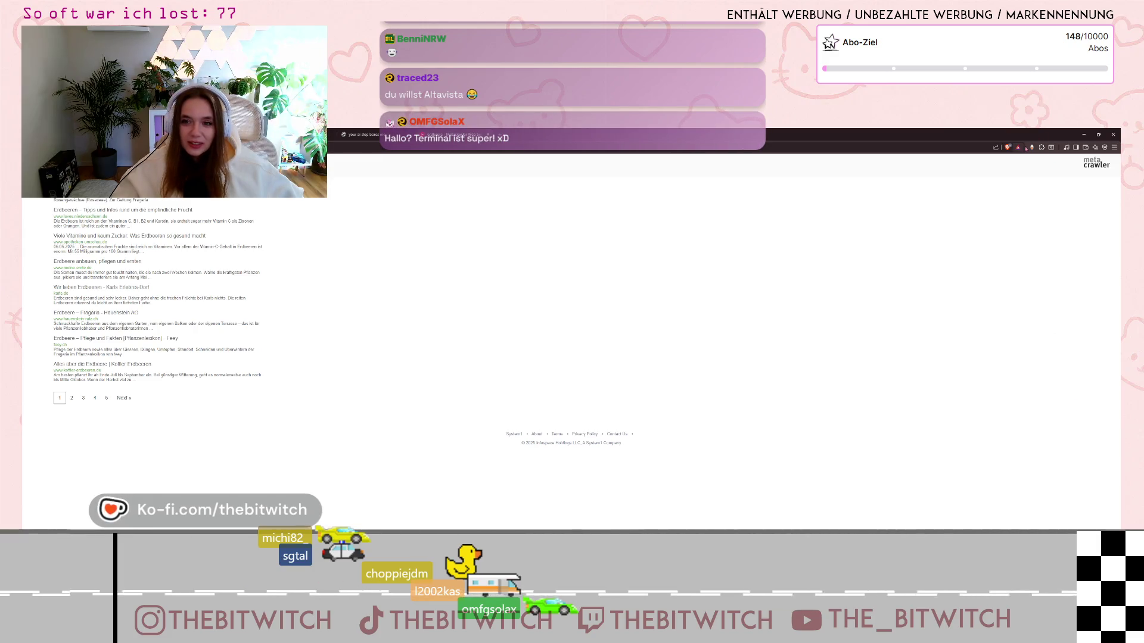
{"action": "key", "text": "alt+shift+d"}
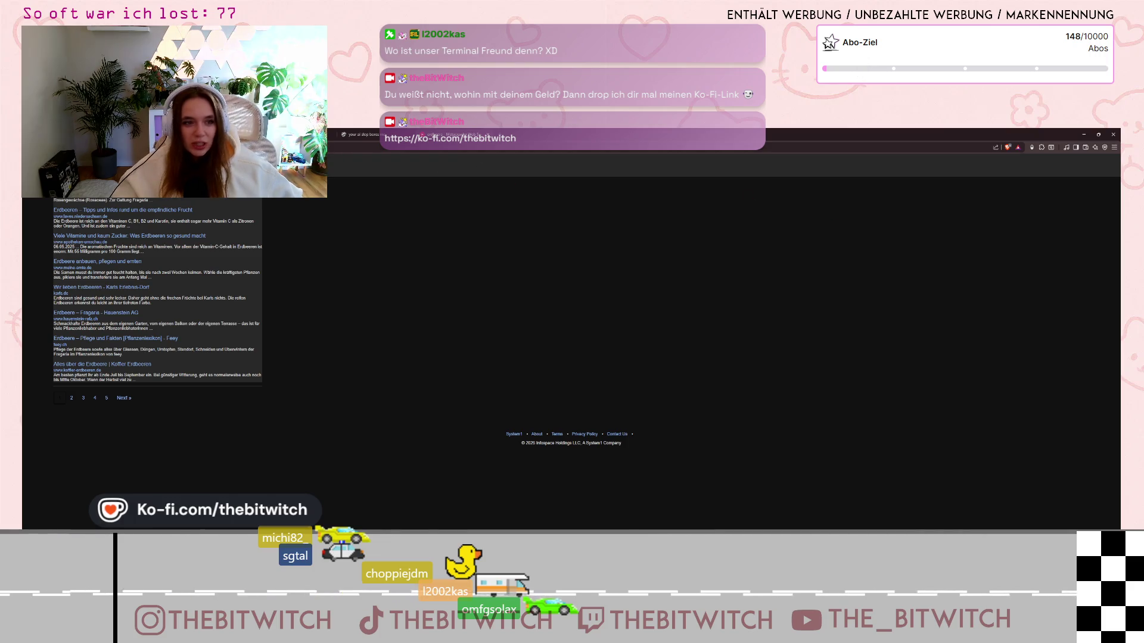
{"action": "key", "text": "ctrl+w"}
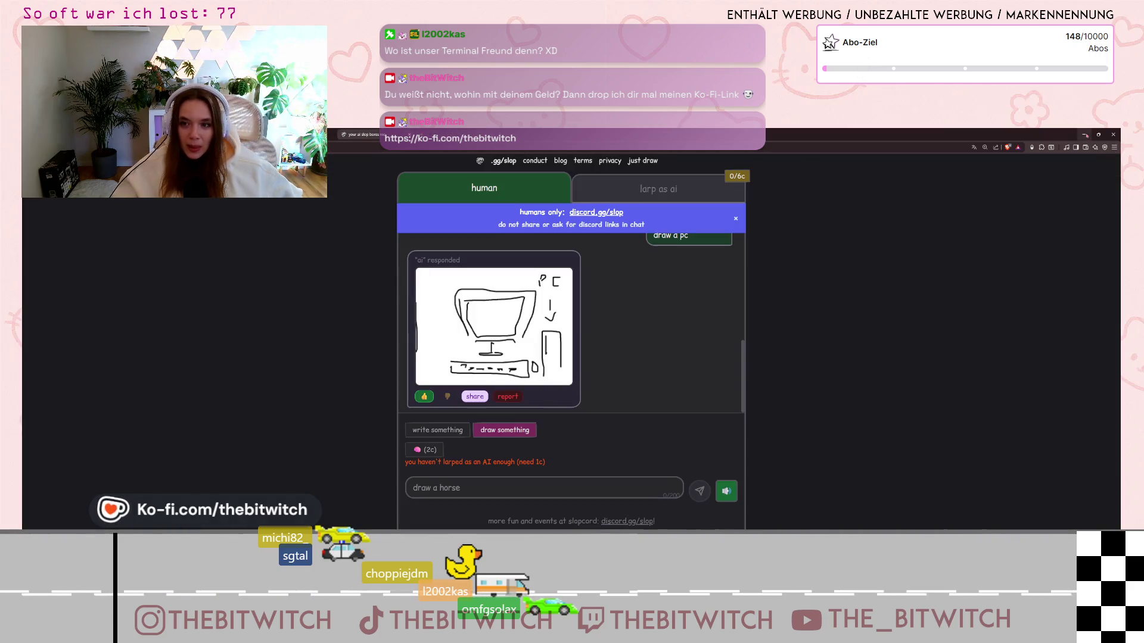
Step: Leave the slop.gg drawing chat and return to the Godot editor window
{"action": "key", "text": "alt+Tab"}
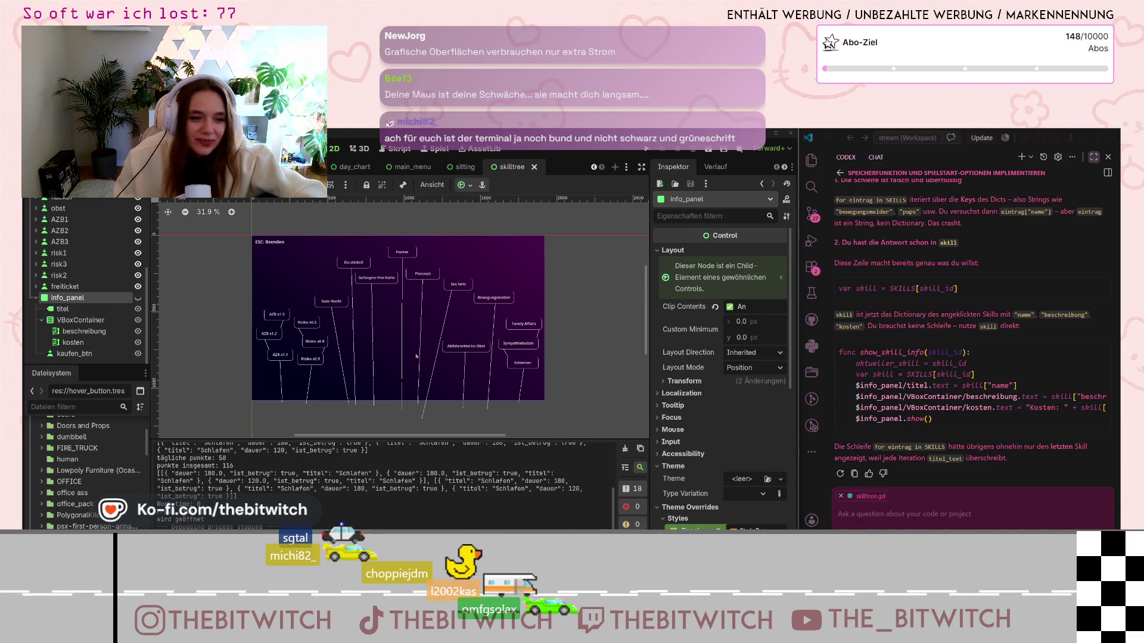
{"action": "scroll", "coordinate": [379, 359], "scroll_direction": "up", "scroll_amount": 3}
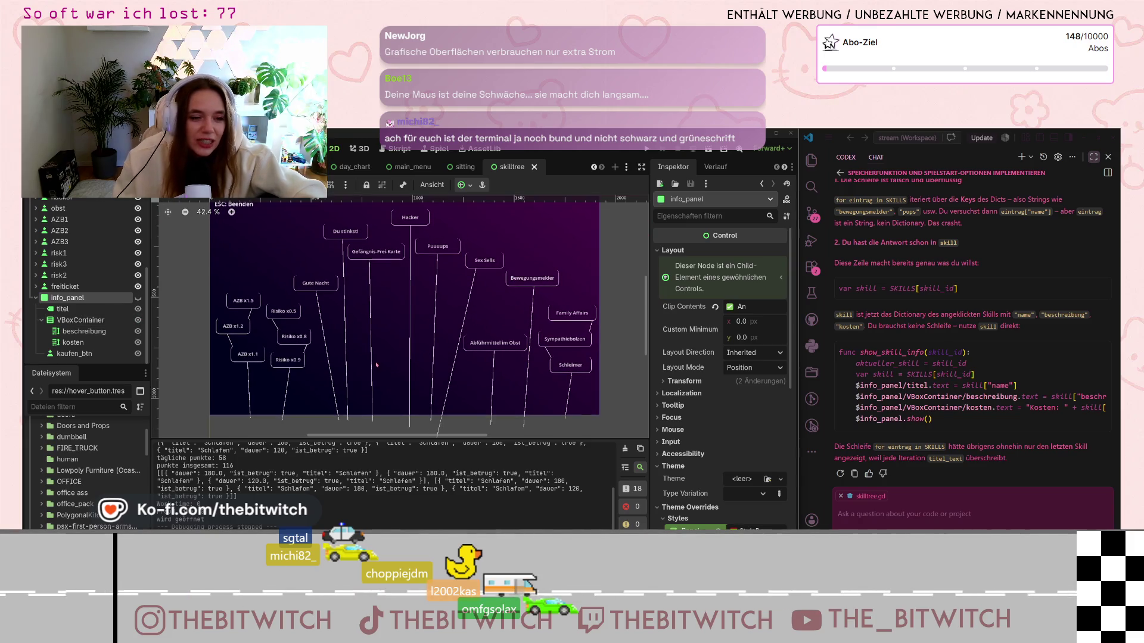
{"action": "mouse_move", "coordinate": [379, 365]}
{"action": "left_mouse_down"}
{"action": "mouse_move", "coordinate": [386, 380]}
{"action": "mouse_move", "coordinate": [360, 386]}
{"action": "left_mouse_up"}
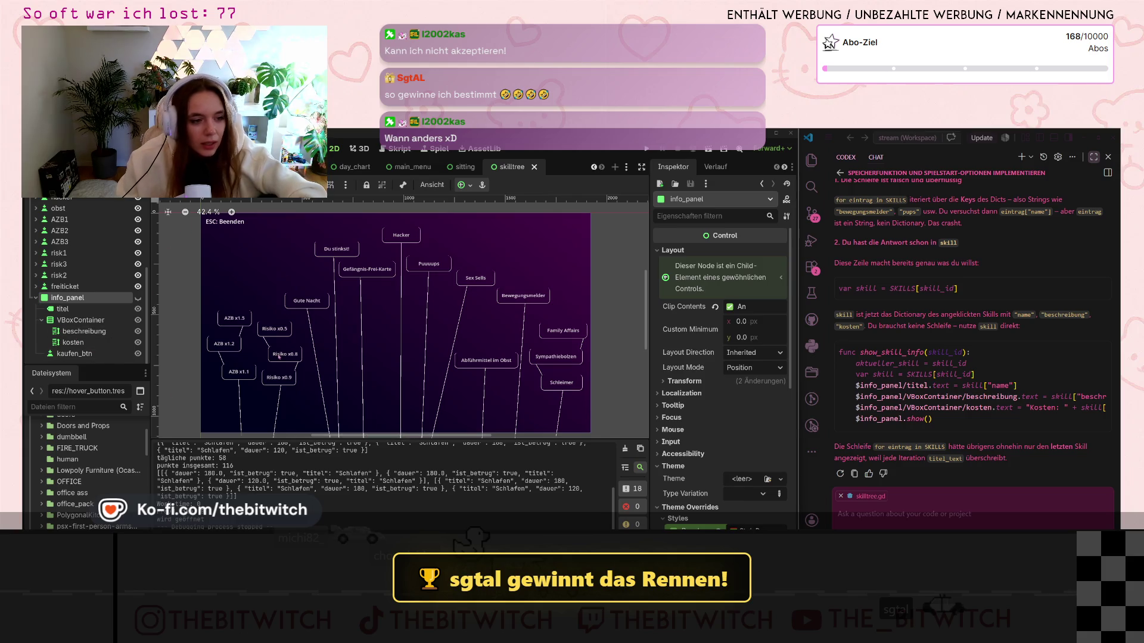
{"action": "scroll", "coordinate": [279, 356], "scroll_direction": "up", "scroll_amount": 1}
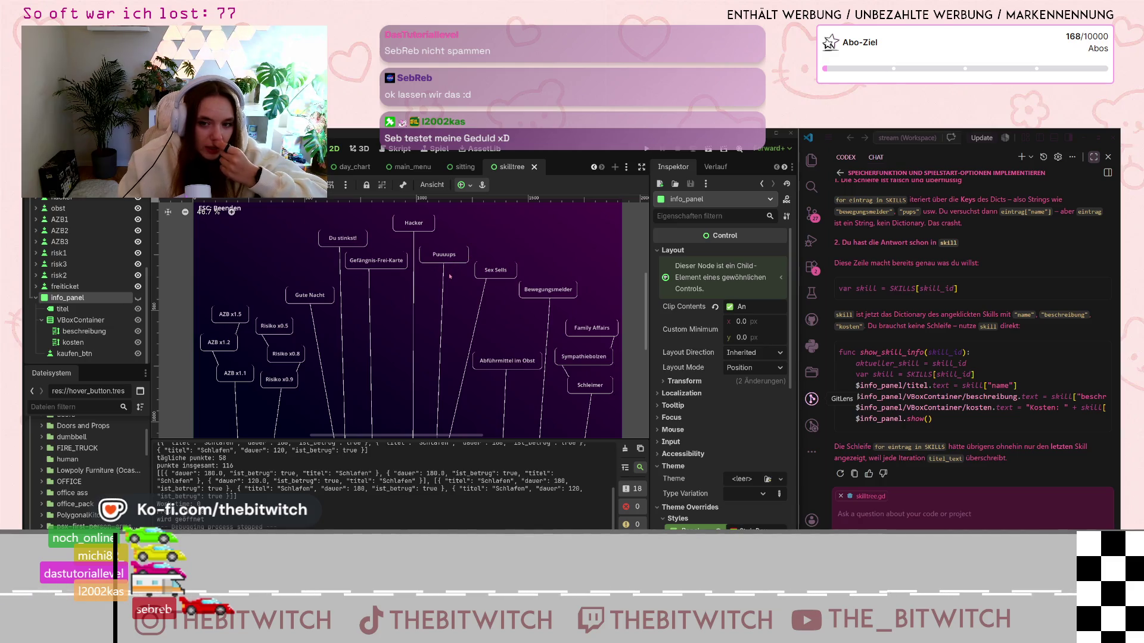
{"action": "scroll", "coordinate": [1033, 393], "scroll_direction": "up", "scroll_amount": 3}
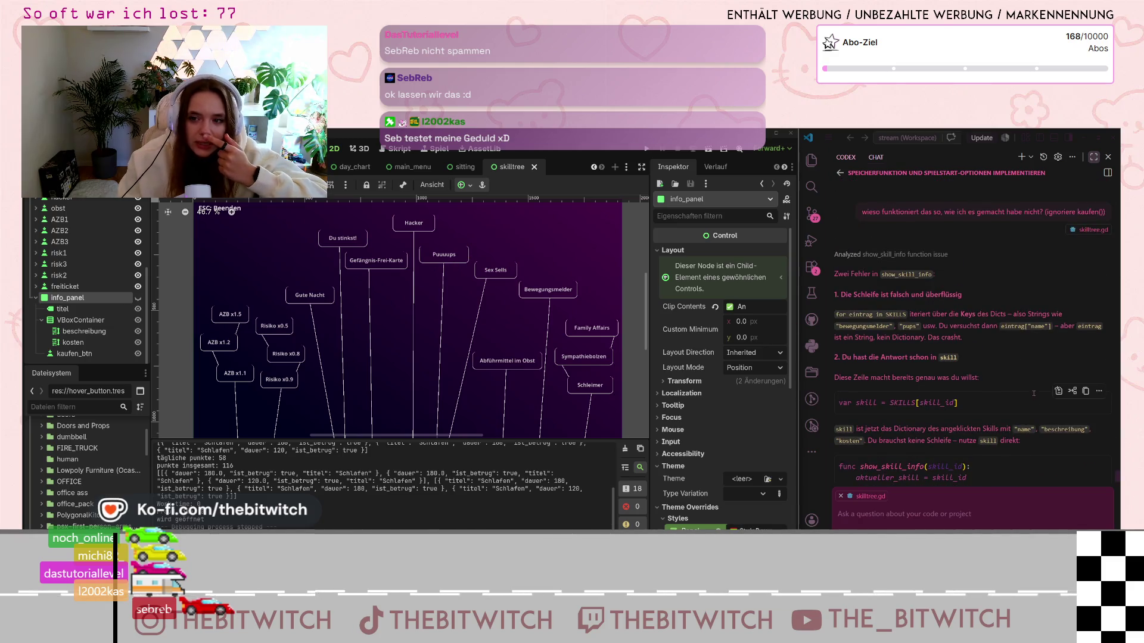
{"action": "mouse_move", "coordinate": [1004, 210]}
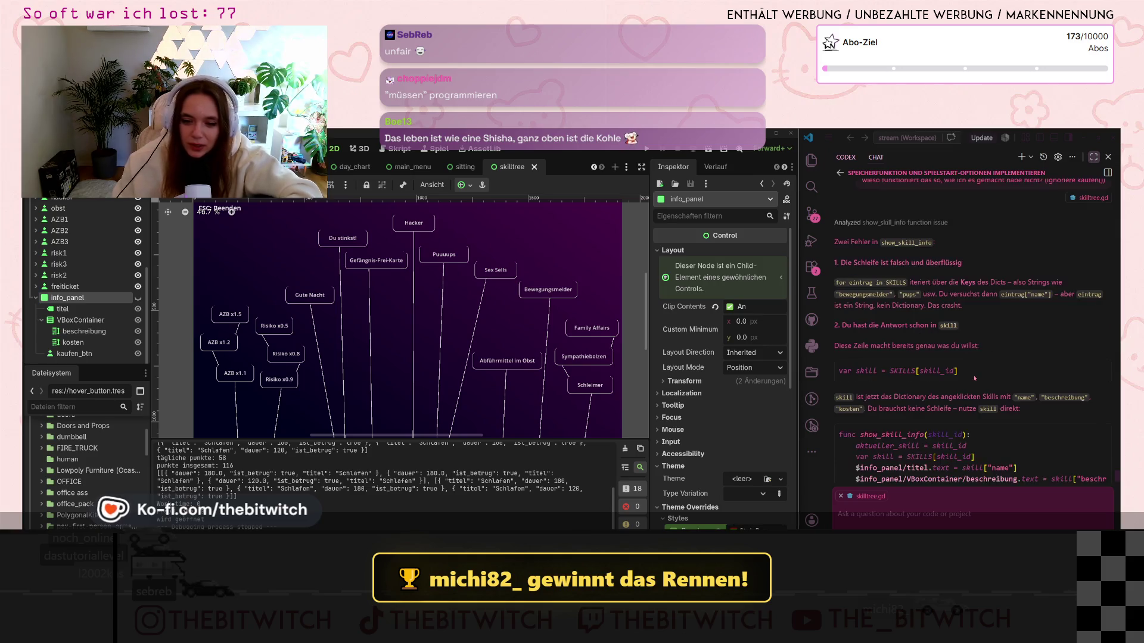
{"action": "scroll", "coordinate": [999, 385], "scroll_direction": "up", "scroll_amount": 1}
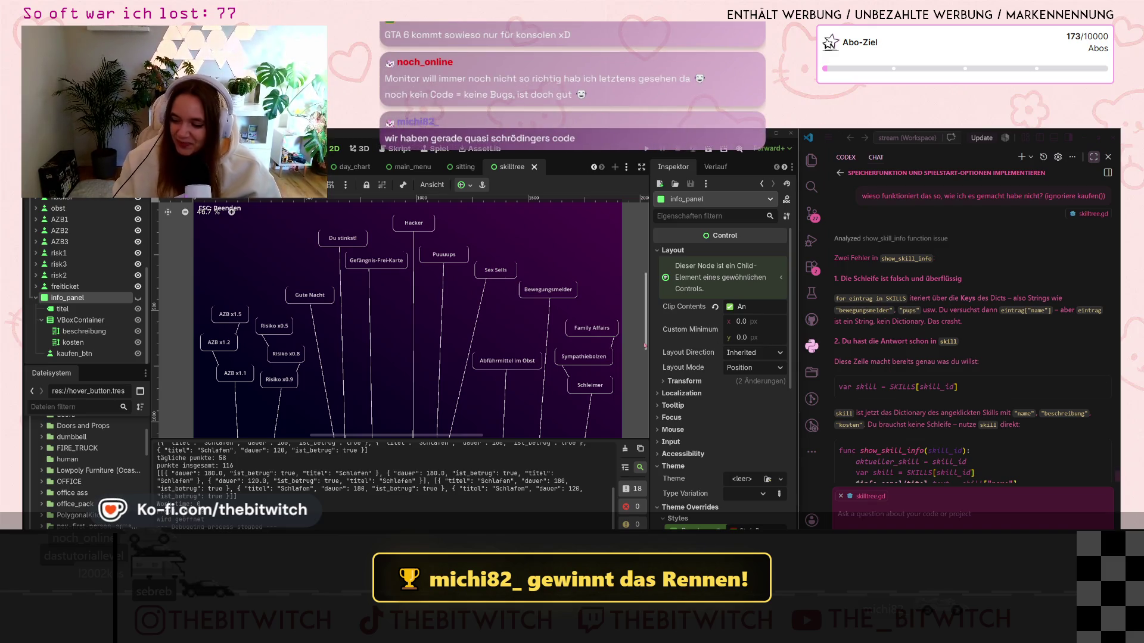
{"action": "mouse_move", "coordinate": [667, 322]}
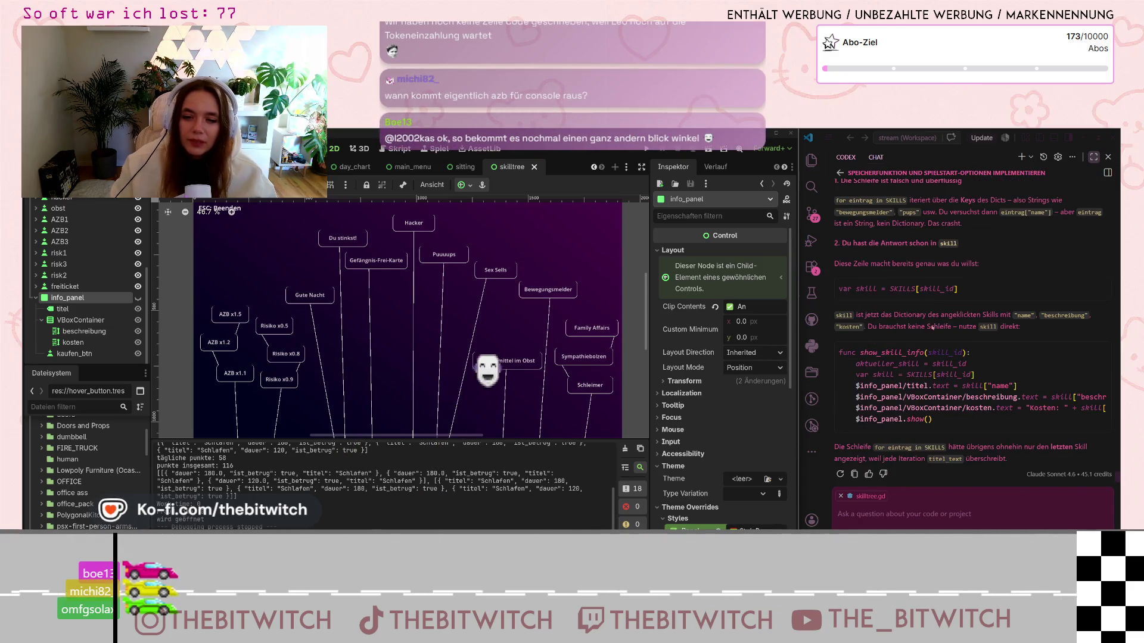
Step: Look over the VS Code chat answer, then run the Godot project to show its start menu
{"action": "scroll", "coordinate": [929, 322], "scroll_direction": "up", "scroll_amount": 4}
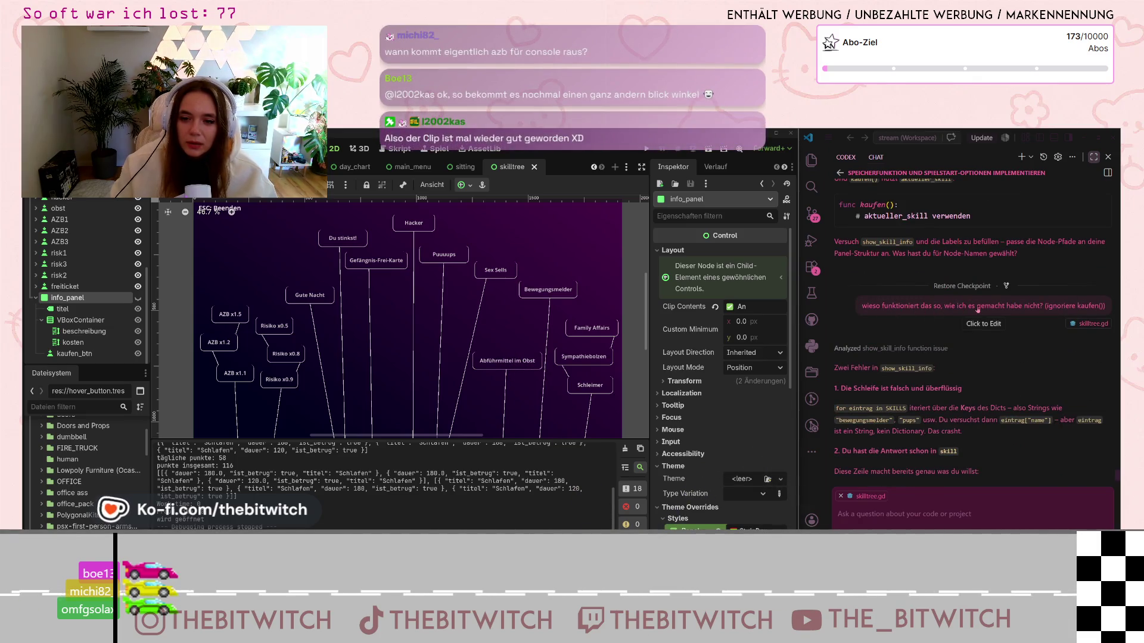
{"action": "scroll", "coordinate": [977, 312], "scroll_direction": "up", "scroll_amount": 1}
{"action": "scroll", "coordinate": [977, 312], "scroll_direction": "up", "scroll_amount": 1}
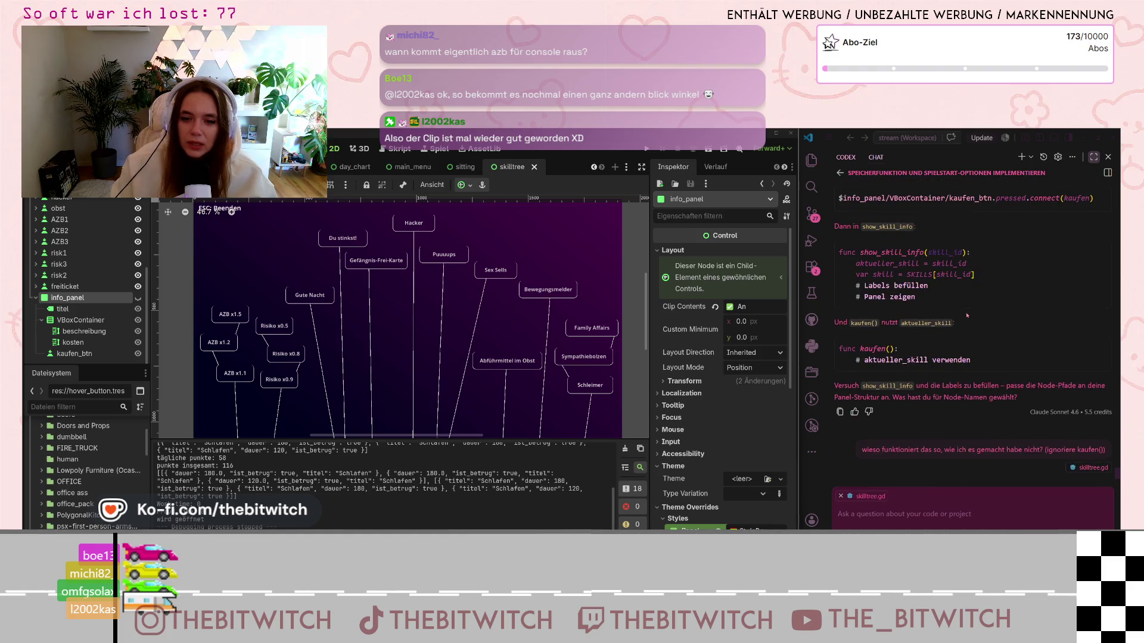
{"action": "scroll", "coordinate": [967, 315], "scroll_direction": "down", "scroll_amount": 5}
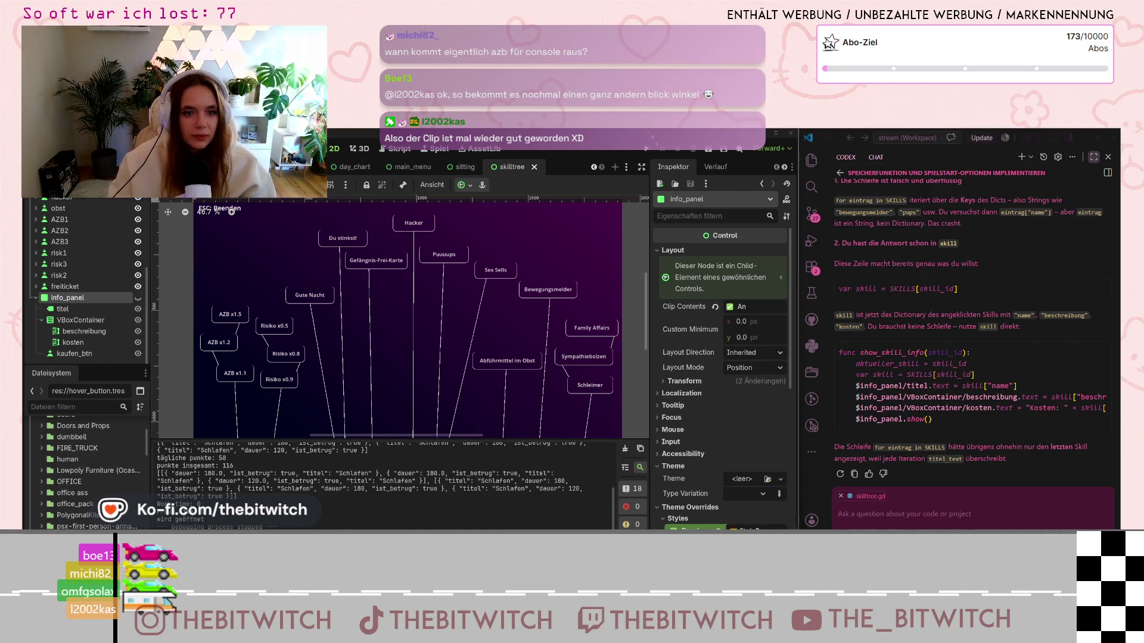
{"action": "left_click", "coordinate": [646, 149]}
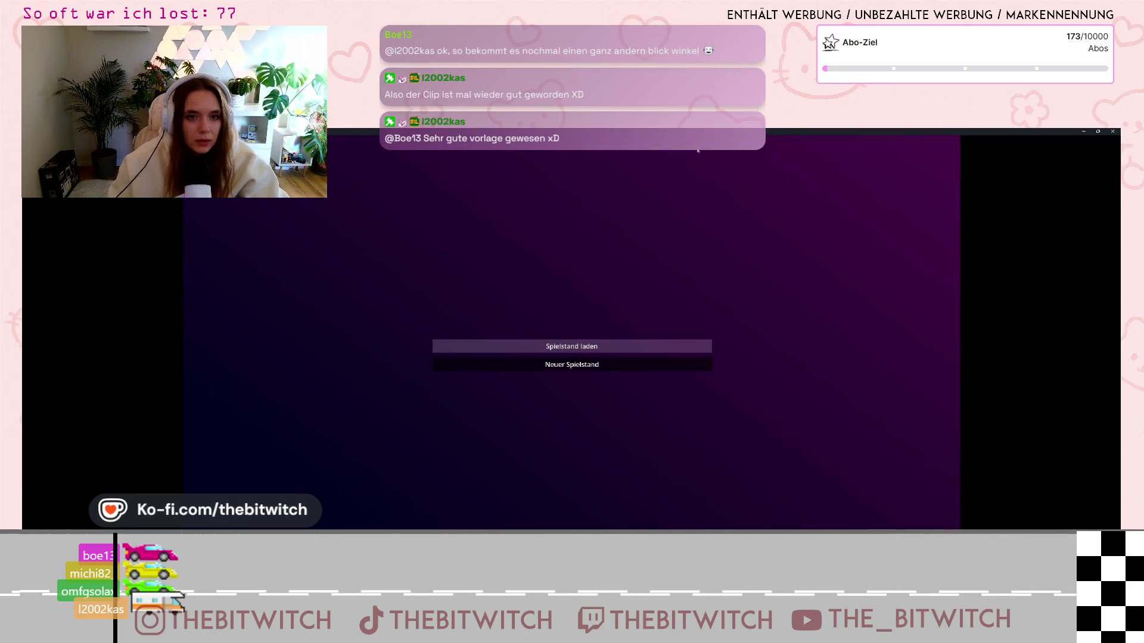
Step: Load the saved game, walk to the sofa and sleep to reach the results screen
{"action": "left_click", "coordinate": [571, 346]}
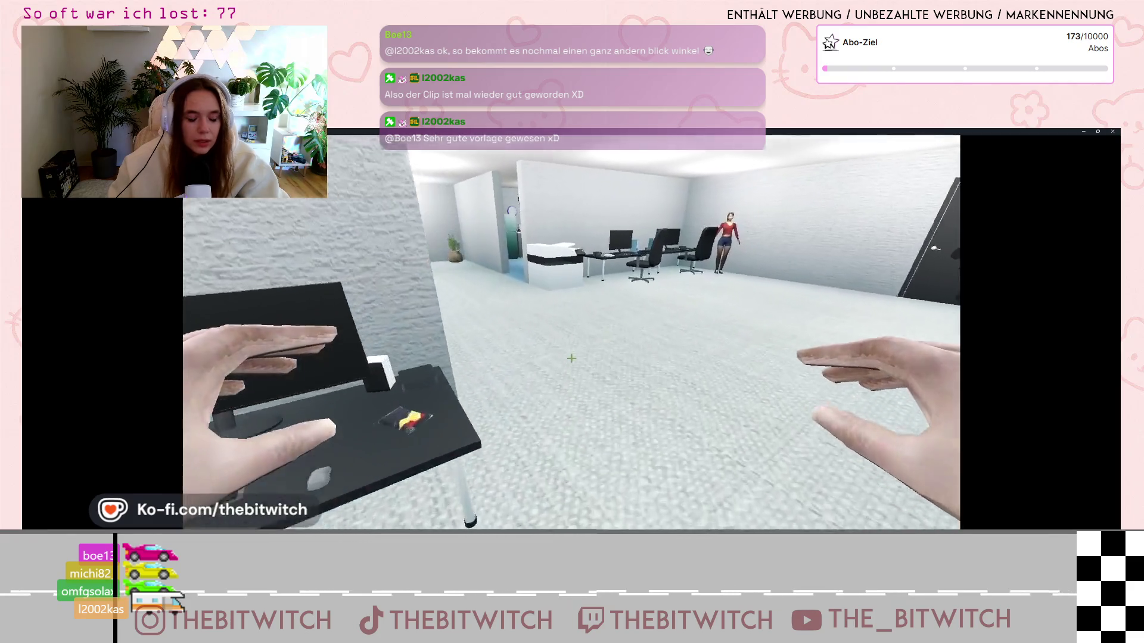
{"action": "key", "text": "w"}
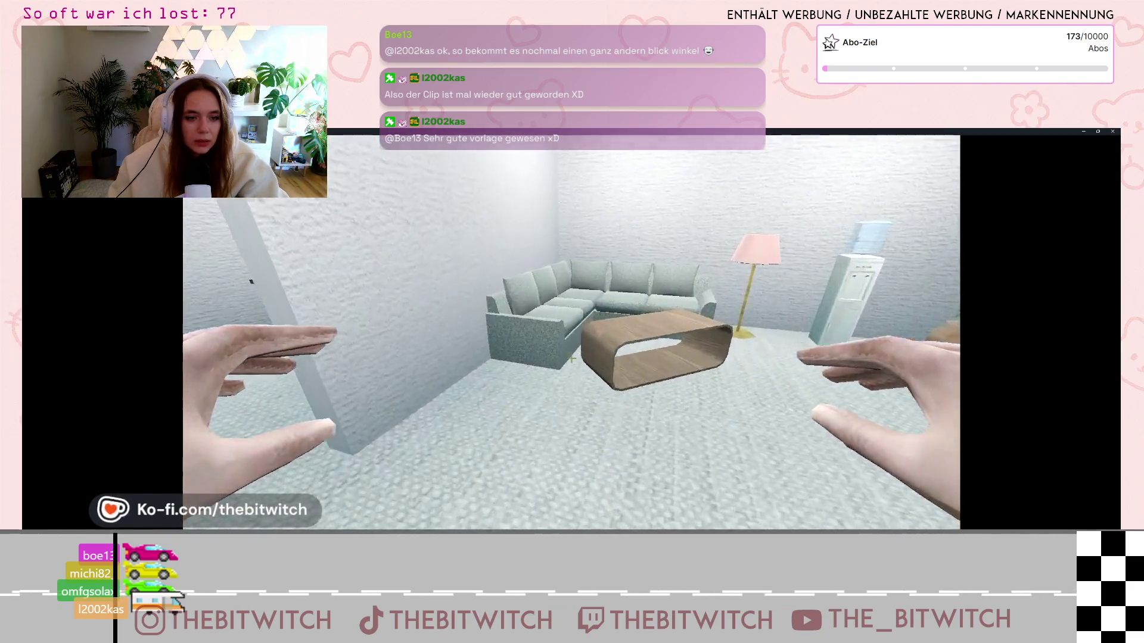
{"action": "key", "text": "w"}
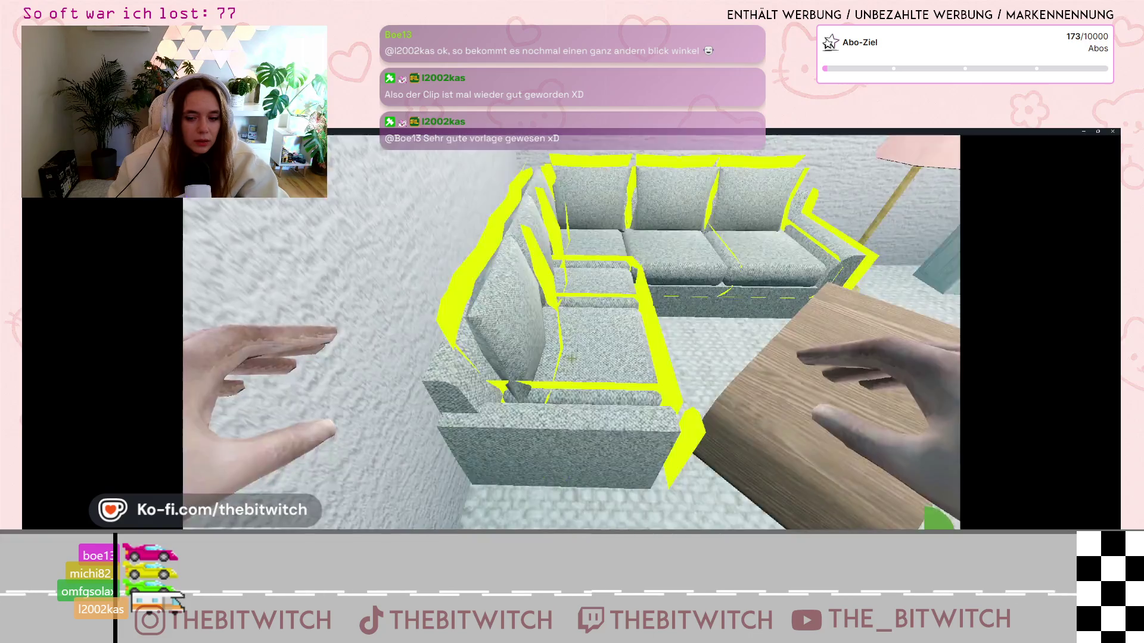
{"action": "left_click", "coordinate": [571, 358]}
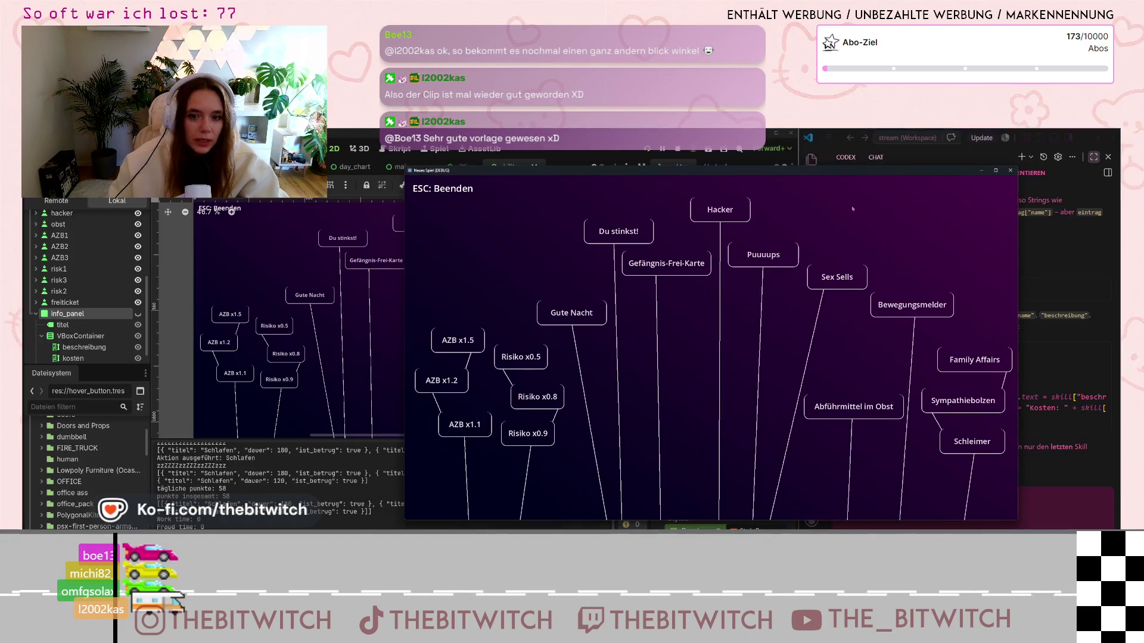
Step: Check the Gefängnis-Frei-Karte skill's info panel, then close the running game window
{"action": "left_click", "coordinate": [666, 263]}
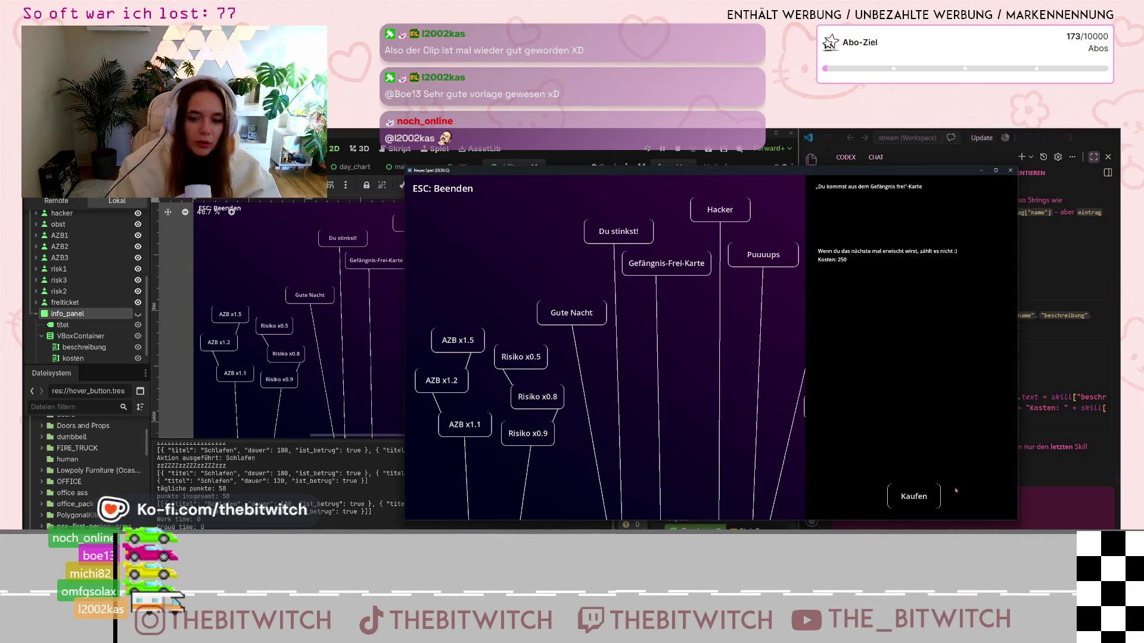
{"action": "left_click", "coordinate": [982, 500]}
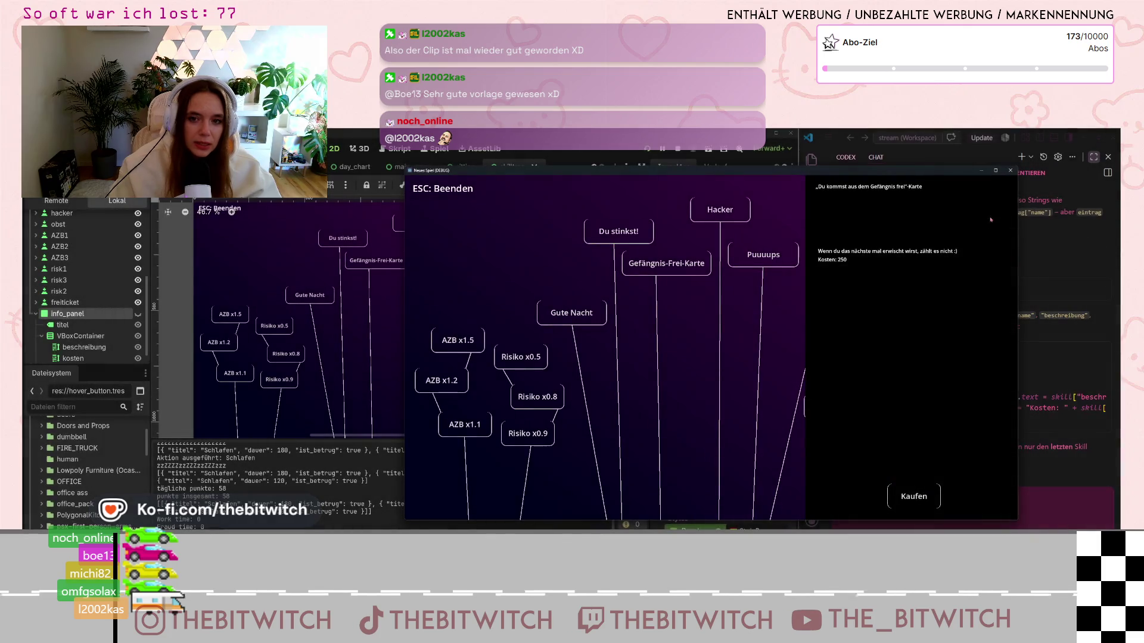
{"action": "left_click", "coordinate": [924, 263]}
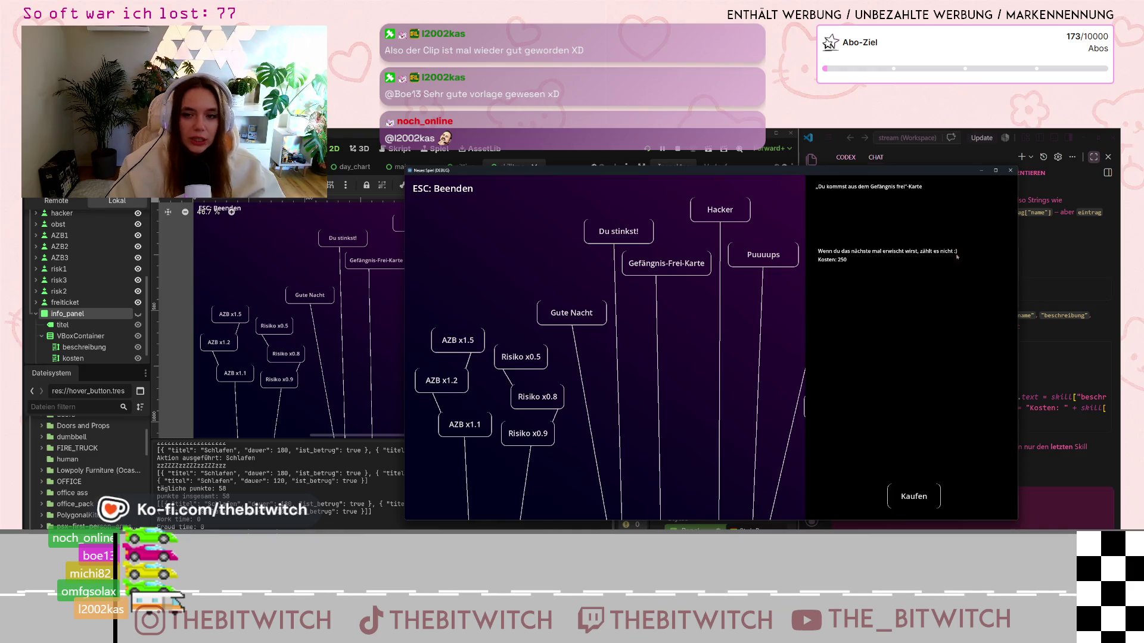
{"action": "left_click", "coordinate": [1010, 171]}
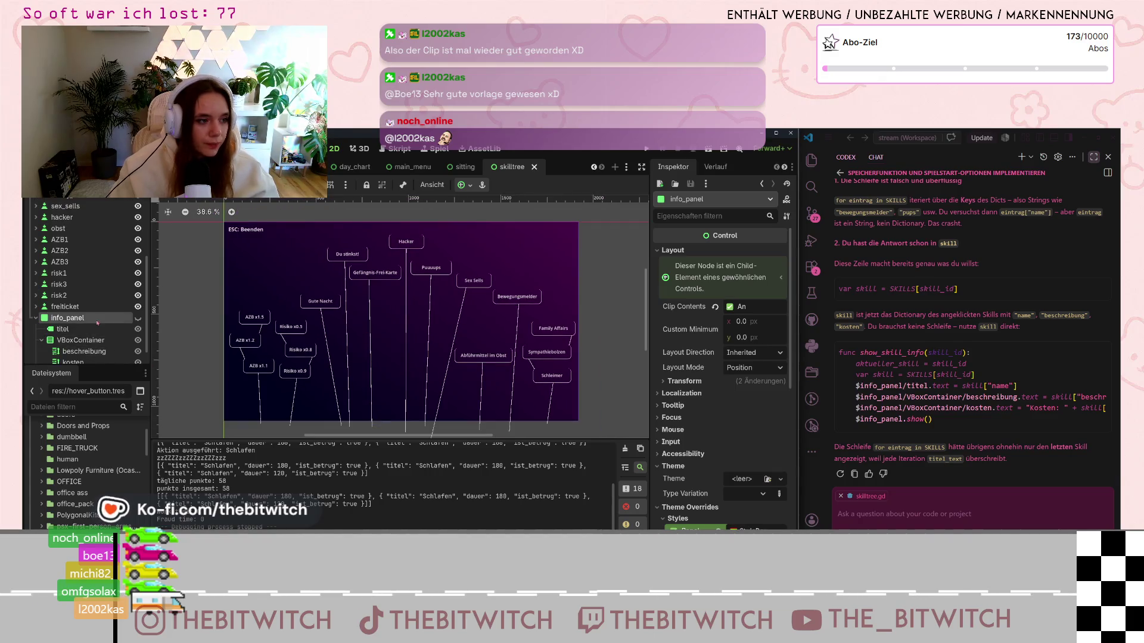
Step: Make info_panel visible, duplicate the titel label and shrink the copy toward the top-right corner
{"action": "left_click", "coordinate": [138, 298]}
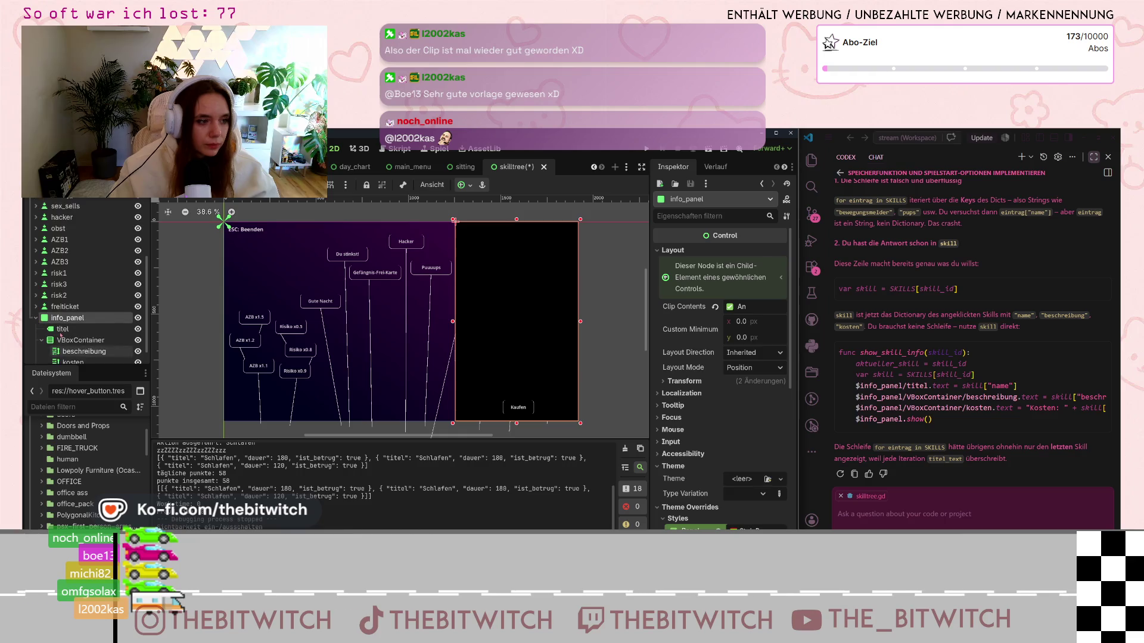
{"action": "left_click", "coordinate": [73, 309]}
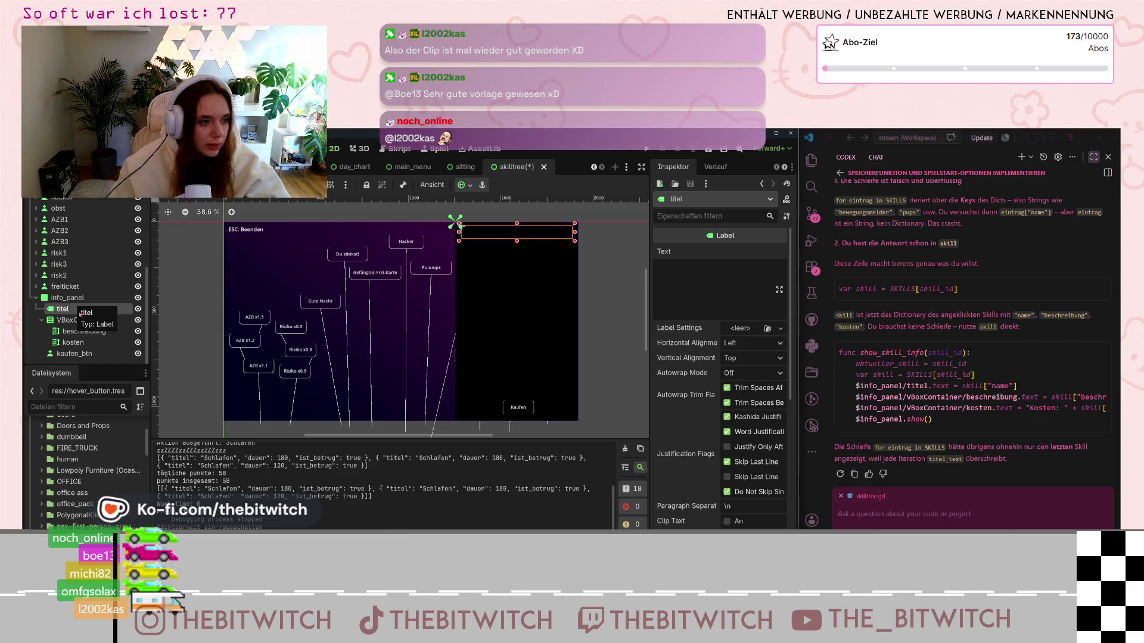
{"action": "right_click", "coordinate": [75, 307]}
{"action": "left_click", "coordinate": [122, 457]}
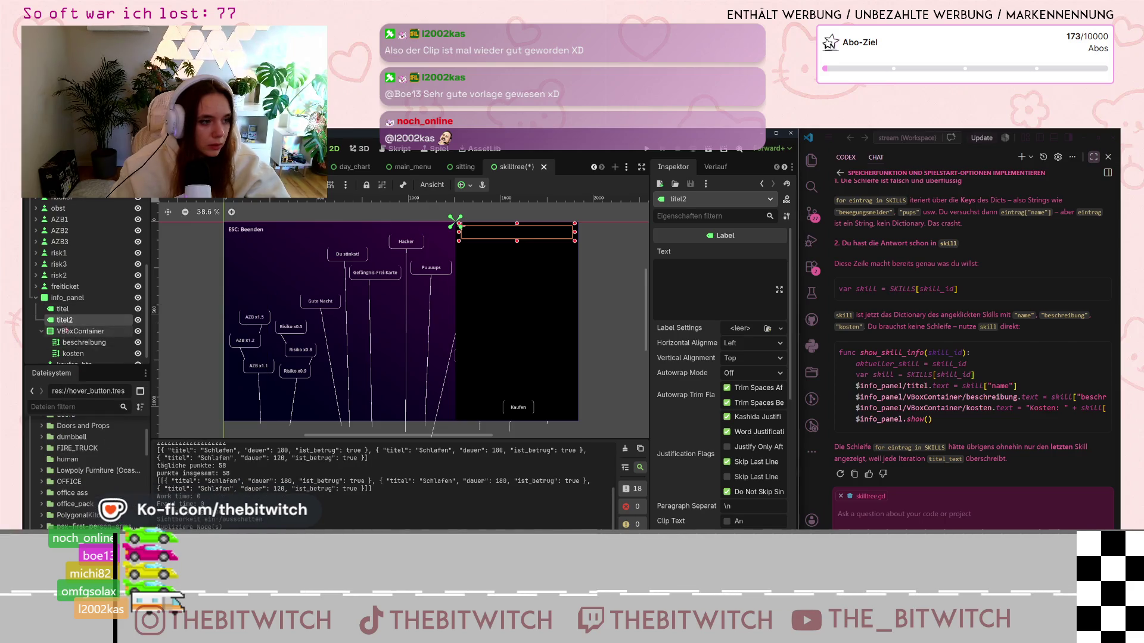
{"action": "left_click_drag", "start_coordinate": [459, 231], "coordinate": [536, 232]}
Step: Rename the duplicated titel2 label to punkte
{"action": "left_click", "coordinate": [62, 308]}
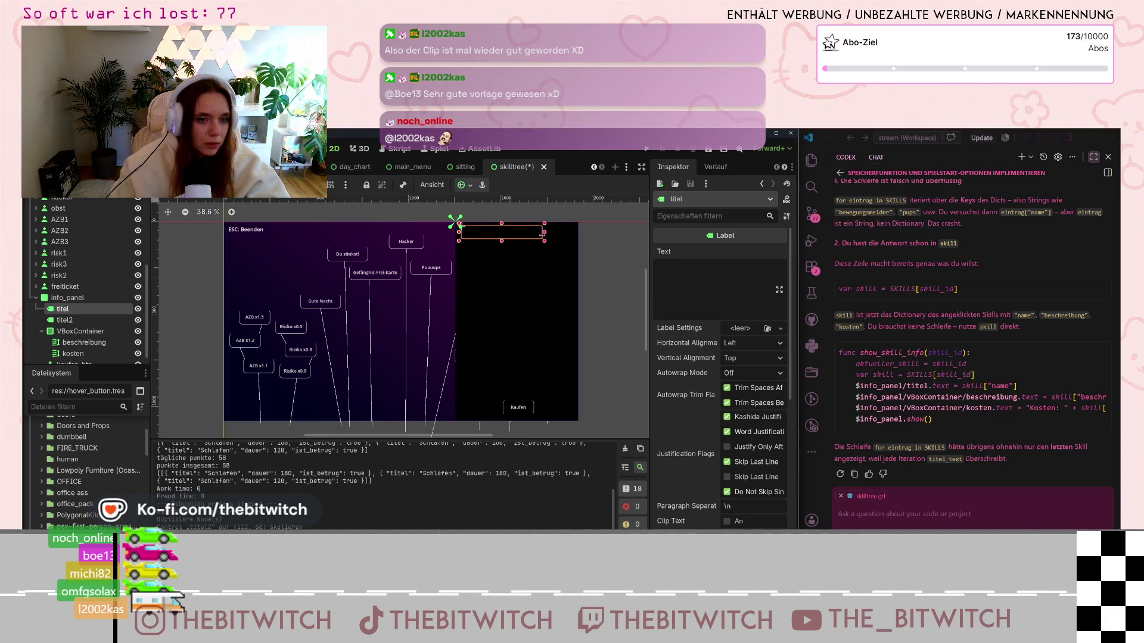
{"action": "left_click", "coordinate": [64, 319]}
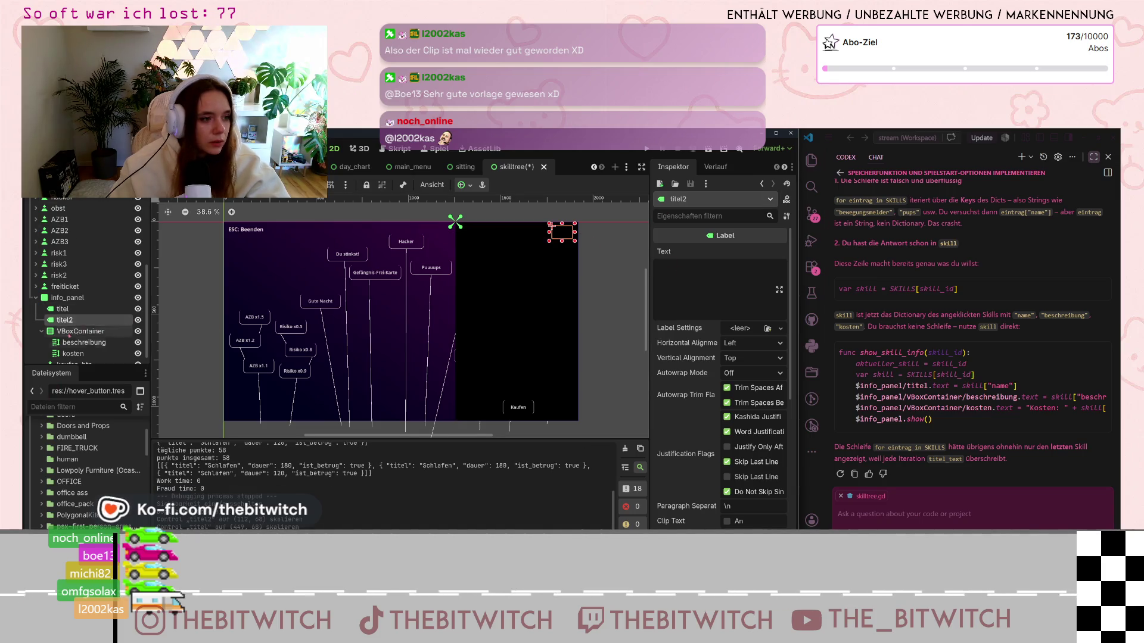
{"action": "double_click", "coordinate": [66, 322]}
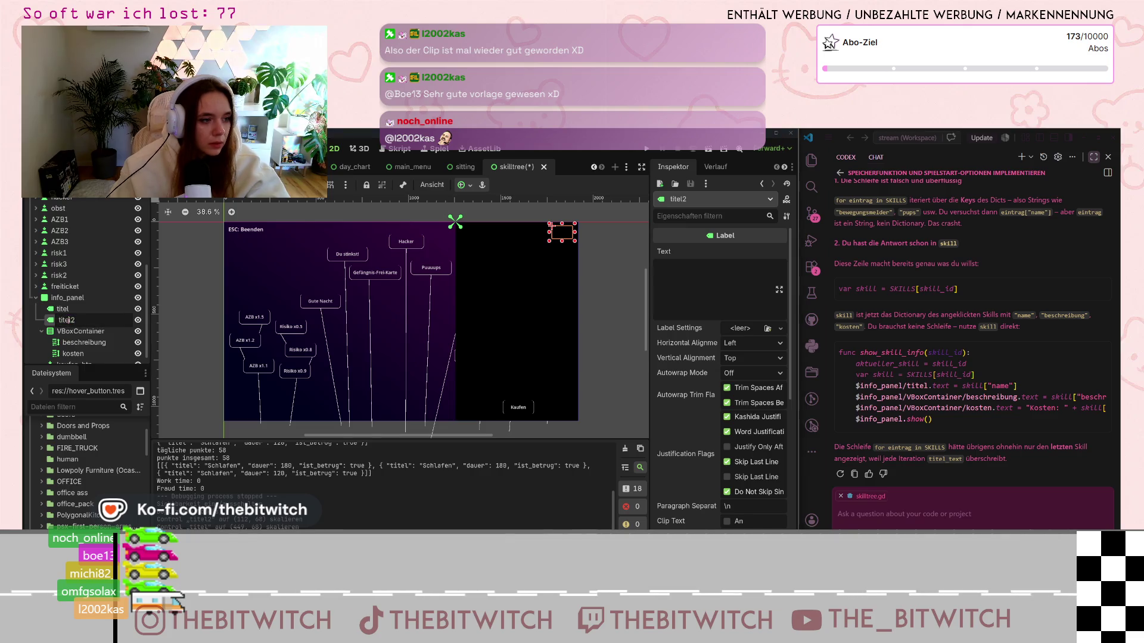
{"action": "type", "text": "punkte"}
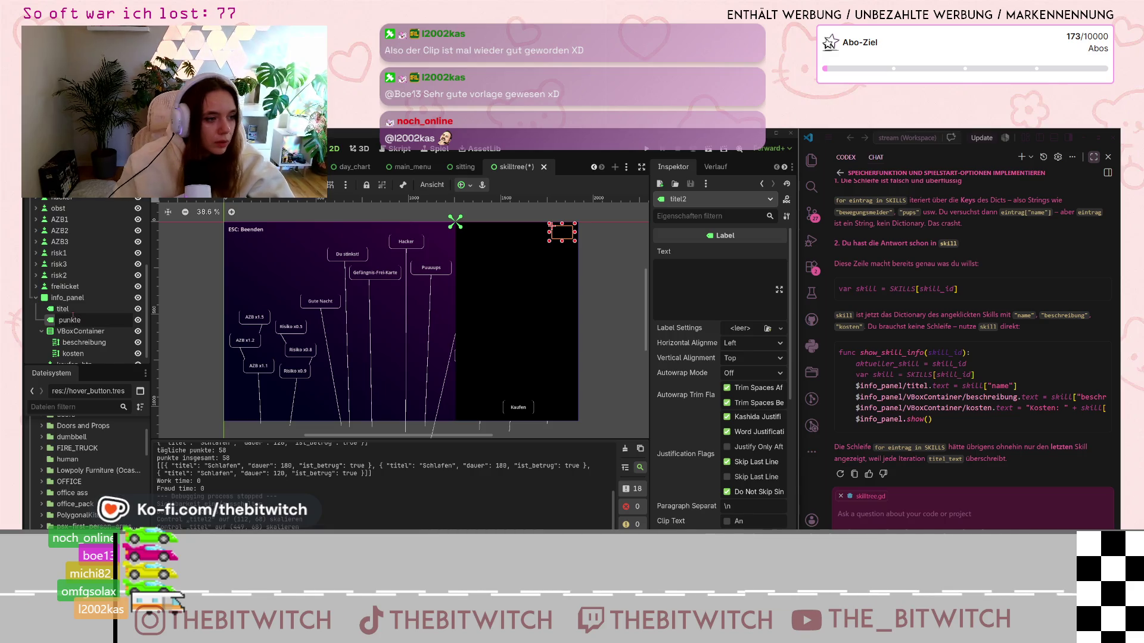
{"action": "key", "text": "Return"}
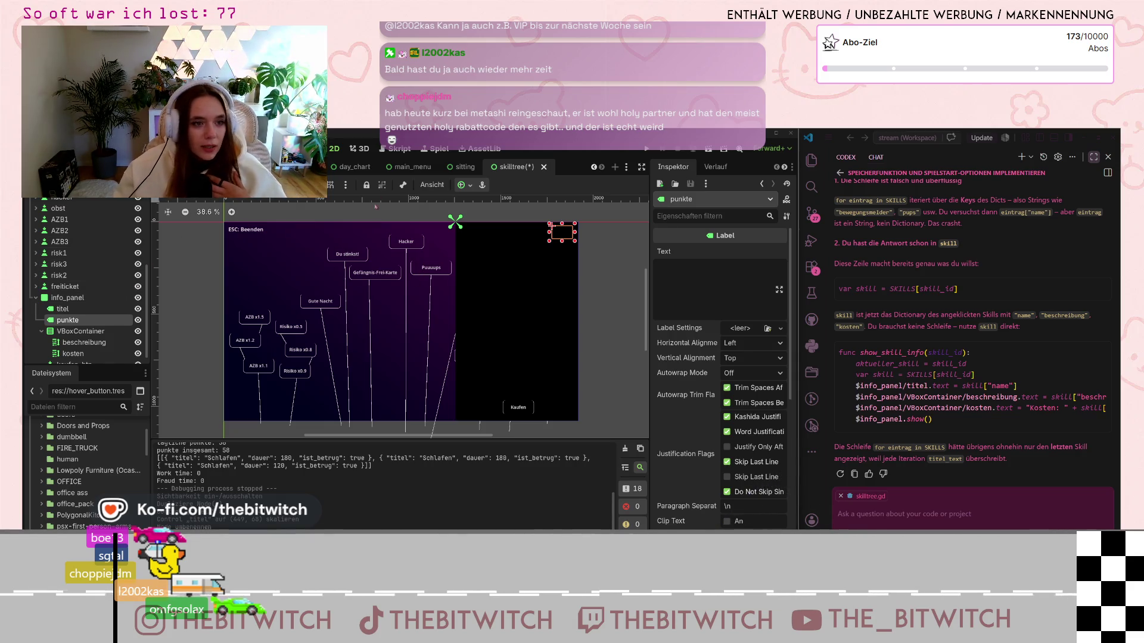
Step: In skilltree.gd, add var punkte_text = "" below the skill lookup line in show_skill_info
{"action": "key", "text": "ctrl+F3"}
{"action": "scroll", "coordinate": [211, 358], "scroll_direction": "down", "scroll_amount": 10}
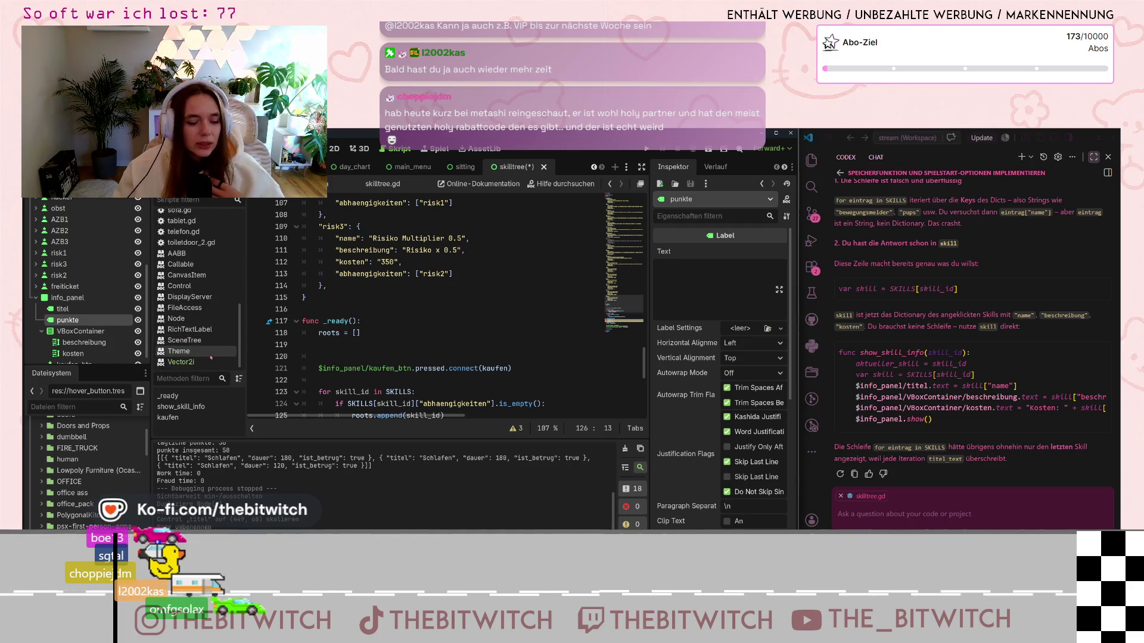
{"action": "scroll", "coordinate": [224, 334], "scroll_direction": "up", "scroll_amount": 10}
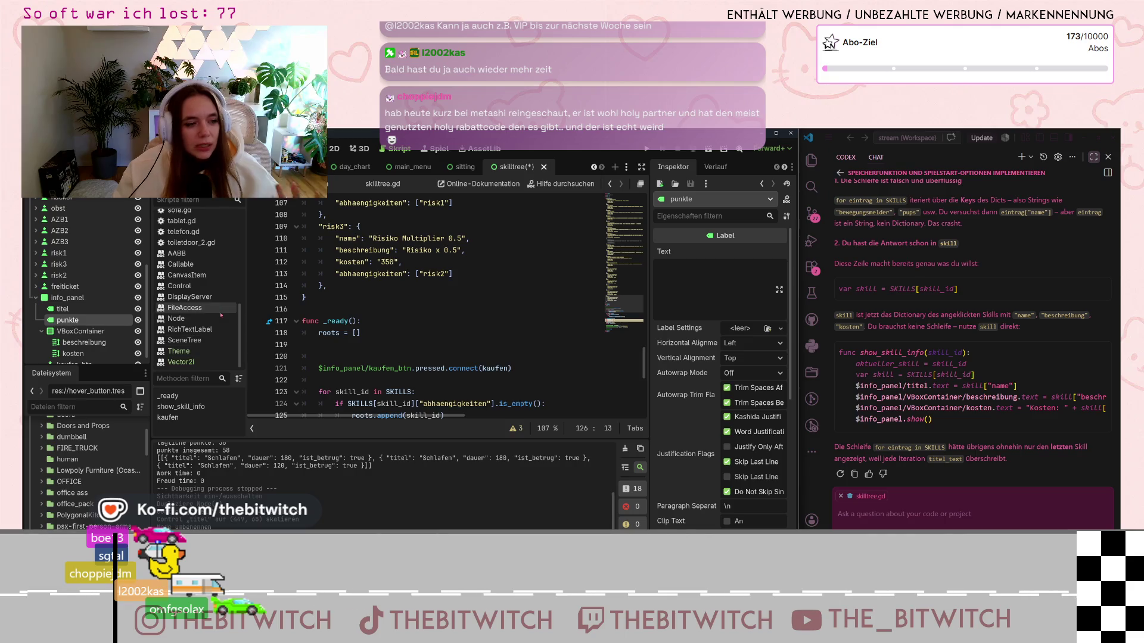
{"action": "scroll", "coordinate": [225, 315], "scroll_direction": "down", "scroll_amount": 3}
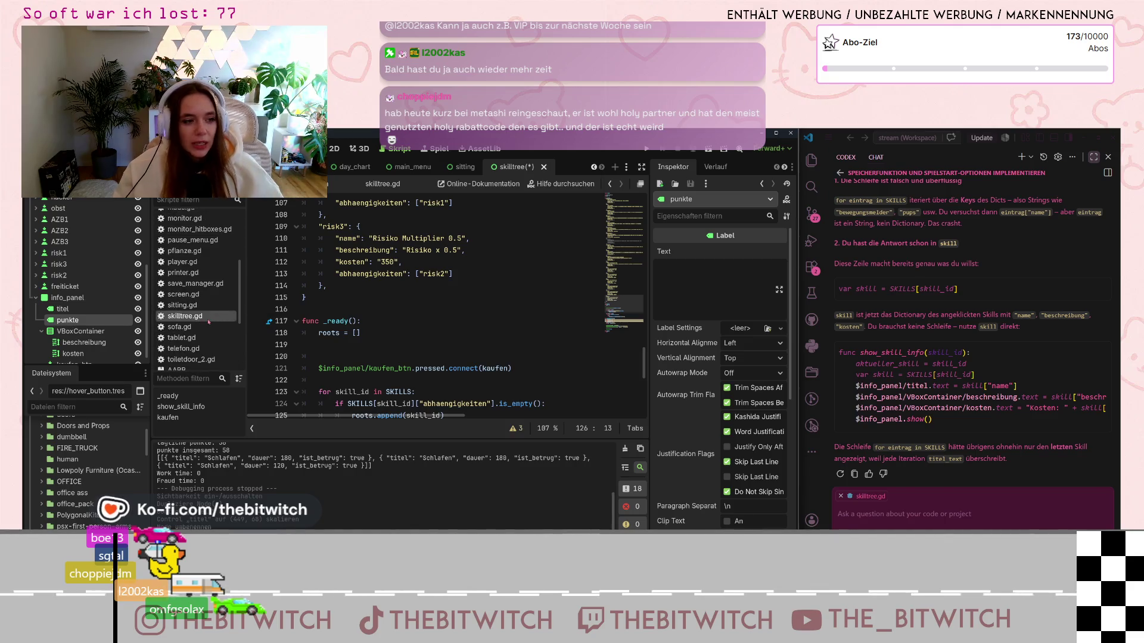
{"action": "scroll", "coordinate": [422, 354], "scroll_direction": "down", "scroll_amount": 8}
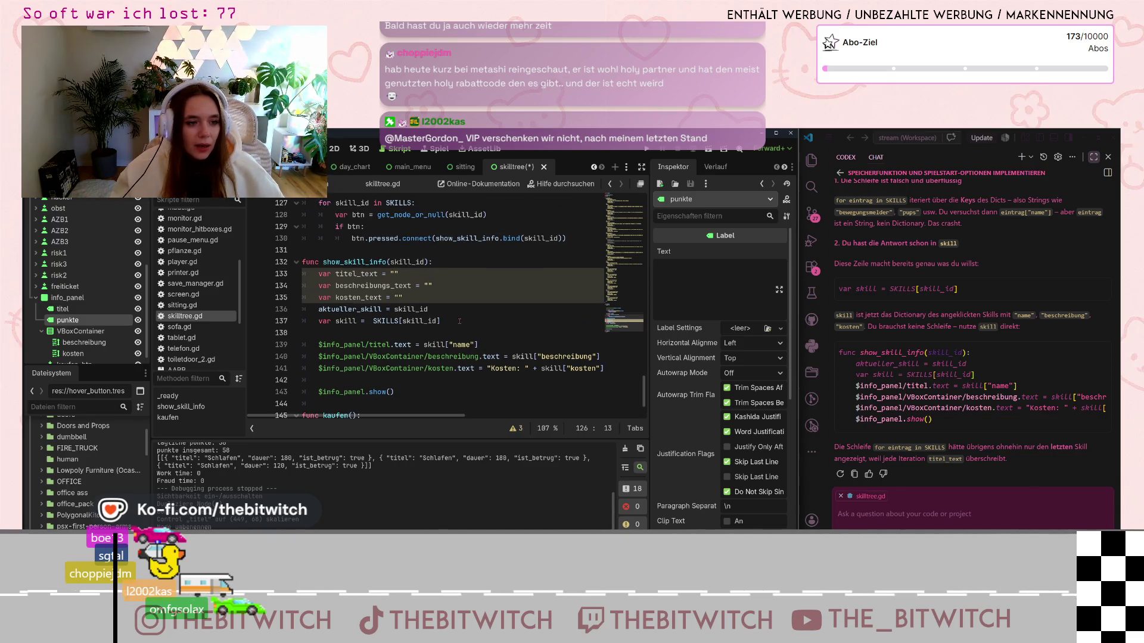
{"action": "left_click", "coordinate": [441, 286]}
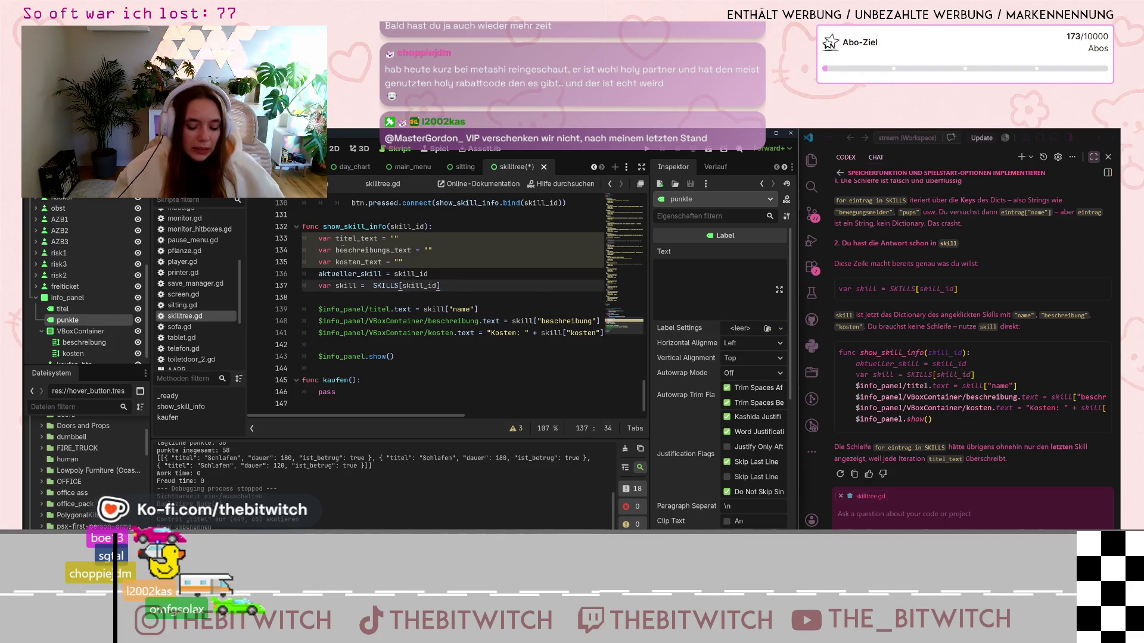
{"action": "key", "text": "Return"}
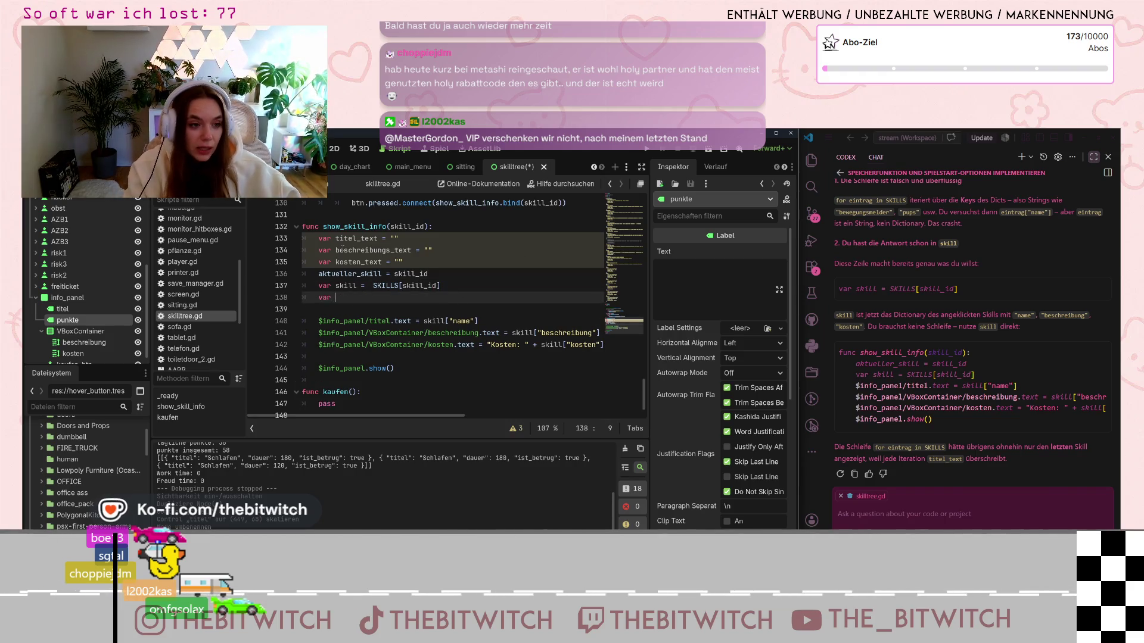
{"action": "type", "text": "var"}
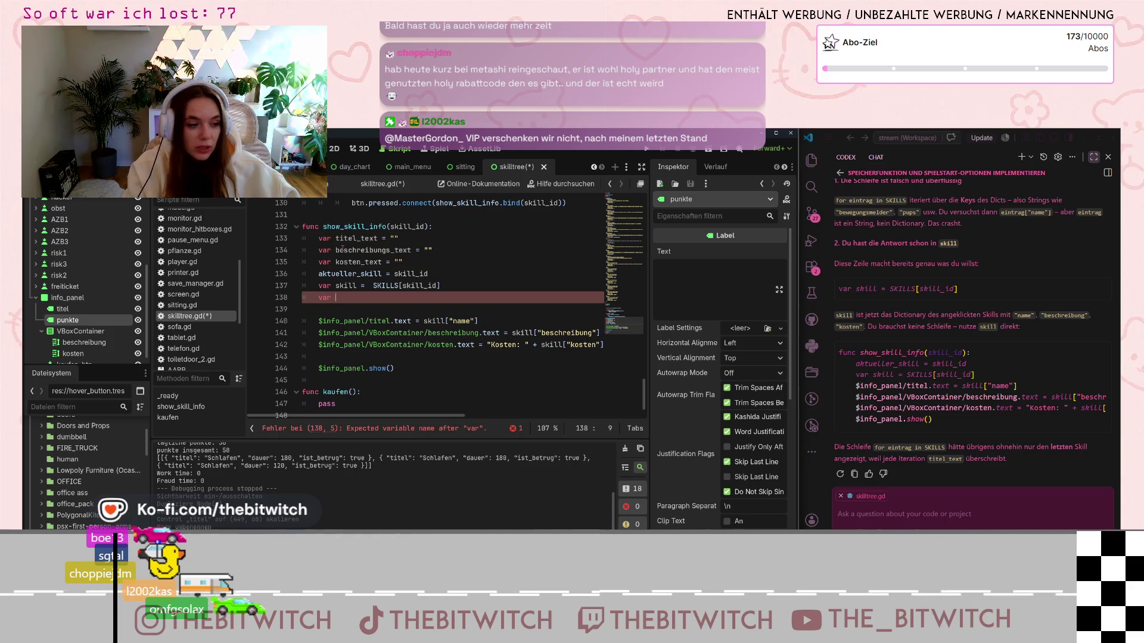
{"action": "type", "text": "punkte_text"}
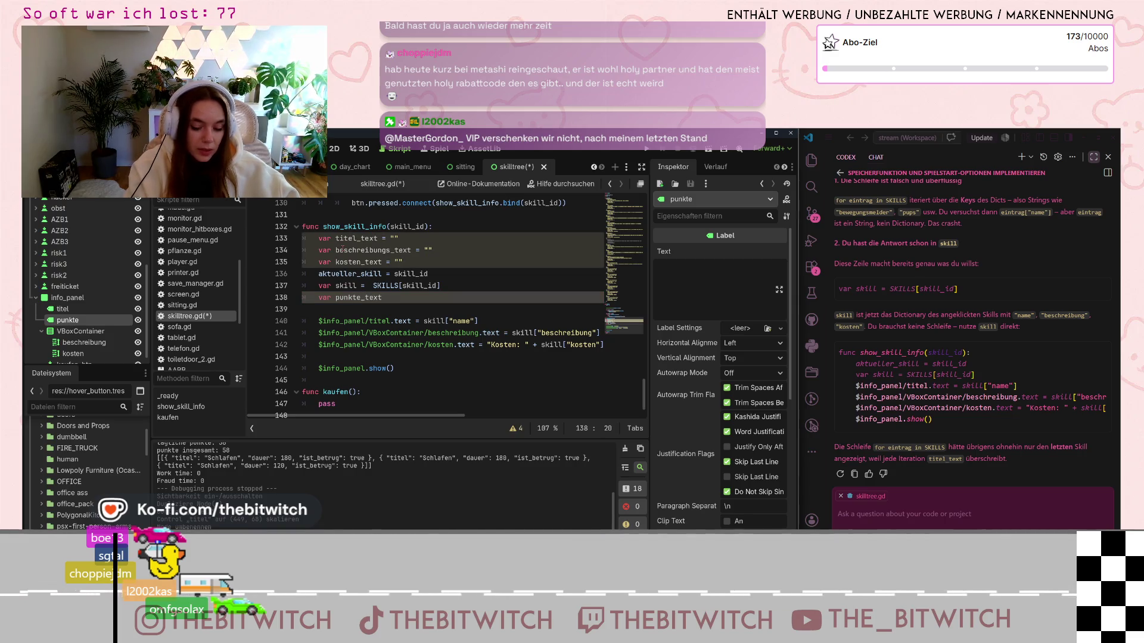
{"action": "type", "text": "\"\""}
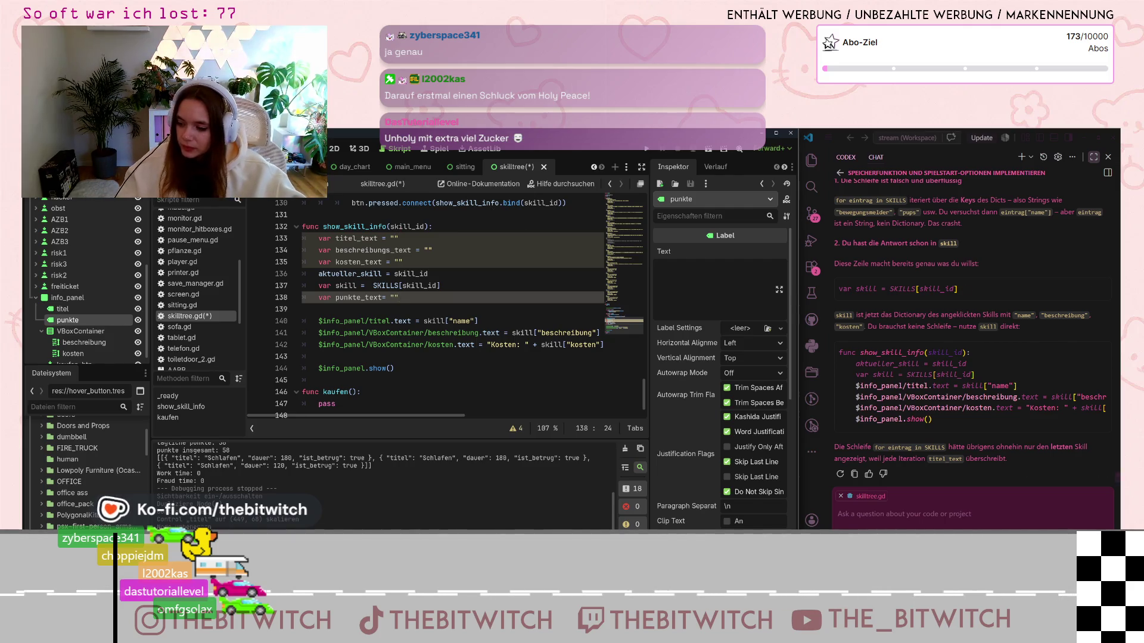
{"action": "scroll", "coordinate": [190, 274], "scroll_direction": "up", "scroll_amount": 5}
{"action": "left_click", "coordinate": [182, 273]}
{"action": "scroll", "coordinate": [377, 322], "scroll_direction": "up", "scroll_amount": 20}
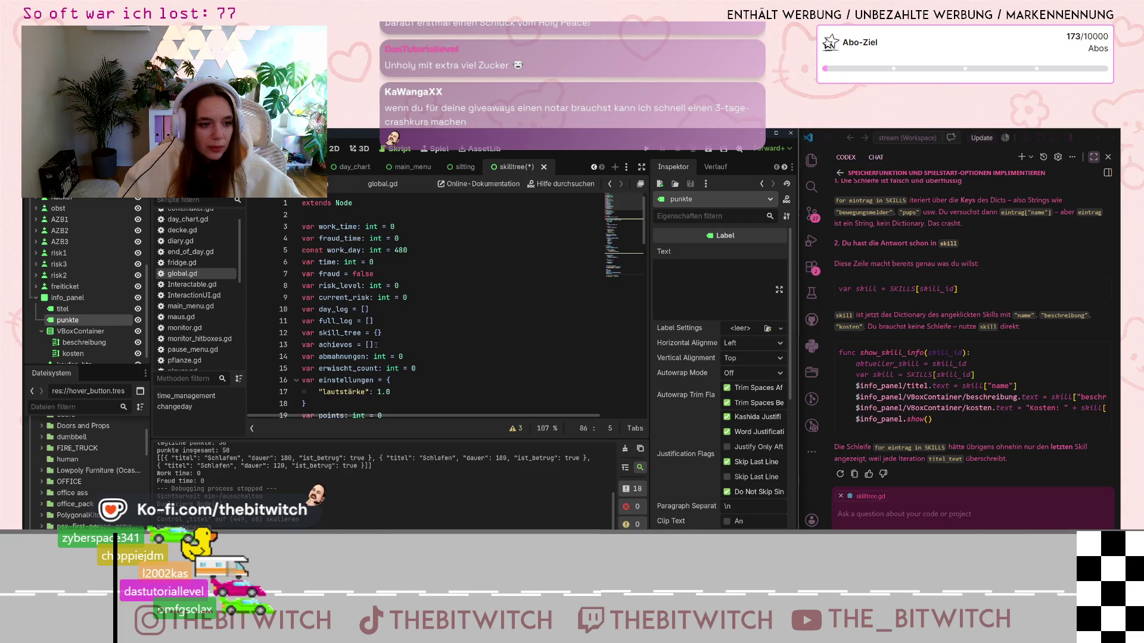
{"action": "scroll", "coordinate": [377, 351], "scroll_direction": "down", "scroll_amount": 13}
{"action": "scroll", "coordinate": [375, 357], "scroll_direction": "up", "scroll_amount": 13}
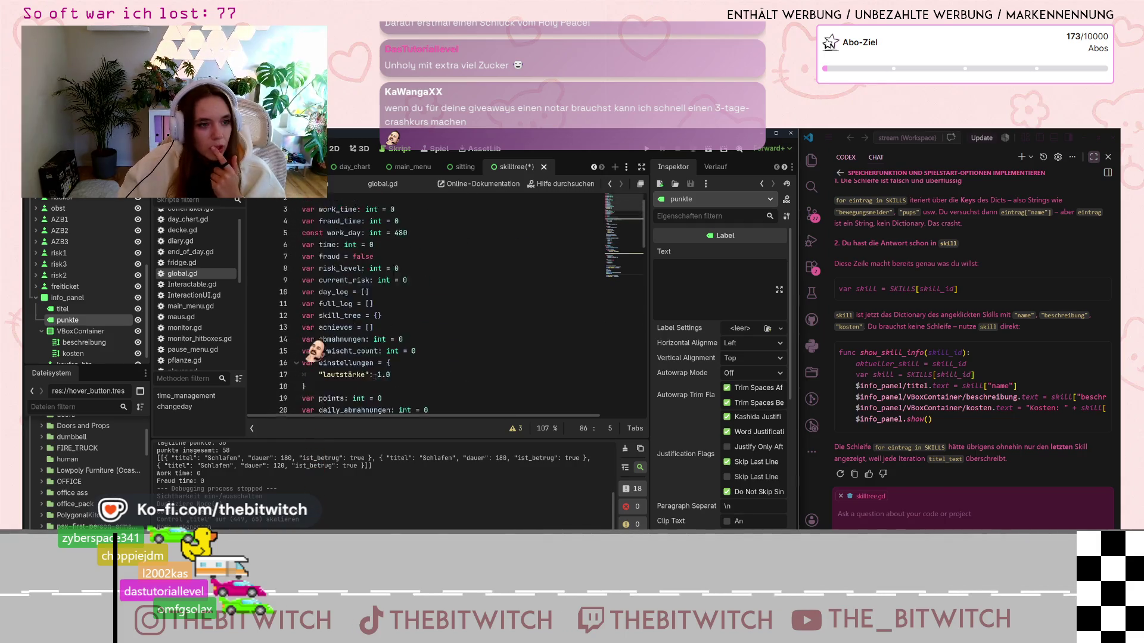
{"action": "scroll", "coordinate": [389, 338], "scroll_direction": "down", "scroll_amount": 2}
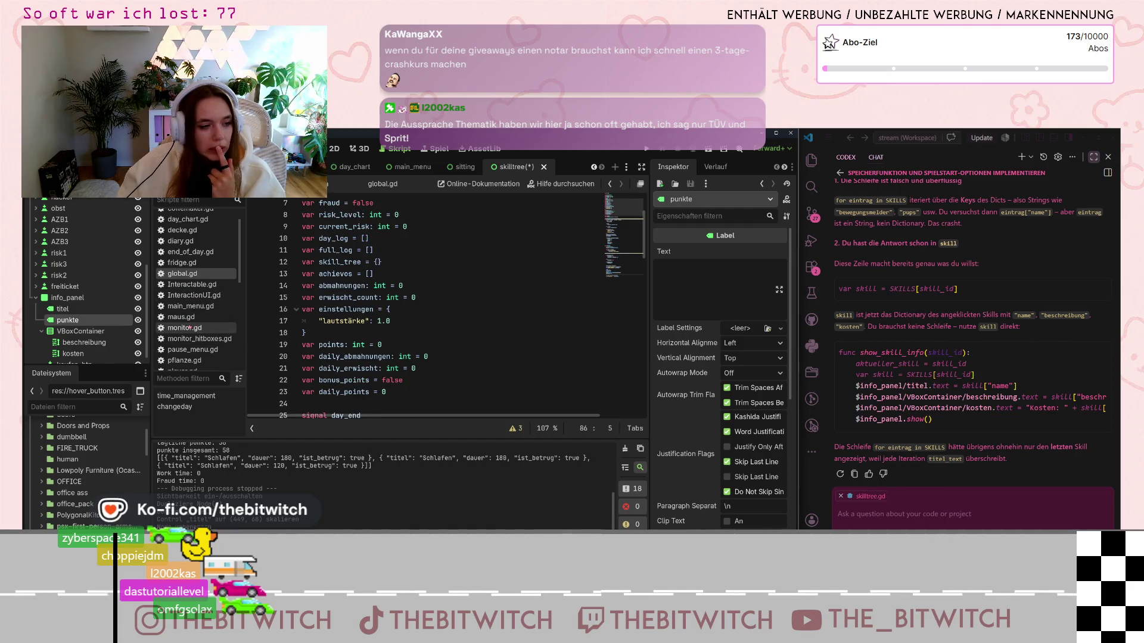
{"action": "scroll", "coordinate": [189, 336], "scroll_direction": "down", "scroll_amount": 3}
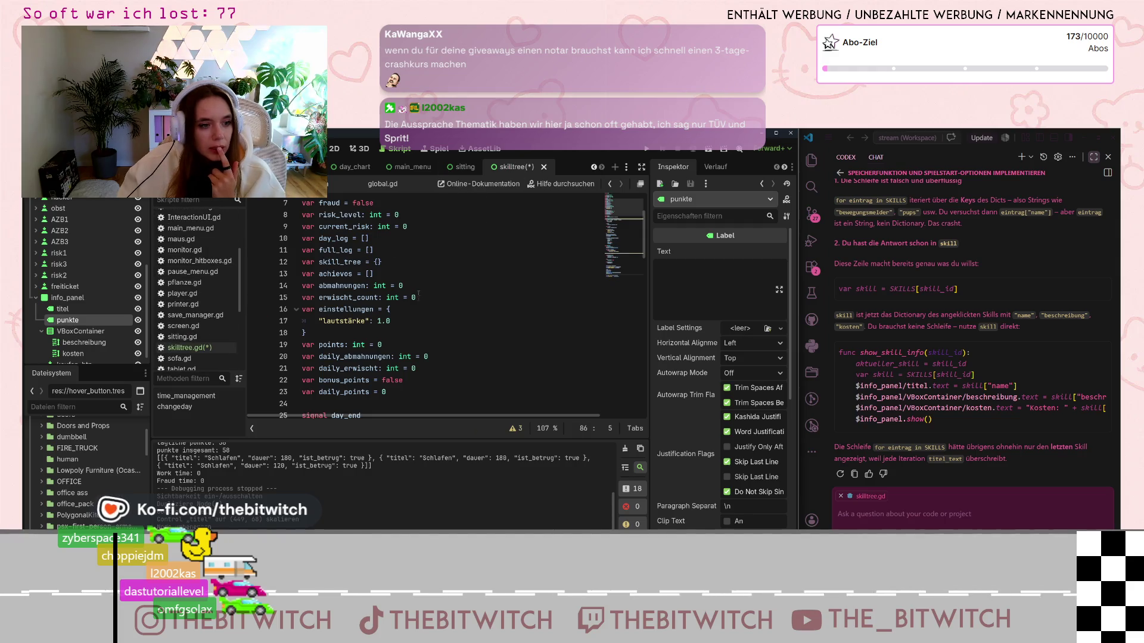
{"action": "scroll", "coordinate": [420, 337], "scroll_direction": "down", "scroll_amount": 5}
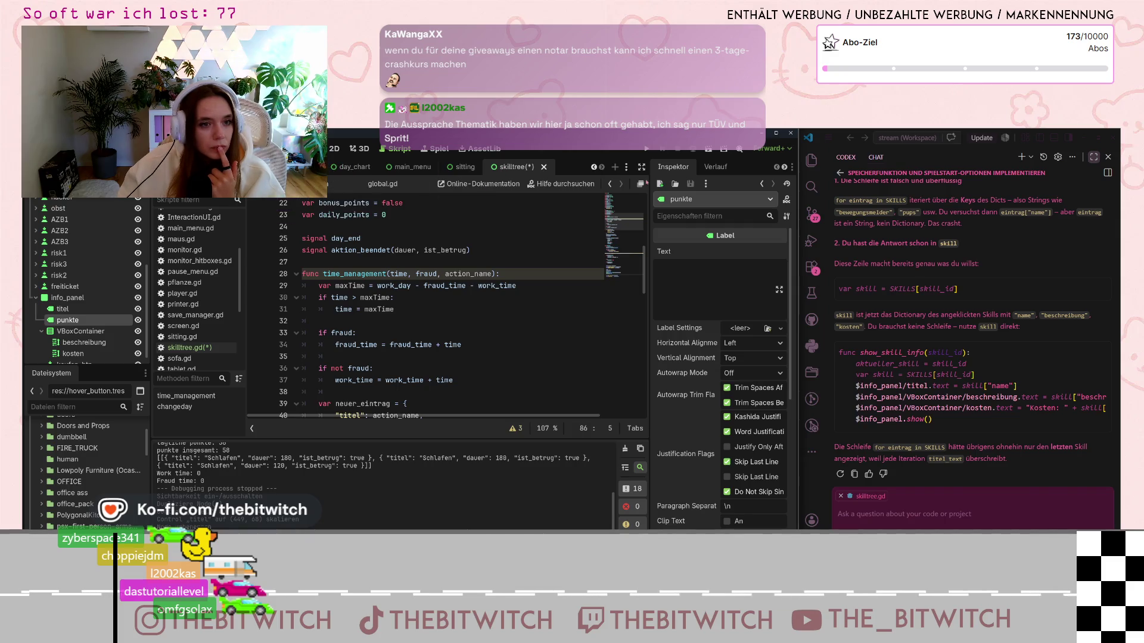
{"action": "left_click", "coordinate": [186, 347]}
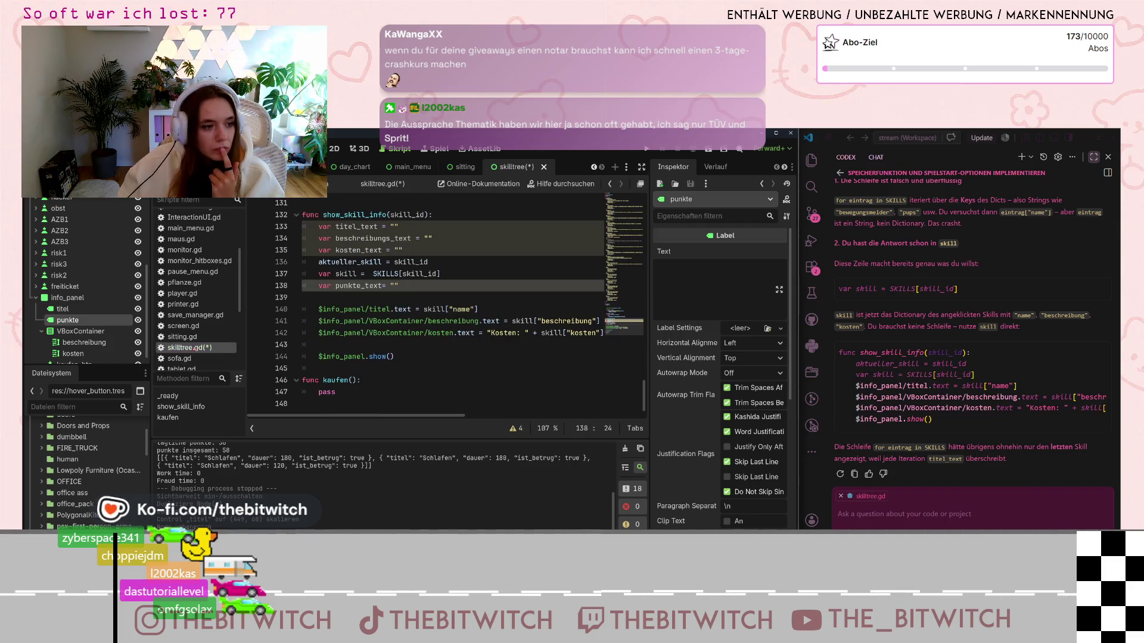
Step: Change punkte_text's value from an empty string to Global.points
{"action": "left_click", "coordinate": [391, 286]}
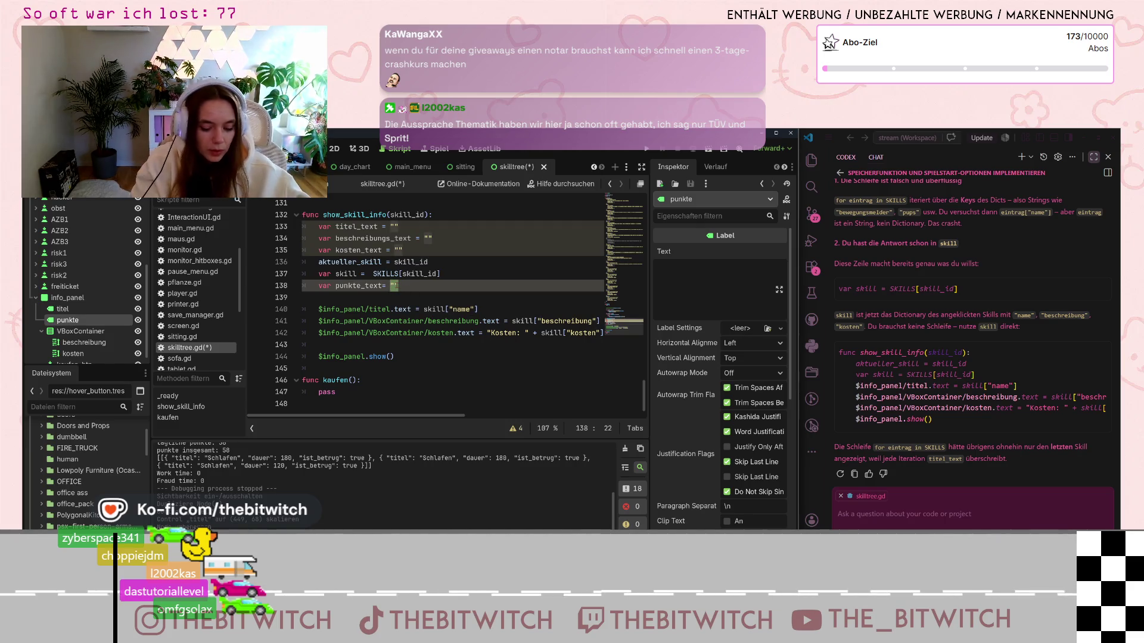
{"action": "type", "text": "Gl"}
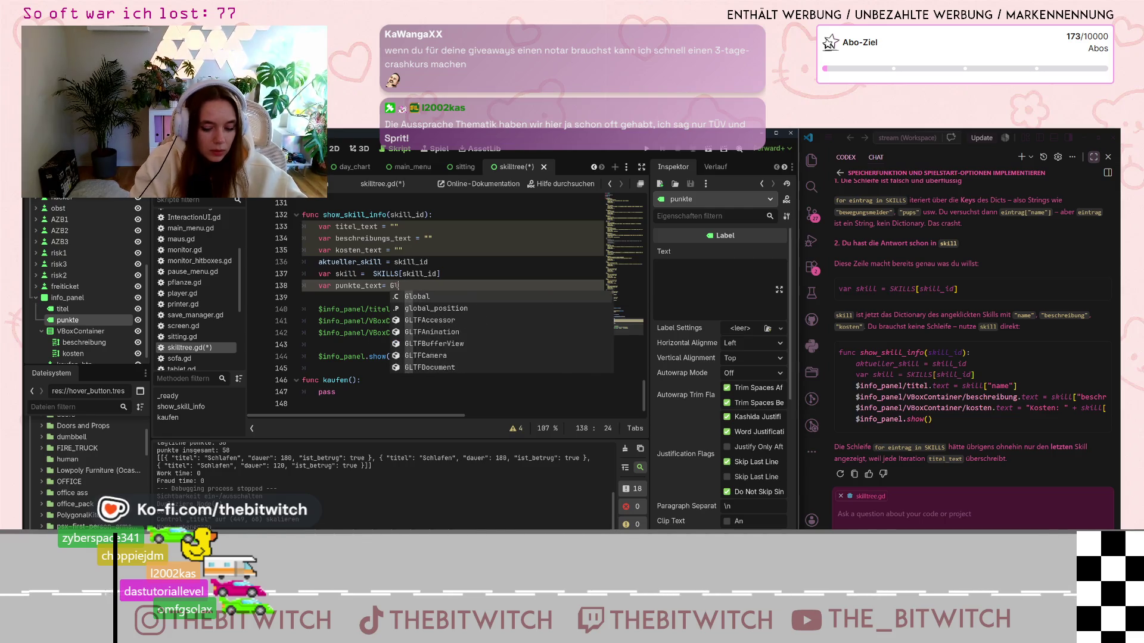
{"action": "type", "text": "obal.points"}
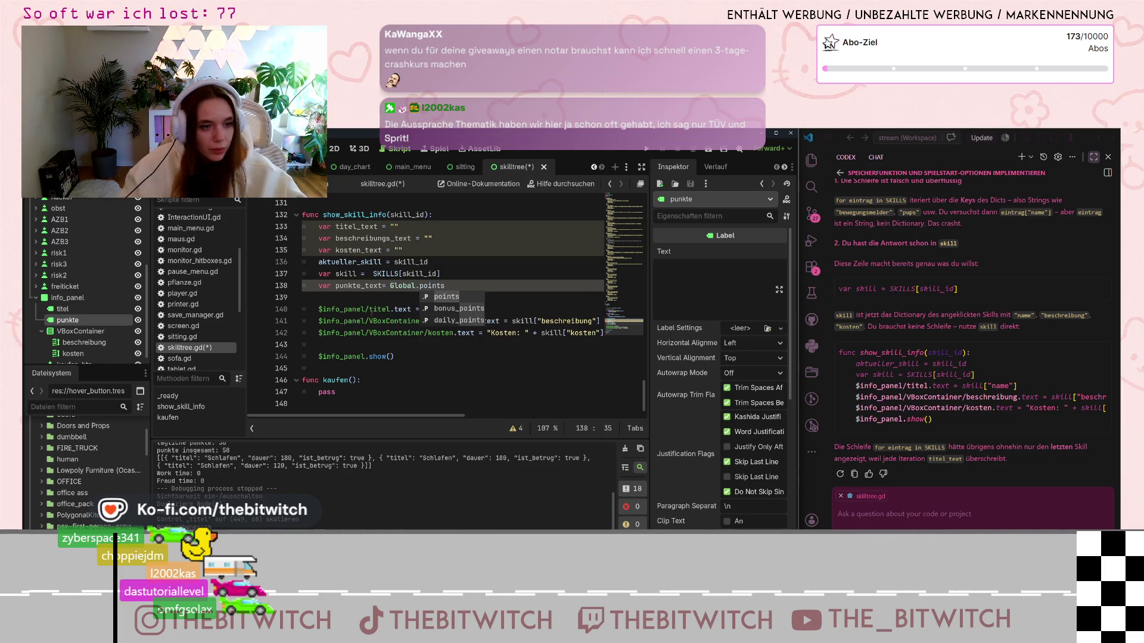
{"action": "key", "text": "Escape"}
Step: Insert an empty line 145 after the panel is shown and select the titel label line 140
{"action": "left_click", "coordinate": [381, 368]}
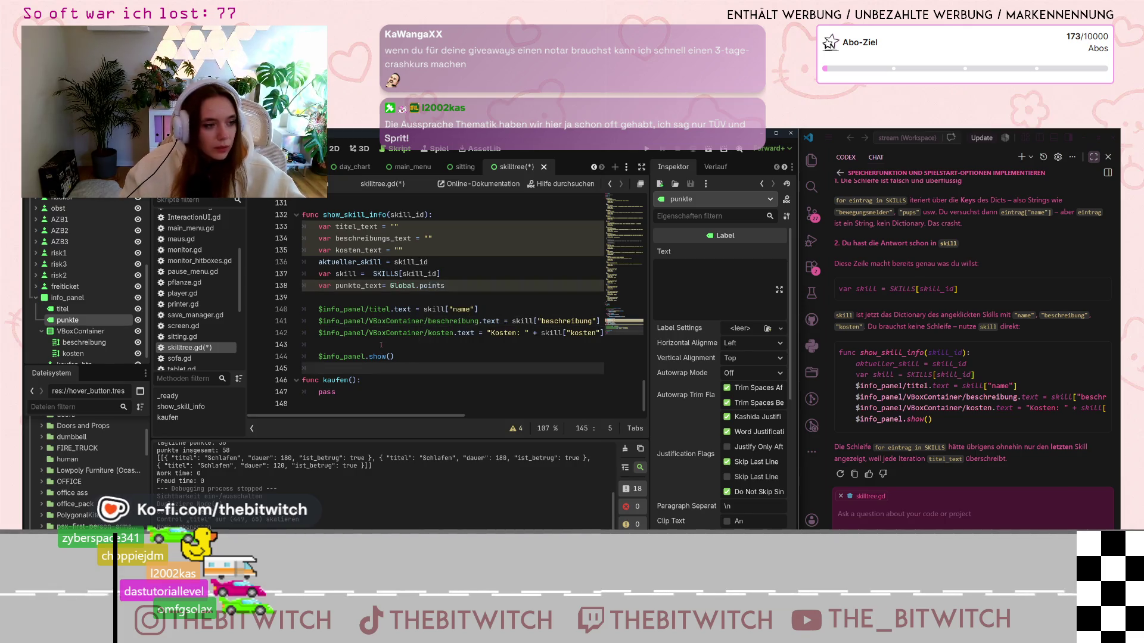
{"action": "key", "text": "Return"}
{"action": "key", "text": "Up"}
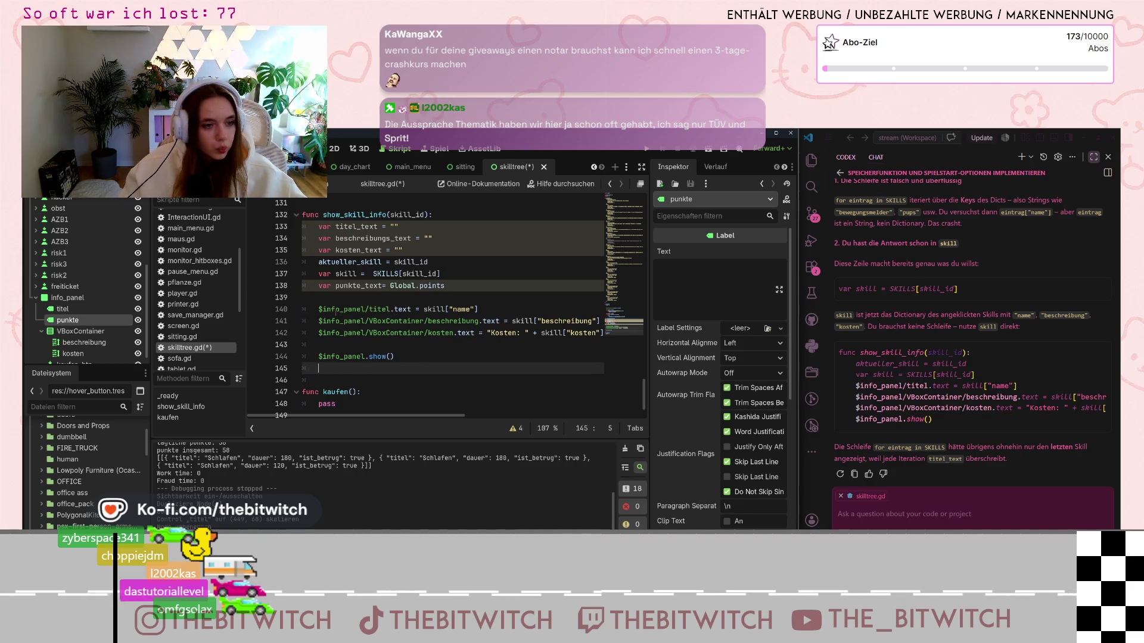
{"action": "key", "text": "Up"}
{"action": "key", "text": "Up"}
{"action": "key", "text": "Up"}
{"action": "key", "text": "shift+End"}
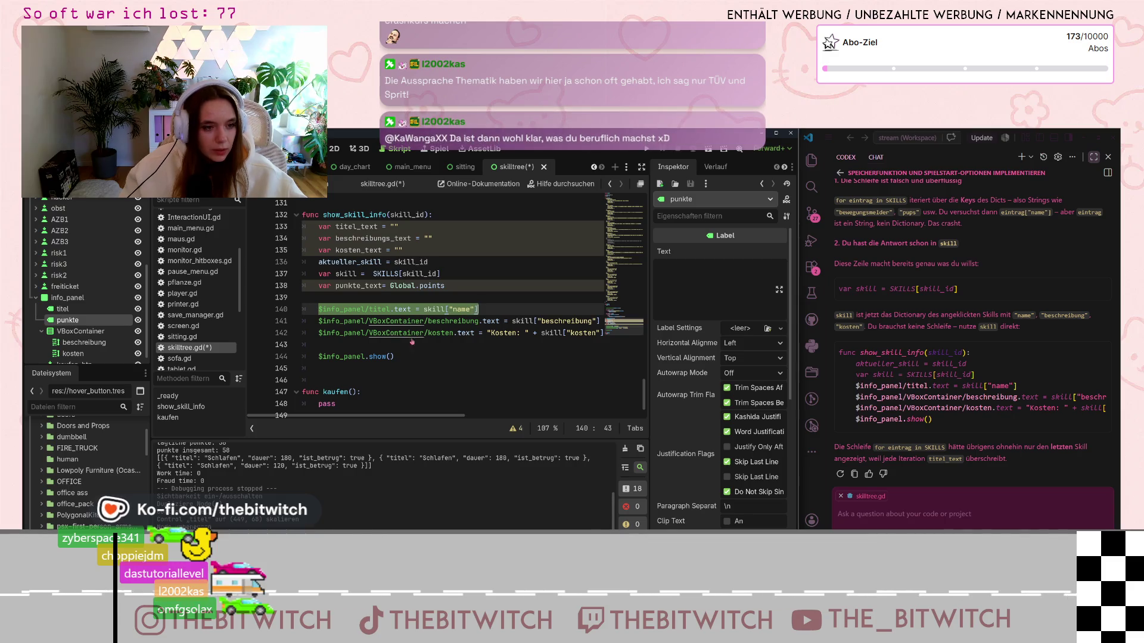
Step: Copy the titel line to line 145 as $info_panel/punkte.text = "Punkte: " + str(punkte_text)
{"action": "key", "text": "ctrl+c"}
{"action": "left_click", "coordinate": [330, 368]}
{"action": "key", "text": "ctrl+v"}
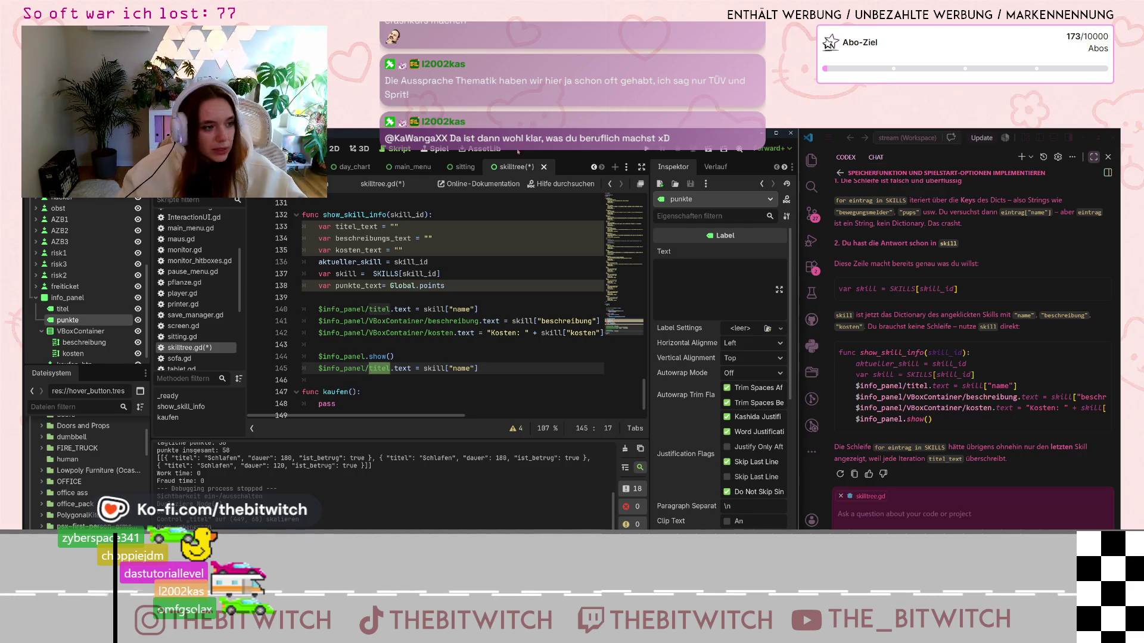
{"action": "type", "text": "punkte"}
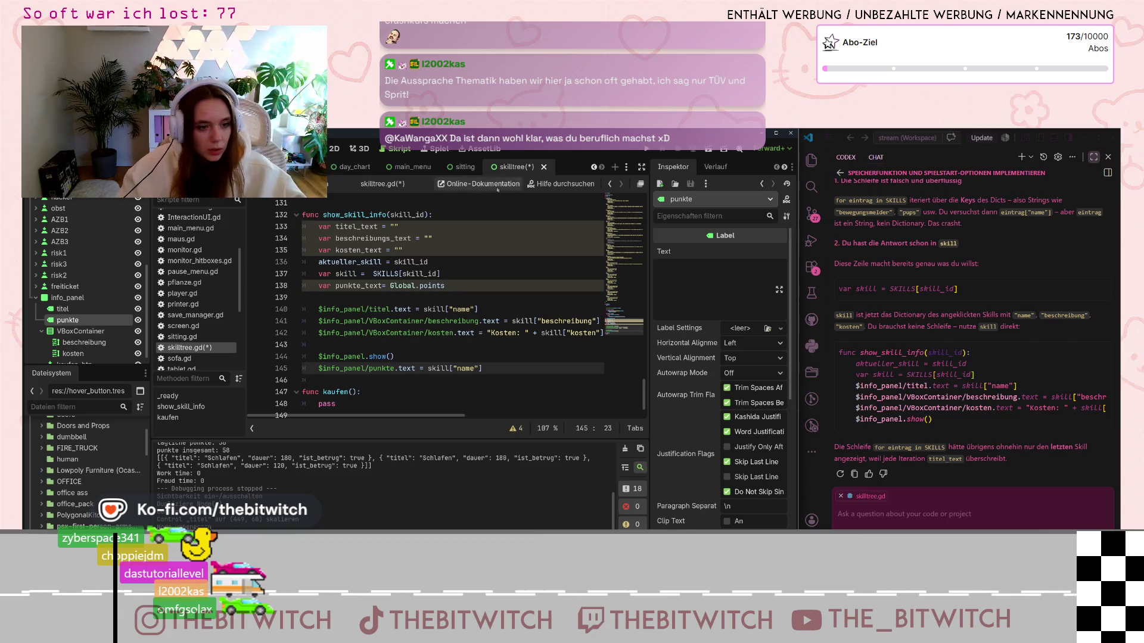
{"action": "key", "text": "shift+End"}
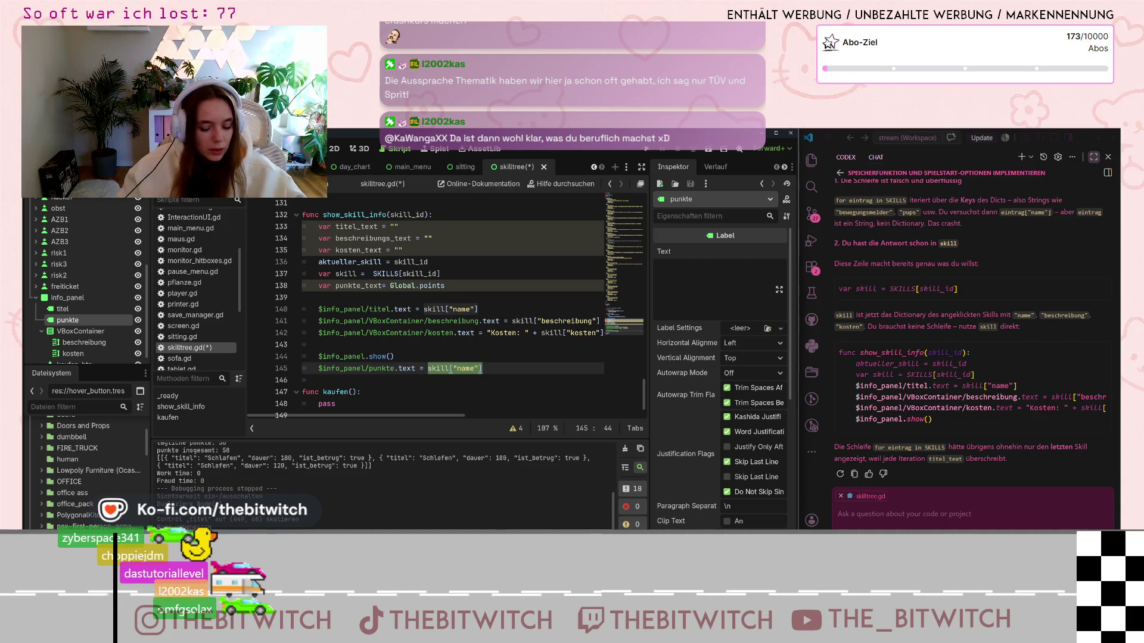
{"action": "type", "text": "str(pu"}
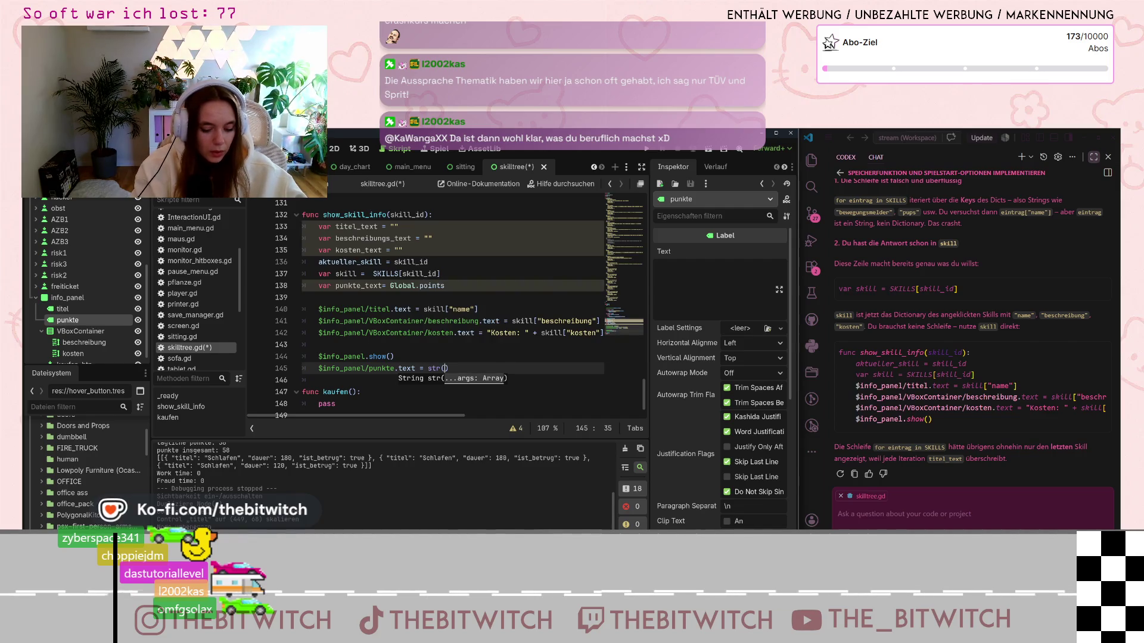
{"action": "type", "text": "nkte_"}
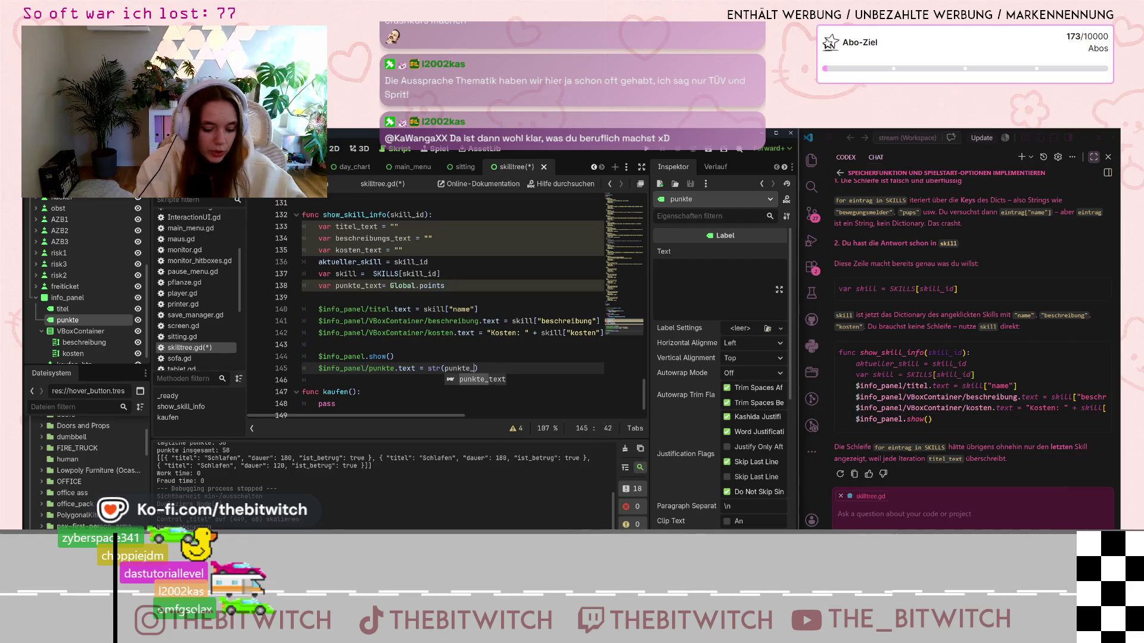
{"action": "key", "text": "Return"}
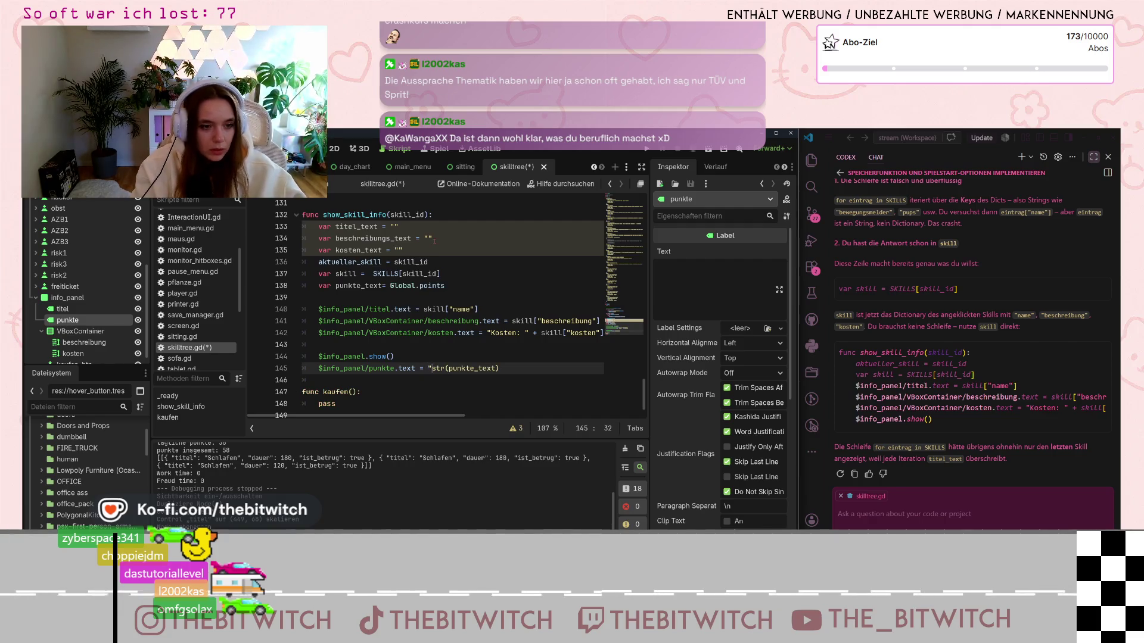
{"action": "type", "text": "\""}
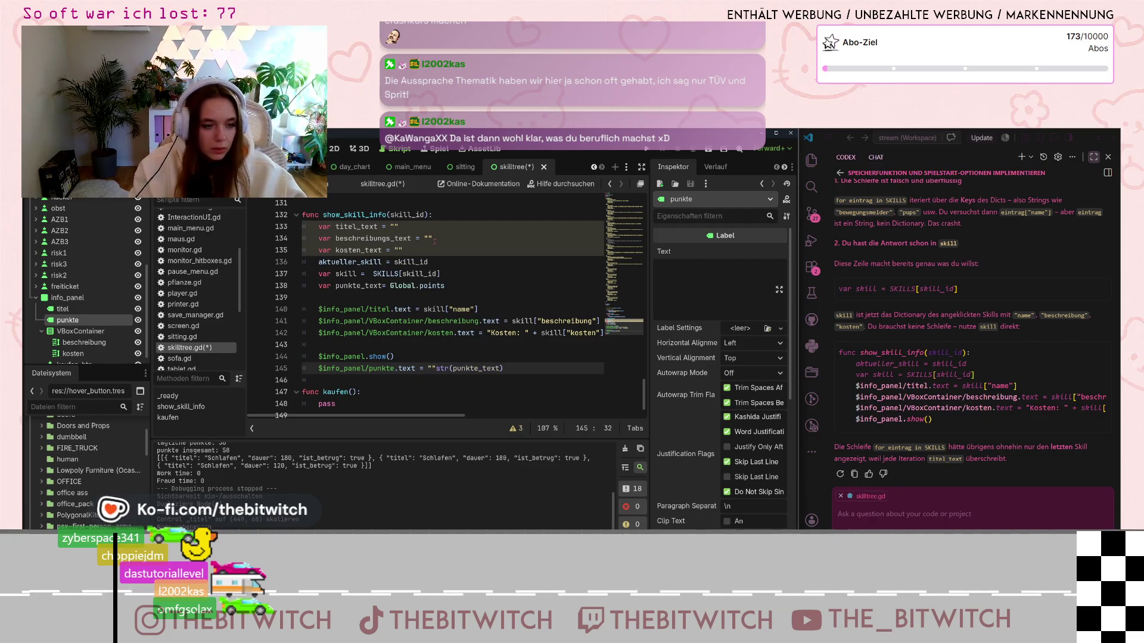
{"action": "key", "text": "Left"}
{"action": "key", "text": "Left"}
{"action": "key", "text": "Delete"}
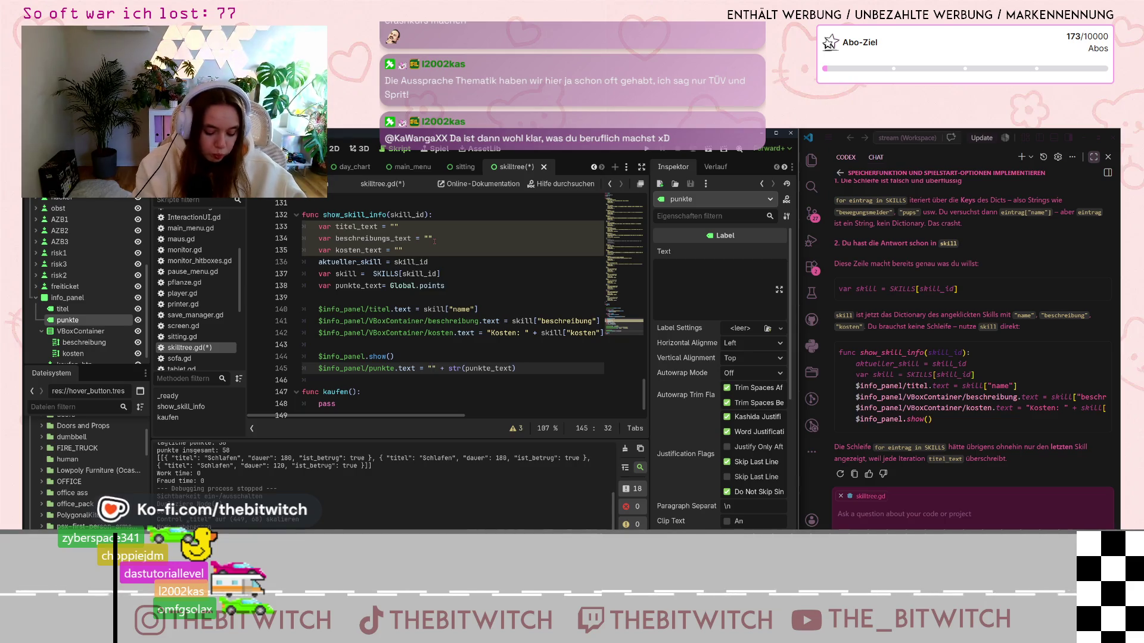
{"action": "type", "text": "Punkte:"}
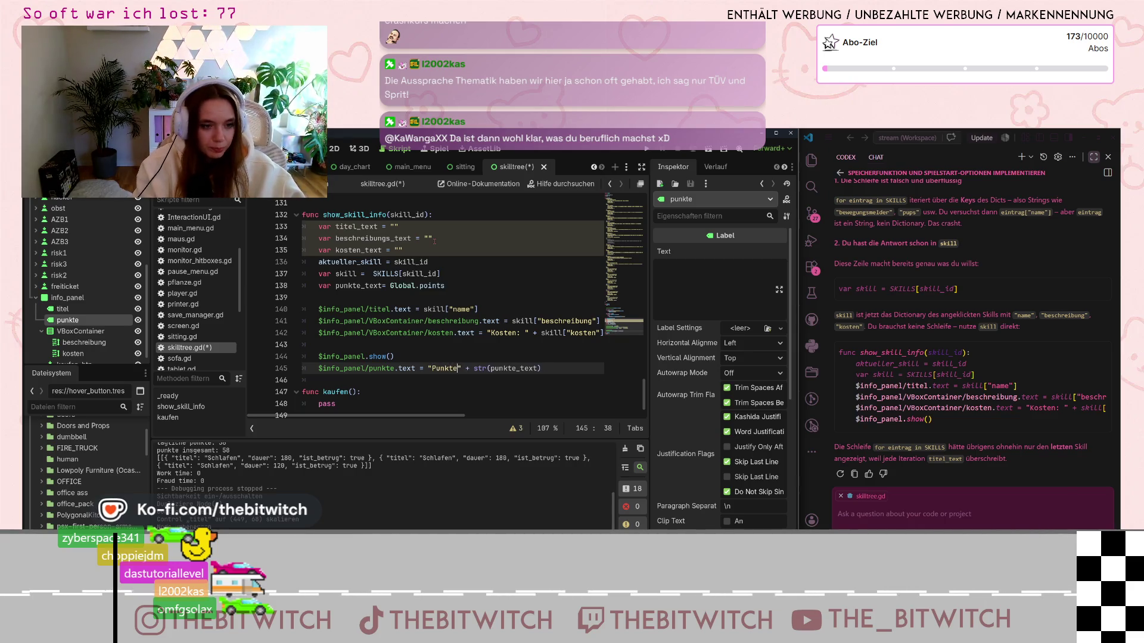
Step: Save skilltree.gd and run the project to test the points label
{"action": "left_click", "coordinate": [499, 345]}
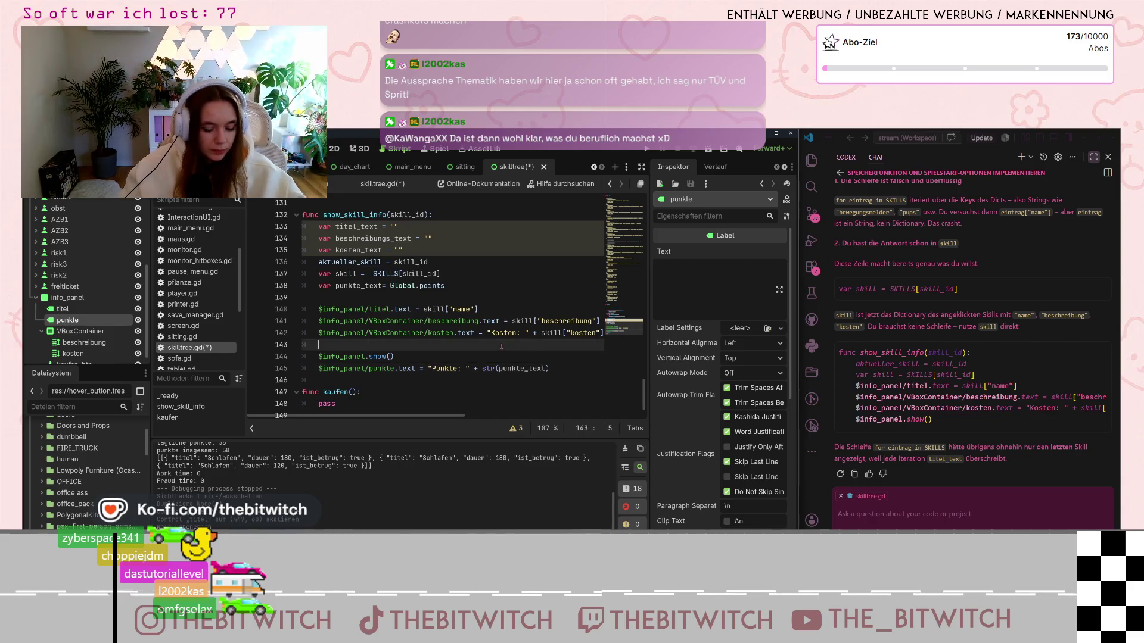
{"action": "key", "text": "ctrl+s"}
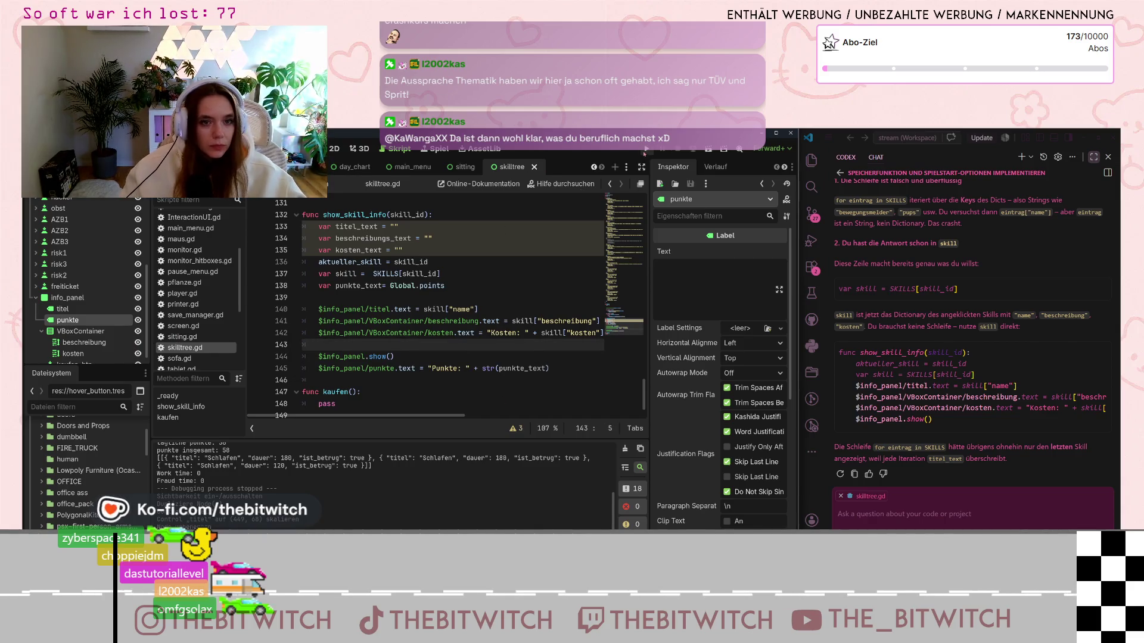
{"action": "left_click", "coordinate": [647, 149]}
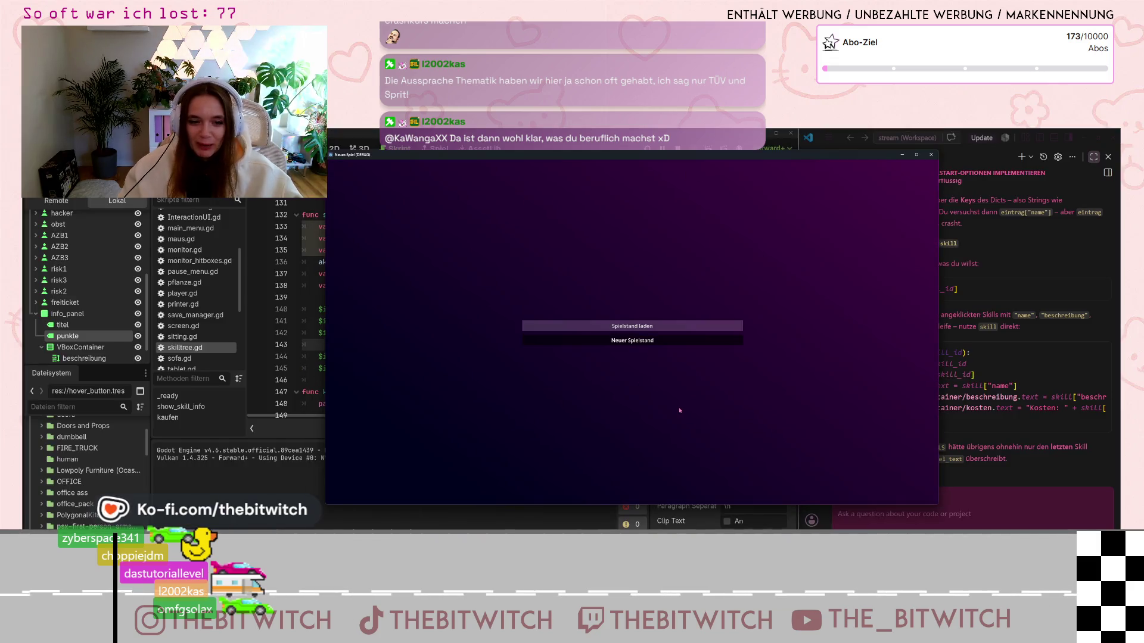
Step: Start a Neuer Spielstand, sleep on the sofa with E, and open Skilltree from the 58-point results
{"action": "left_click", "coordinate": [632, 340]}
{"action": "mouse_move", "coordinate": [632, 336]}
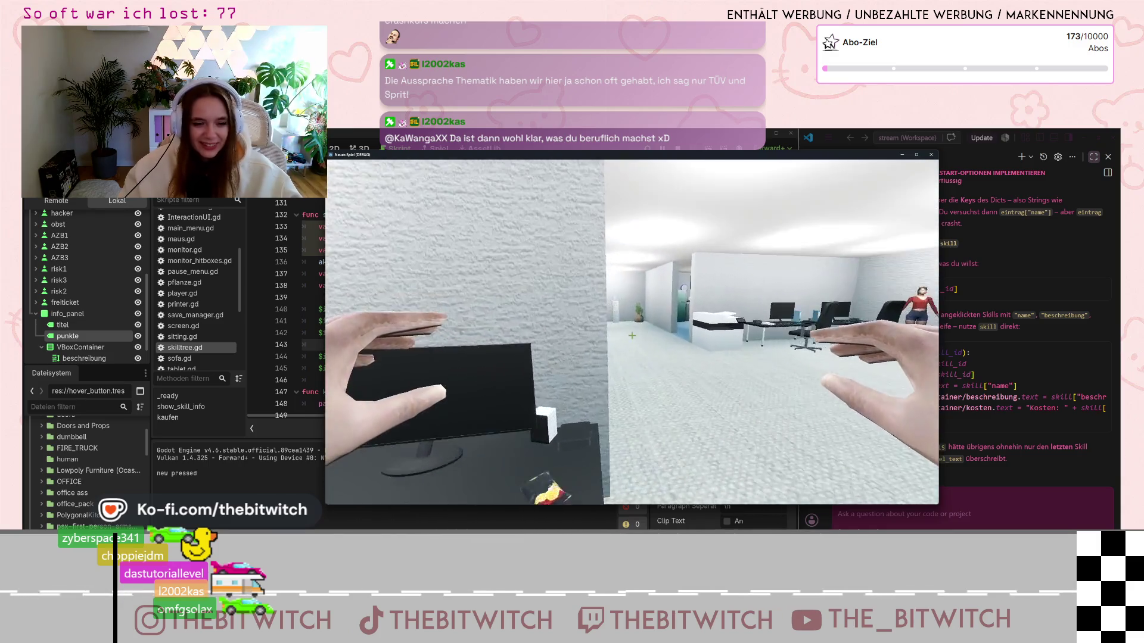
{"action": "key", "text": "w"}
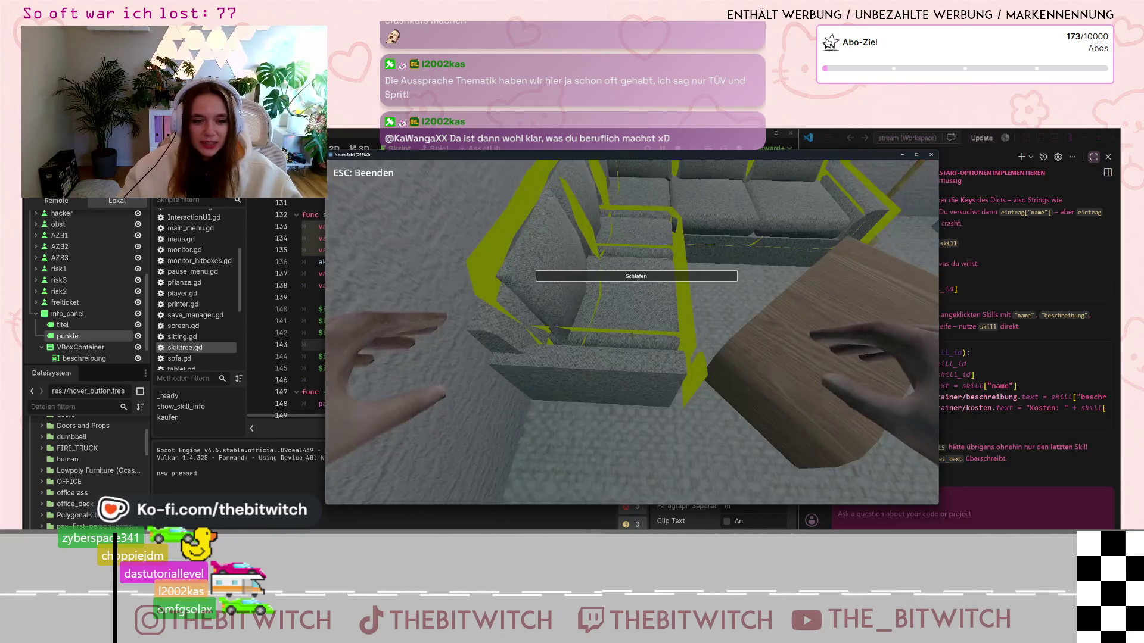
{"action": "key", "text": "e"}
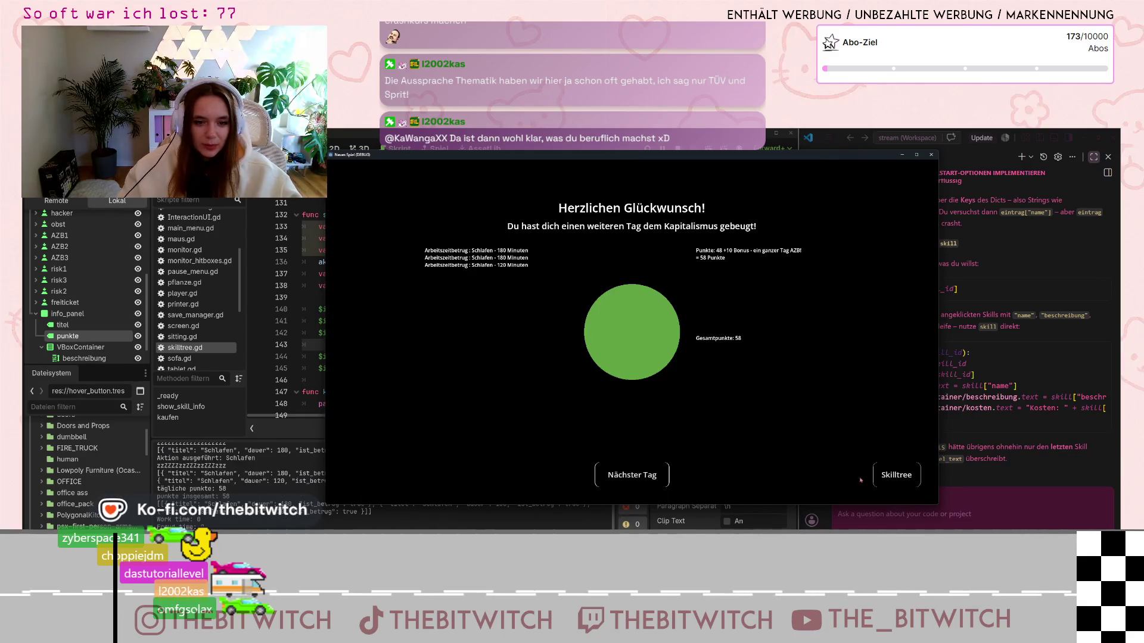
{"action": "left_click", "coordinate": [895, 474]}
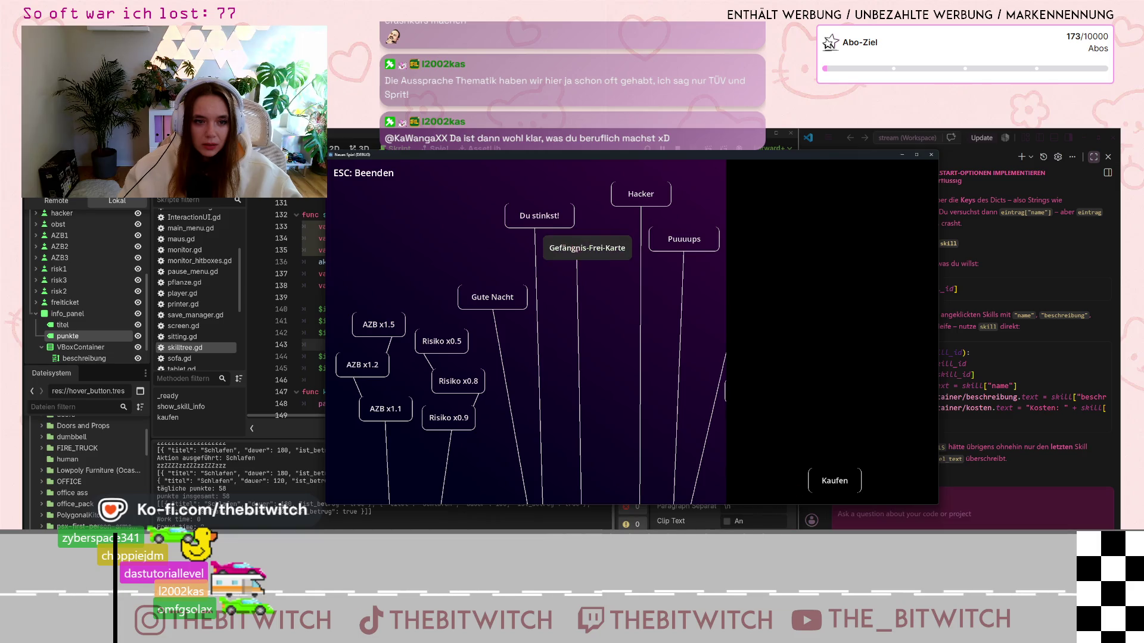
Step: Check that the Gefängnis-Frei-Karte skill's info panel shows Punkte: 58, then quit the game with Esc
{"action": "left_click", "coordinate": [574, 244]}
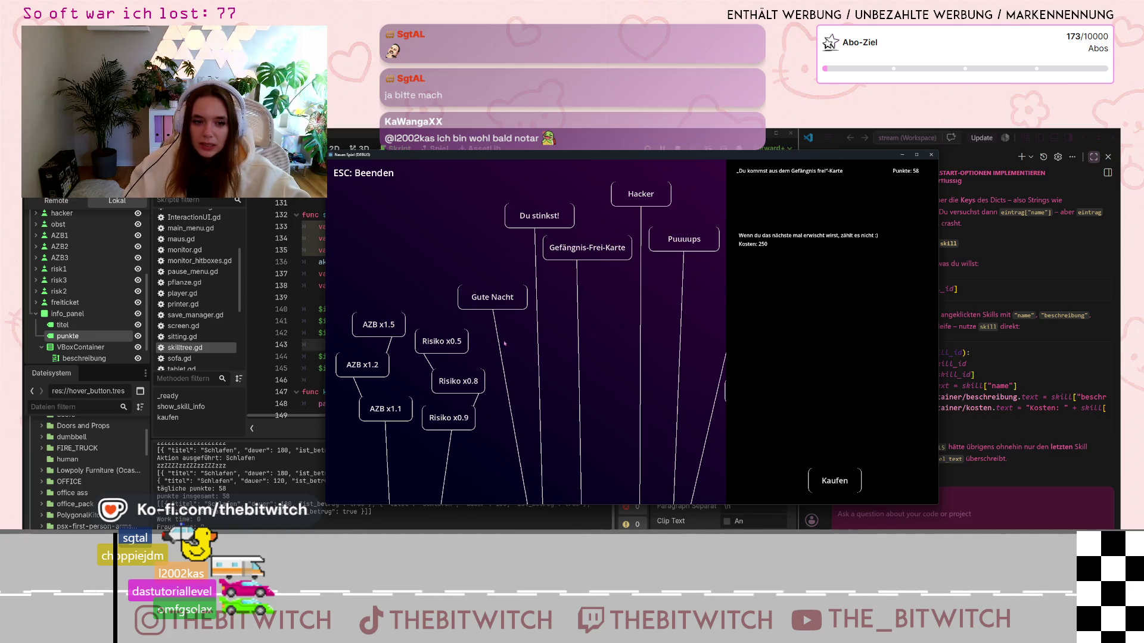
{"action": "key", "text": "Escape"}
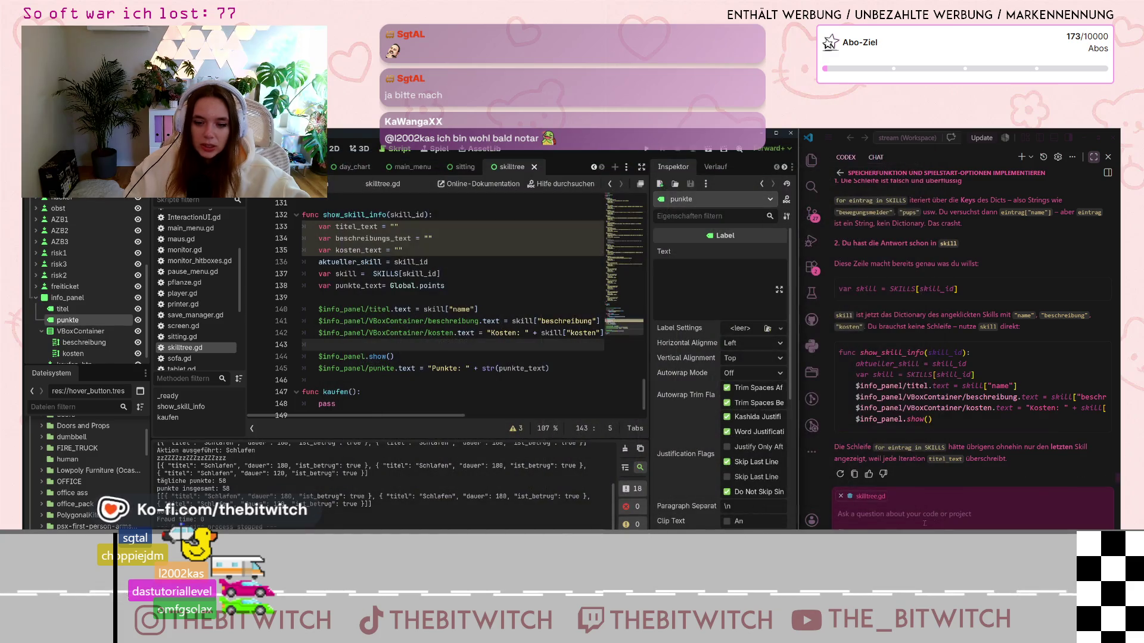
Step: Focus the AI chat prompt field and select the info_panel node to inspect it
{"action": "left_click", "coordinate": [922, 519]}
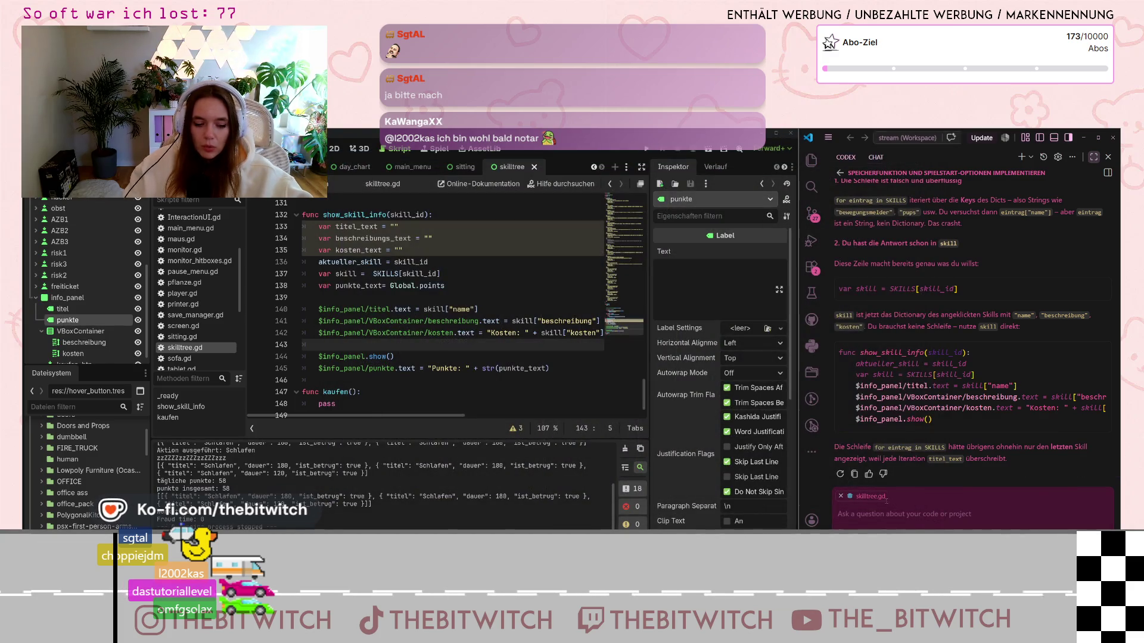
{"action": "scroll", "coordinate": [371, 316], "scroll_direction": "down", "scroll_amount": 1}
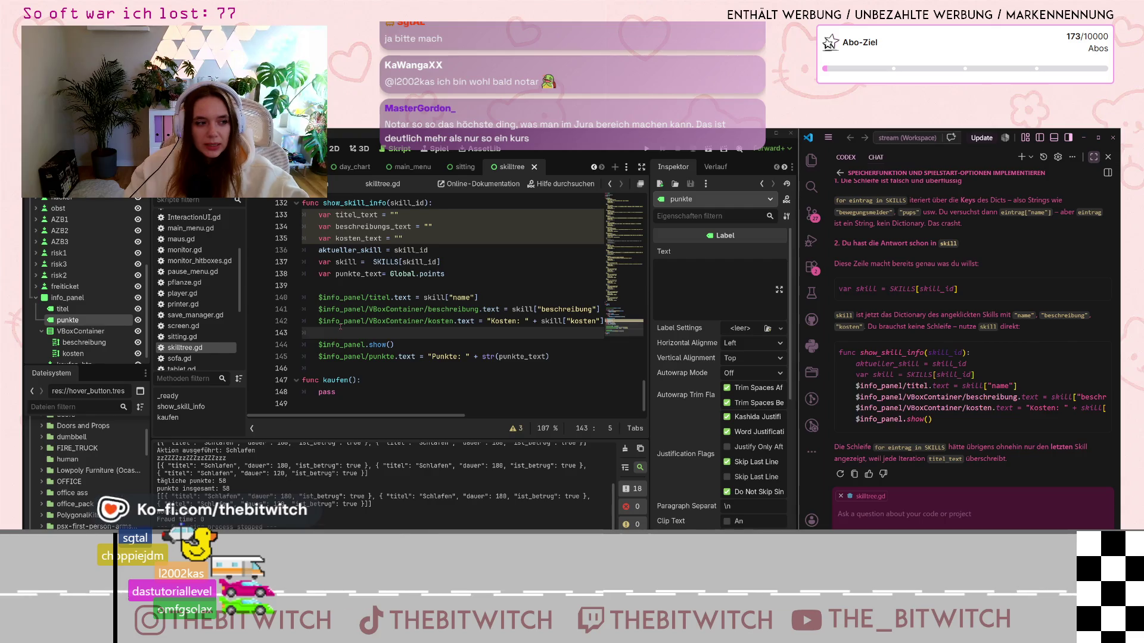
{"action": "left_click", "coordinate": [67, 297]}
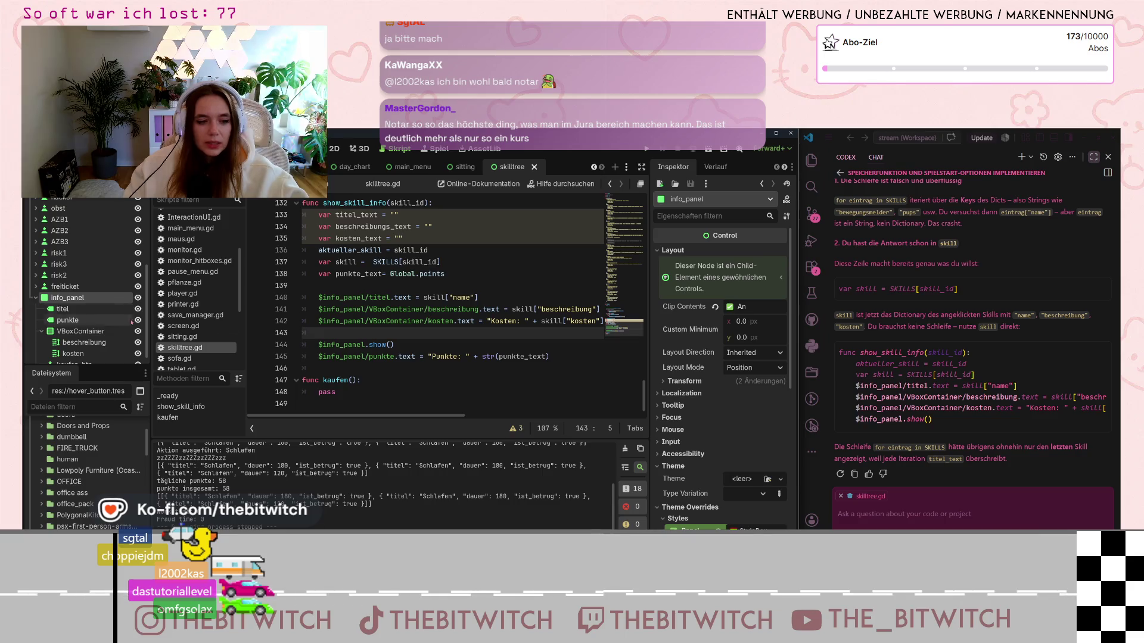
Step: Scroll the Scripts list and open player.gd
{"action": "scroll", "coordinate": [450, 375], "scroll_direction": "up", "scroll_amount": 4}
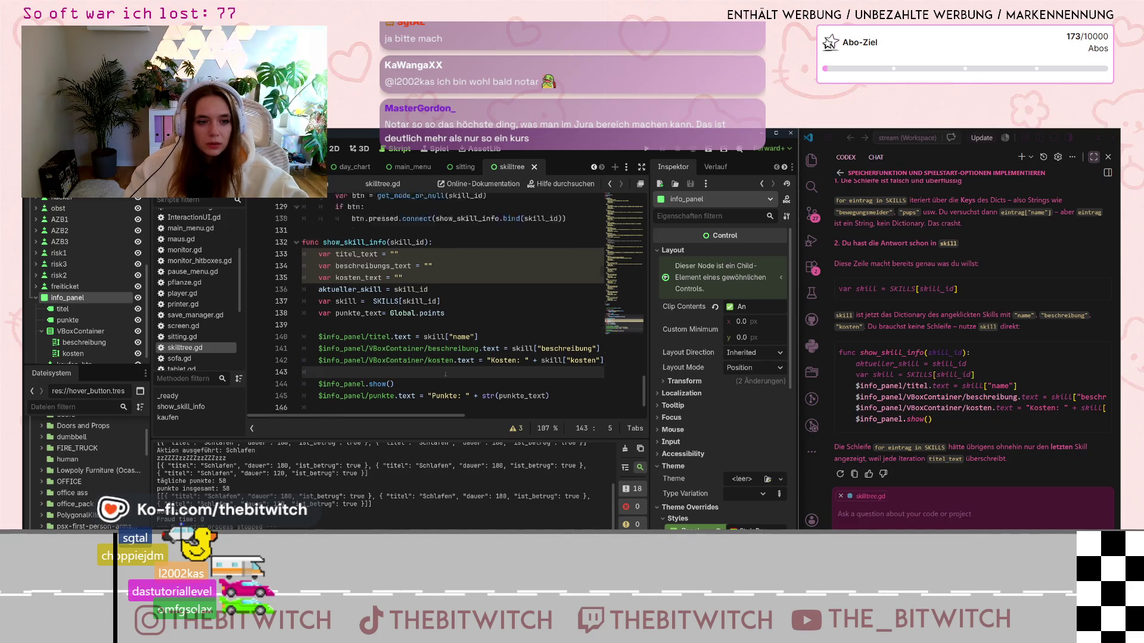
{"action": "scroll", "coordinate": [444, 373], "scroll_direction": "up", "scroll_amount": 4}
{"action": "scroll", "coordinate": [180, 307], "scroll_direction": "up", "scroll_amount": 3}
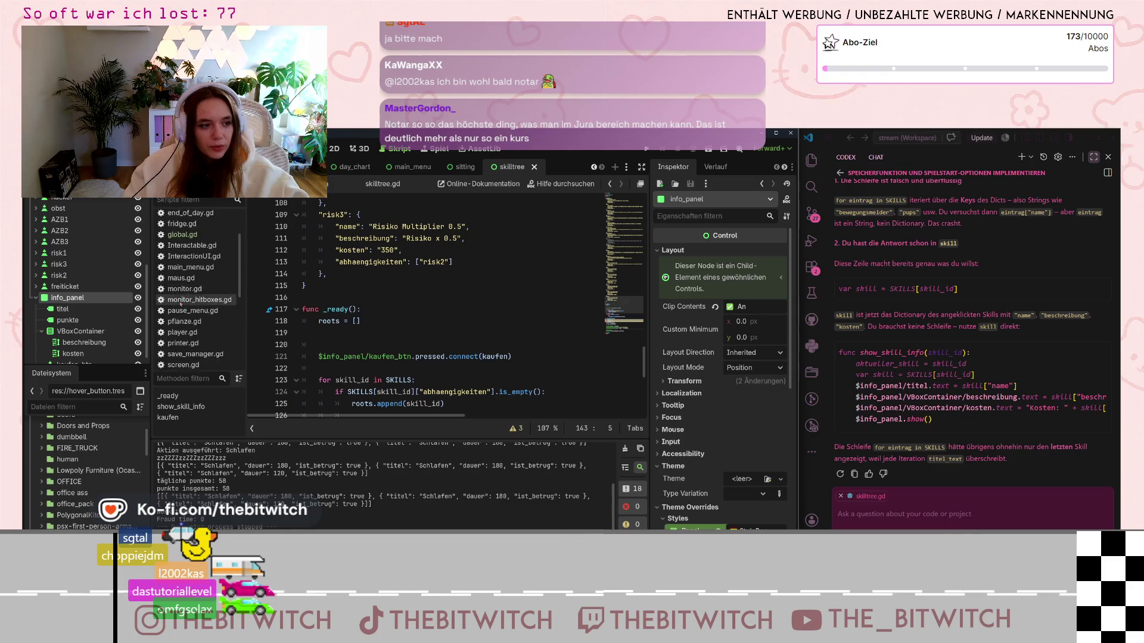
{"action": "scroll", "coordinate": [182, 301], "scroll_direction": "up", "scroll_amount": 2}
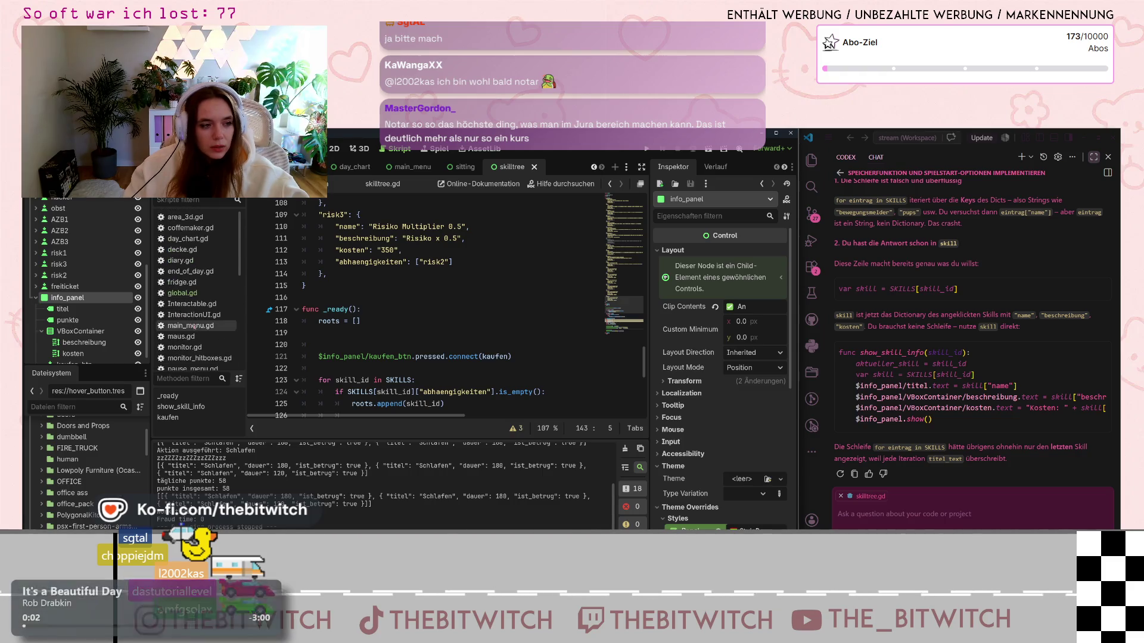
{"action": "scroll", "coordinate": [200, 328], "scroll_direction": "down", "scroll_amount": 3}
{"action": "scroll", "coordinate": [200, 337], "scroll_direction": "up", "scroll_amount": 3}
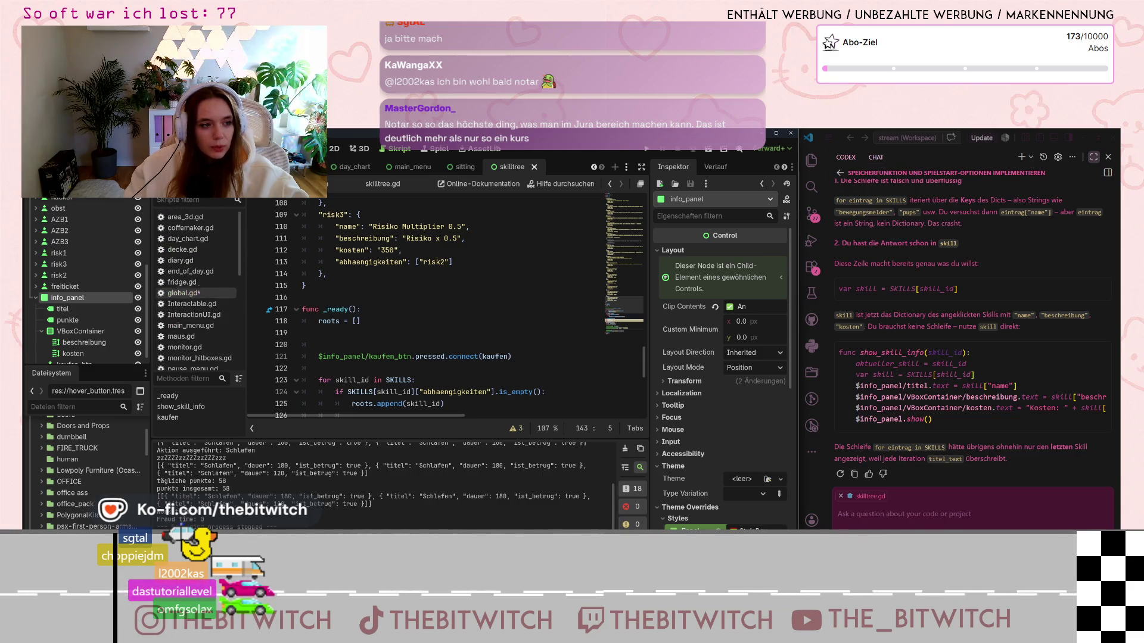
{"action": "scroll", "coordinate": [197, 303], "scroll_direction": "down", "scroll_amount": 3}
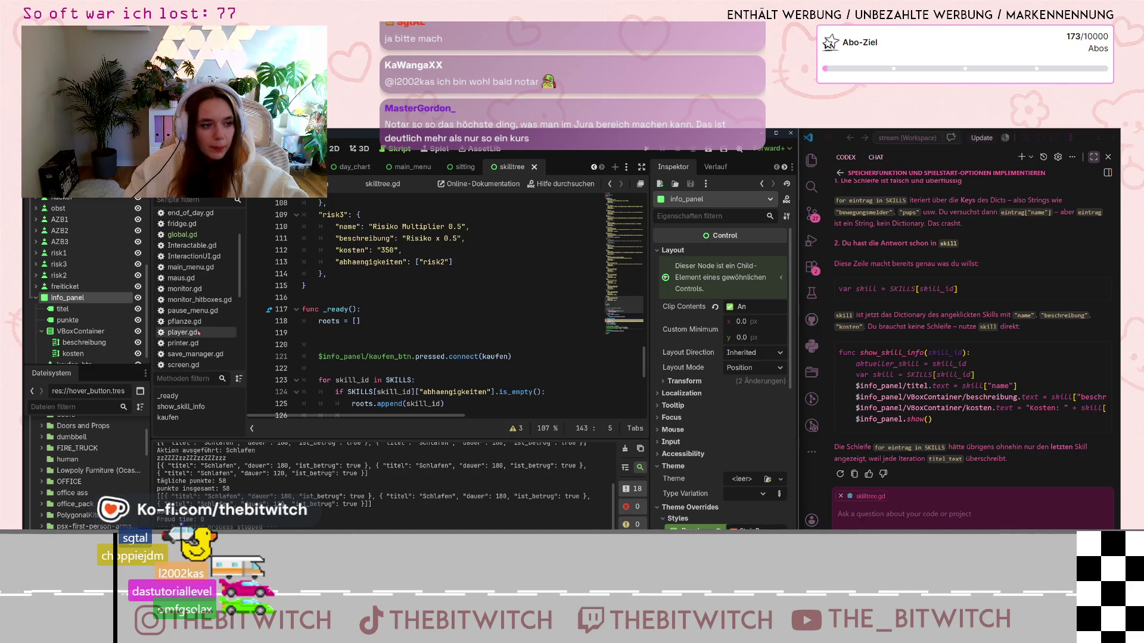
{"action": "left_click", "coordinate": [182, 332]}
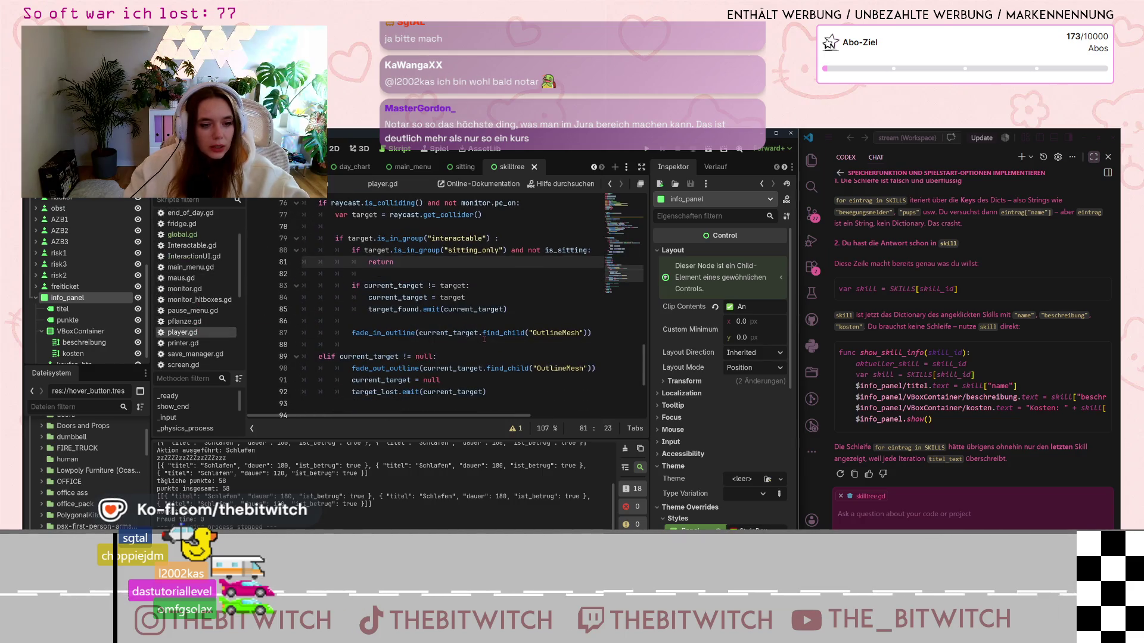
Step: Read through player.gd's _input and mouse-mode code, checking the InputEventMouseMotion documentation
{"action": "scroll", "coordinate": [484, 339], "scroll_direction": "up", "scroll_amount": 8}
{"action": "scroll", "coordinate": [481, 342], "scroll_direction": "up", "scroll_amount": 3}
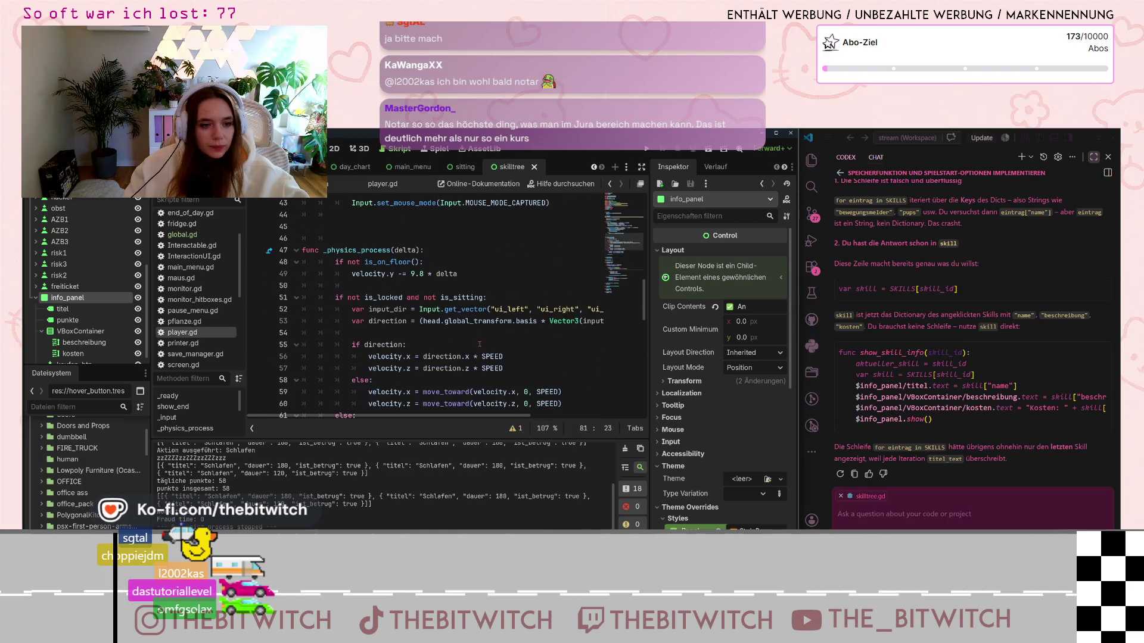
{"action": "mouse_move", "coordinate": [429, 416]}
{"action": "left_mouse_down"}
{"action": "mouse_move", "coordinate": [474, 418]}
{"action": "mouse_move", "coordinate": [434, 418]}
{"action": "left_mouse_up"}
{"action": "scroll", "coordinate": [471, 388], "scroll_direction": "up", "scroll_amount": 7}
{"action": "scroll", "coordinate": [459, 360], "scroll_direction": "down", "scroll_amount": 2}
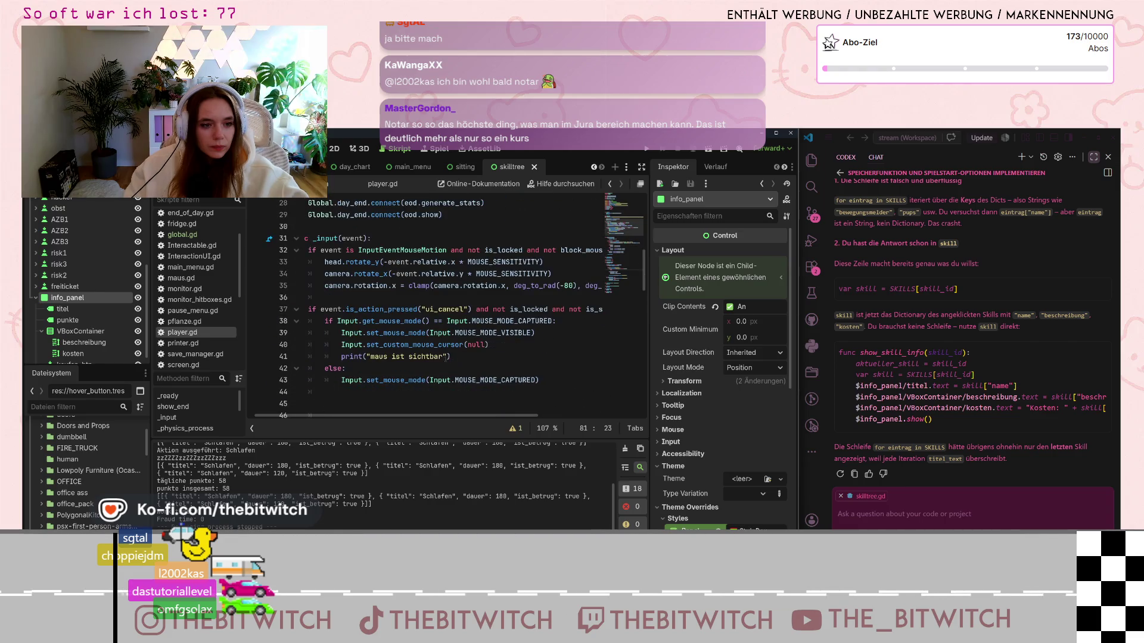
{"action": "scroll", "coordinate": [410, 409], "scroll_direction": "up", "scroll_amount": 2}
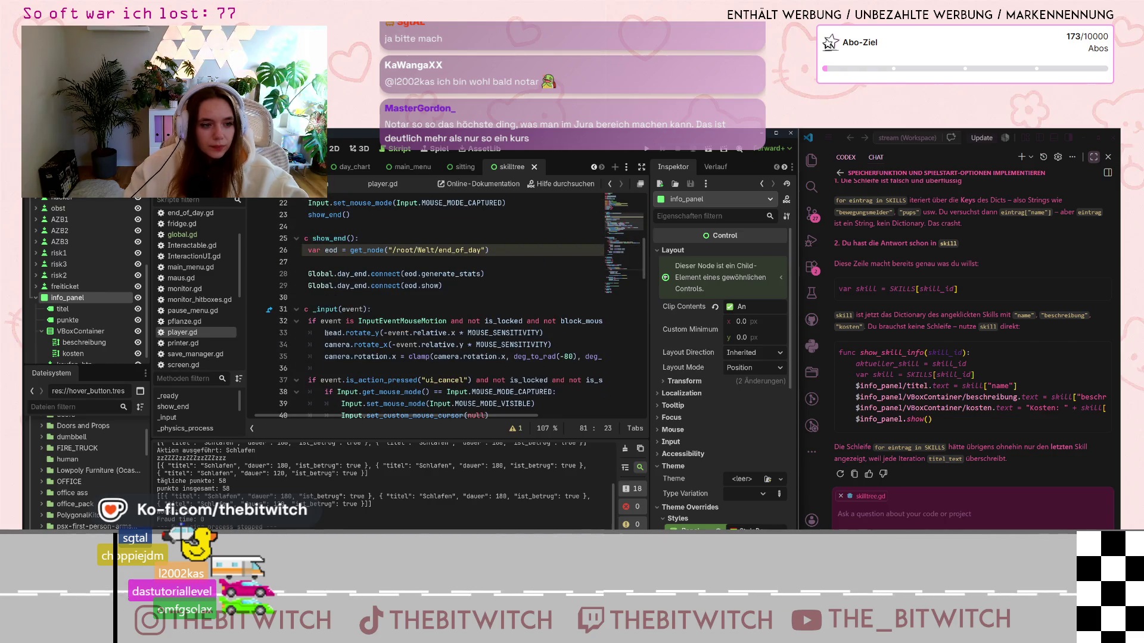
{"action": "mouse_move", "coordinate": [364, 321]}
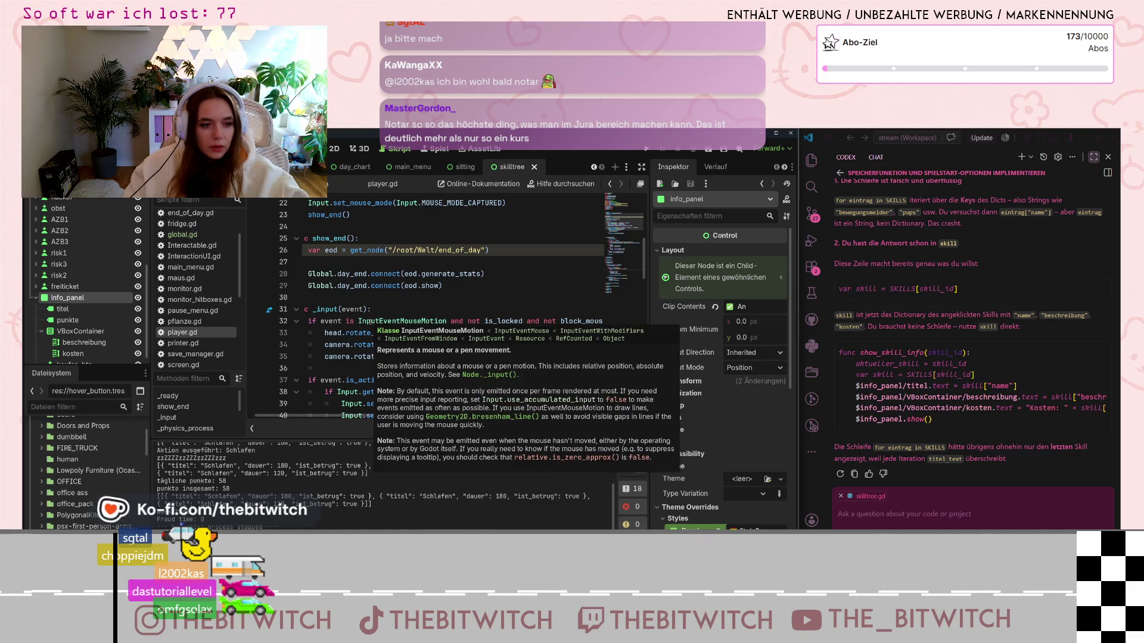
{"action": "scroll", "coordinate": [443, 344], "scroll_direction": "up", "scroll_amount": 7}
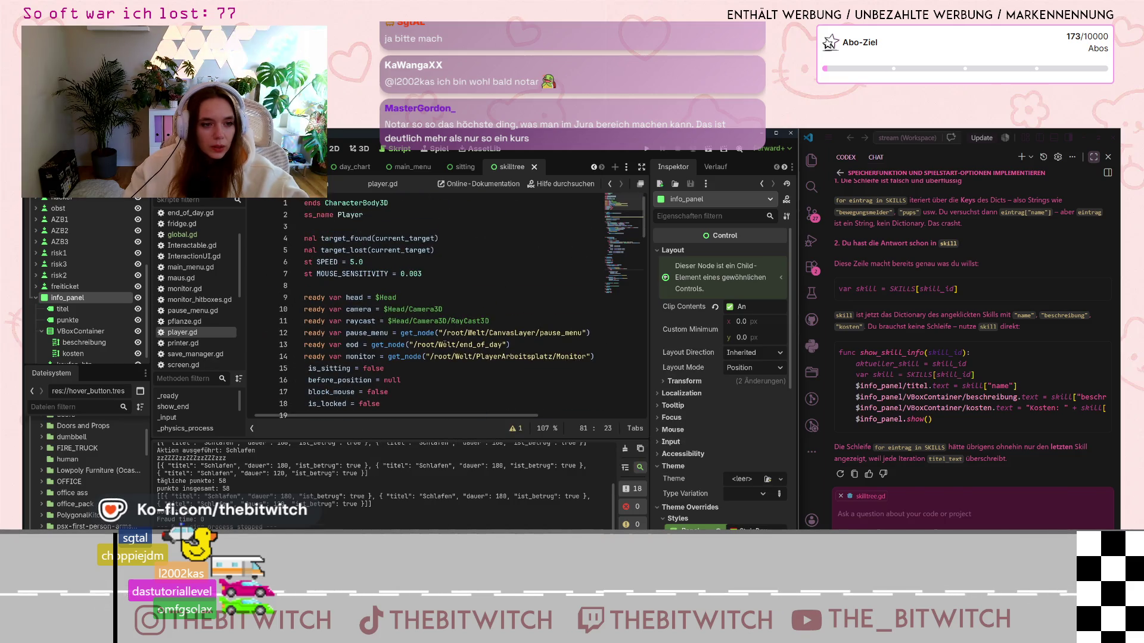
{"action": "scroll", "coordinate": [211, 341], "scroll_direction": "down", "scroll_amount": 2}
{"action": "scroll", "coordinate": [211, 341], "scroll_direction": "down", "scroll_amount": 2}
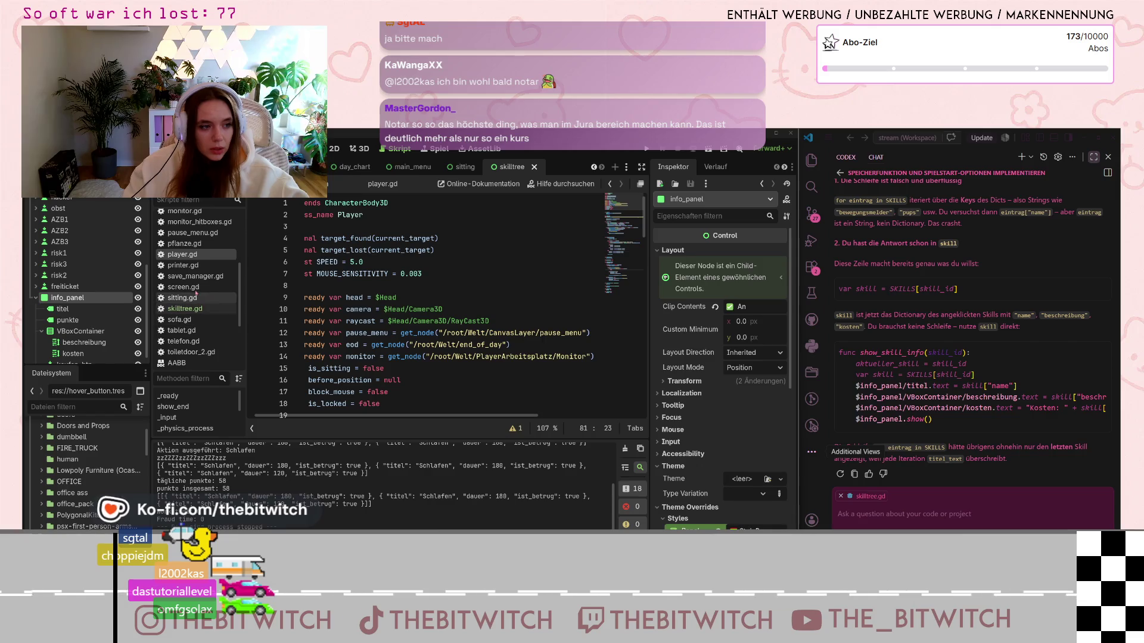
Step: Switch to the monitor.gd script from the Scripts list
{"action": "scroll", "coordinate": [197, 286], "scroll_direction": "up", "scroll_amount": 1}
{"action": "scroll", "coordinate": [197, 286], "scroll_direction": "up", "scroll_amount": 3}
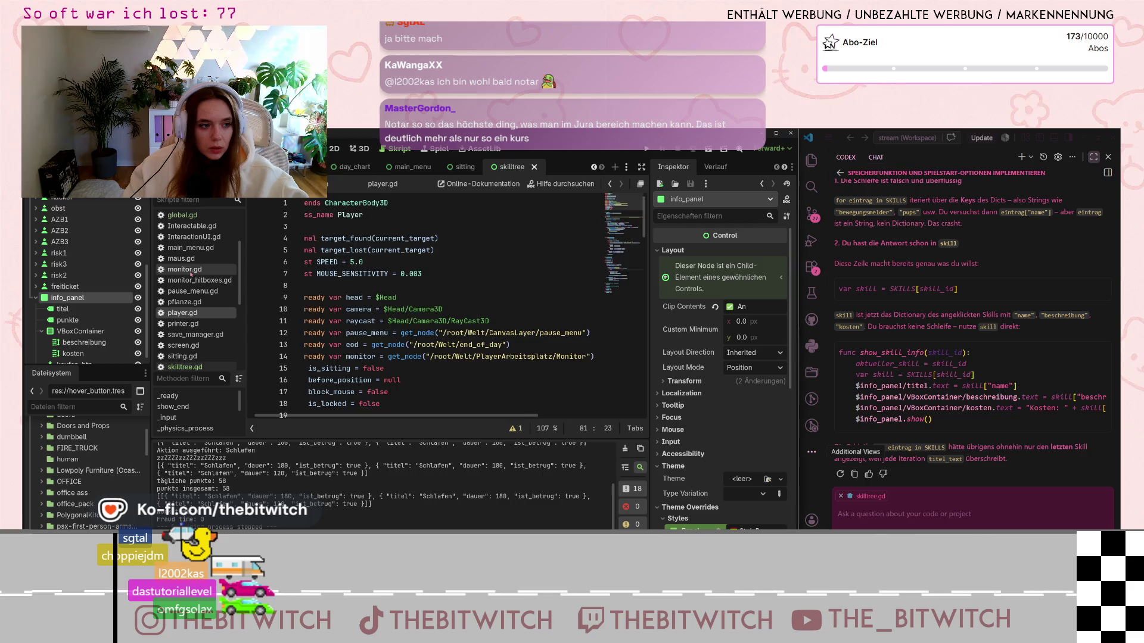
{"action": "left_click", "coordinate": [190, 271]}
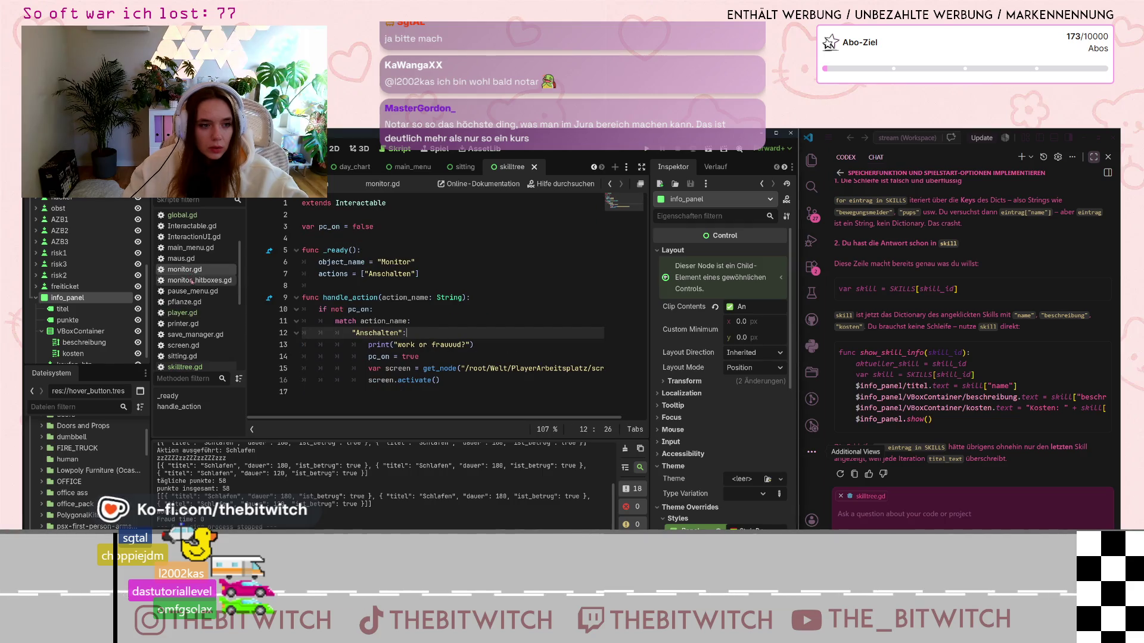
Step: Open screen.gd and read through its activate, deactivate and _input functions
{"action": "scroll", "coordinate": [190, 298], "scroll_direction": "down", "scroll_amount": 1}
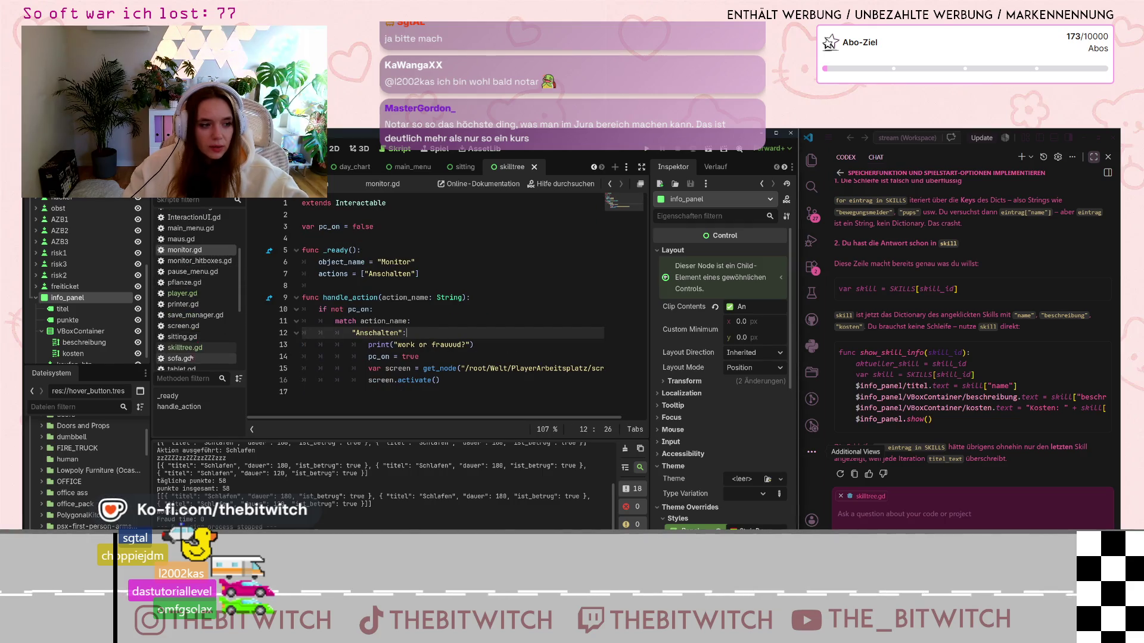
{"action": "left_click", "coordinate": [193, 326]}
{"action": "scroll", "coordinate": [411, 309], "scroll_direction": "down", "scroll_amount": 4}
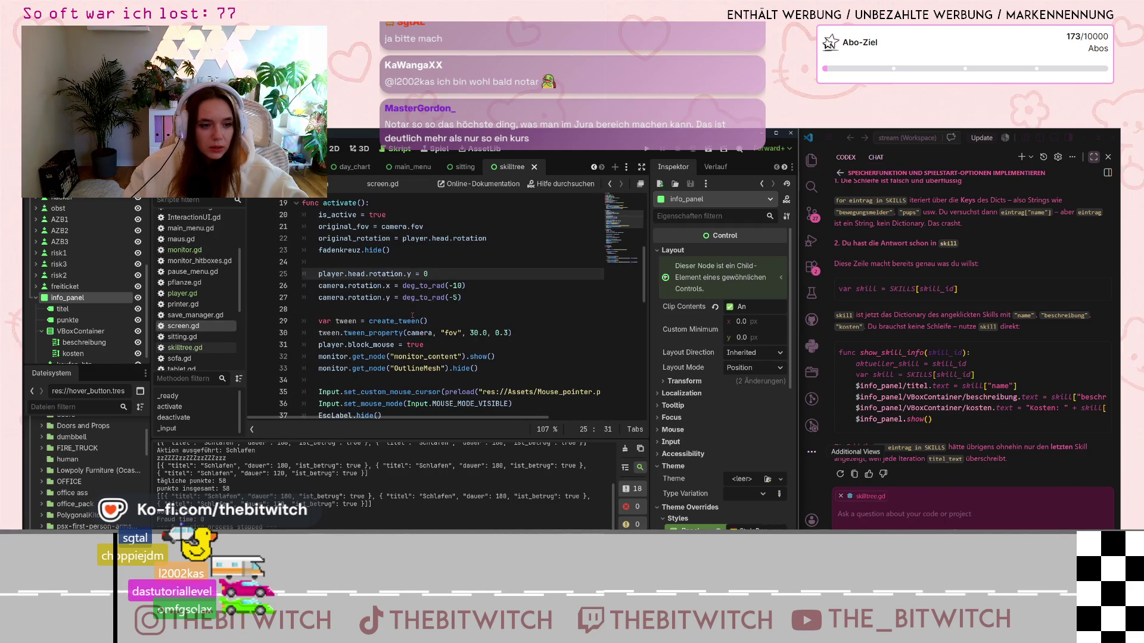
{"action": "scroll", "coordinate": [410, 325], "scroll_direction": "down", "scroll_amount": 5}
{"action": "scroll", "coordinate": [411, 324], "scroll_direction": "down", "scroll_amount": 2}
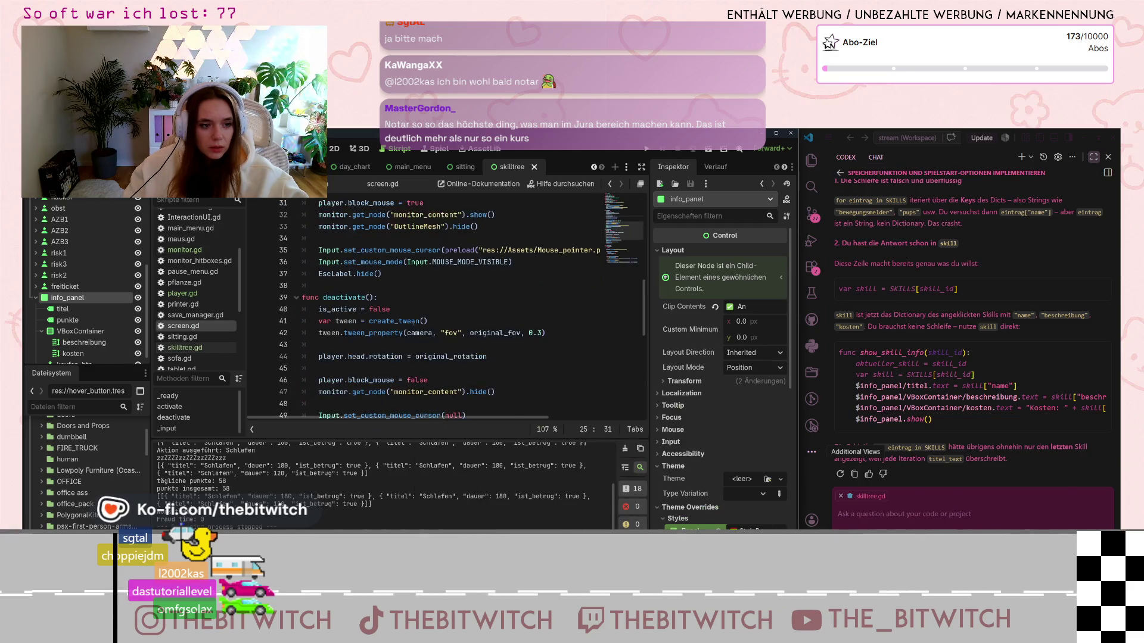
{"action": "scroll", "coordinate": [412, 323], "scroll_direction": "down", "scroll_amount": 3}
{"action": "scroll", "coordinate": [413, 323], "scroll_direction": "down", "scroll_amount": 3}
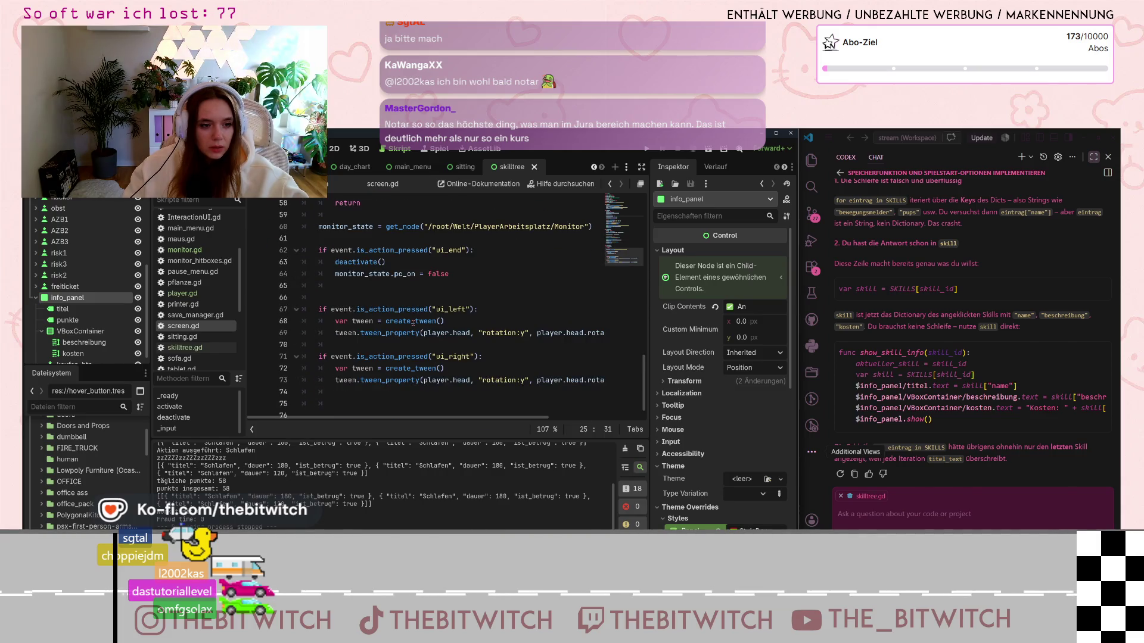
{"action": "scroll", "coordinate": [413, 322], "scroll_direction": "up", "scroll_amount": 4}
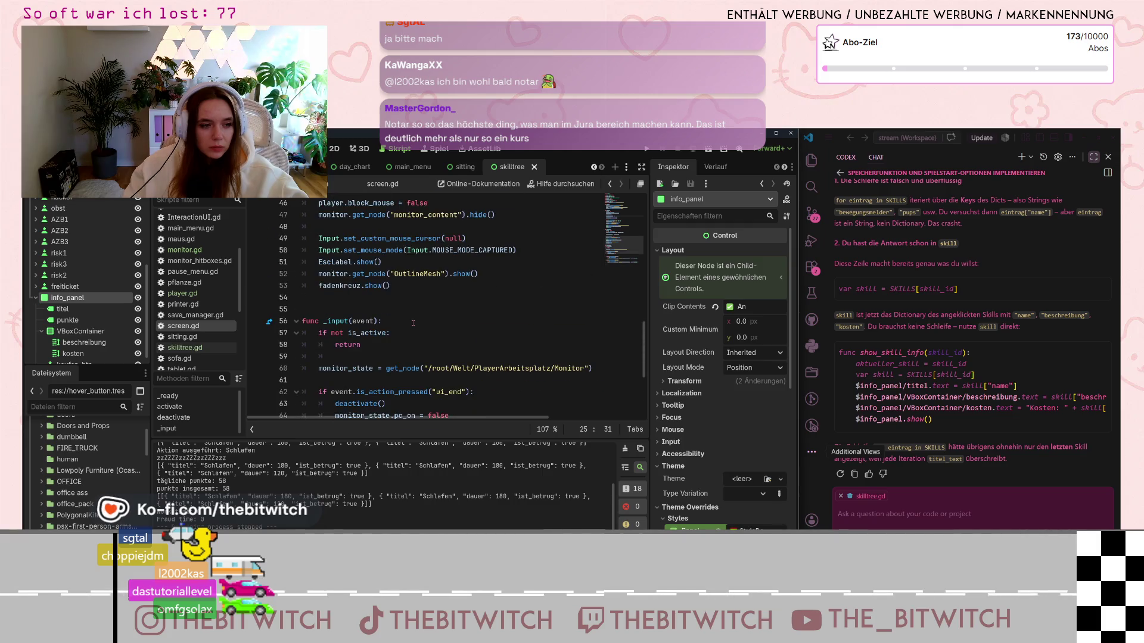
{"action": "scroll", "coordinate": [413, 322], "scroll_direction": "up", "scroll_amount": 4}
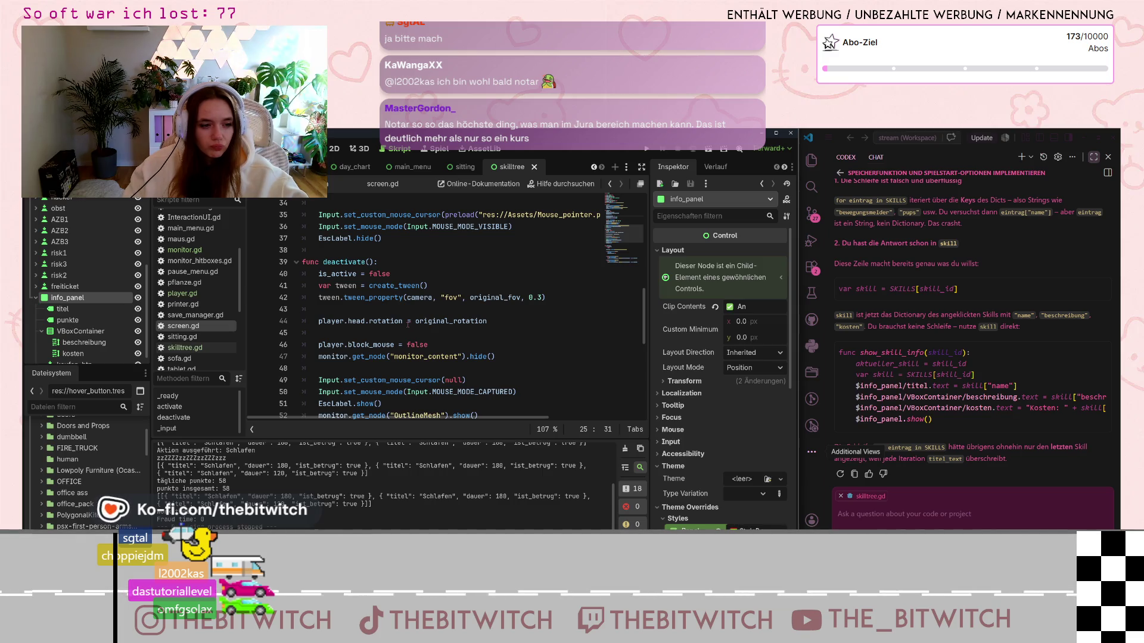
{"action": "scroll", "coordinate": [408, 324], "scroll_direction": "up", "scroll_amount": 4}
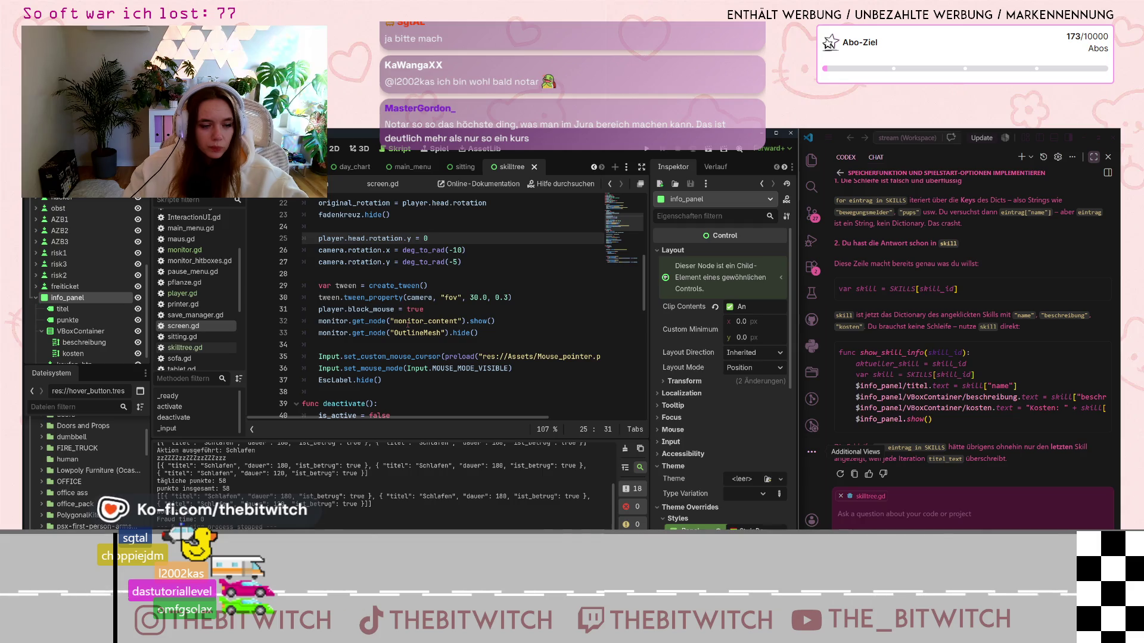
{"action": "scroll", "coordinate": [408, 324], "scroll_direction": "up", "scroll_amount": 1}
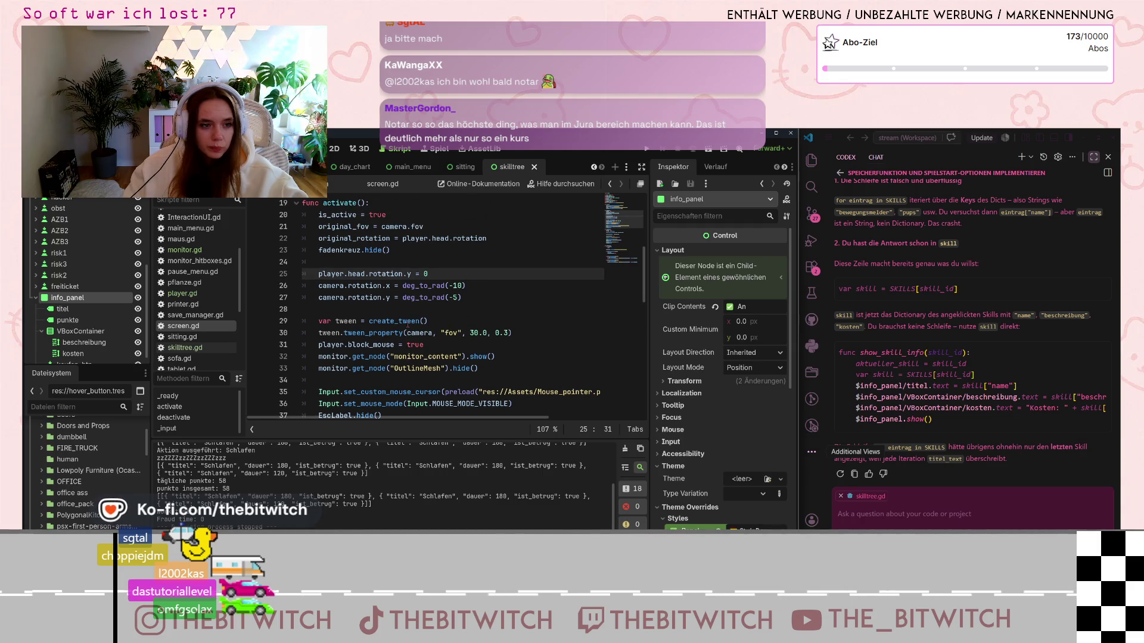
{"action": "scroll", "coordinate": [408, 324], "scroll_direction": "up", "scroll_amount": 2}
{"action": "scroll", "coordinate": [408, 321], "scroll_direction": "up", "scroll_amount": 3}
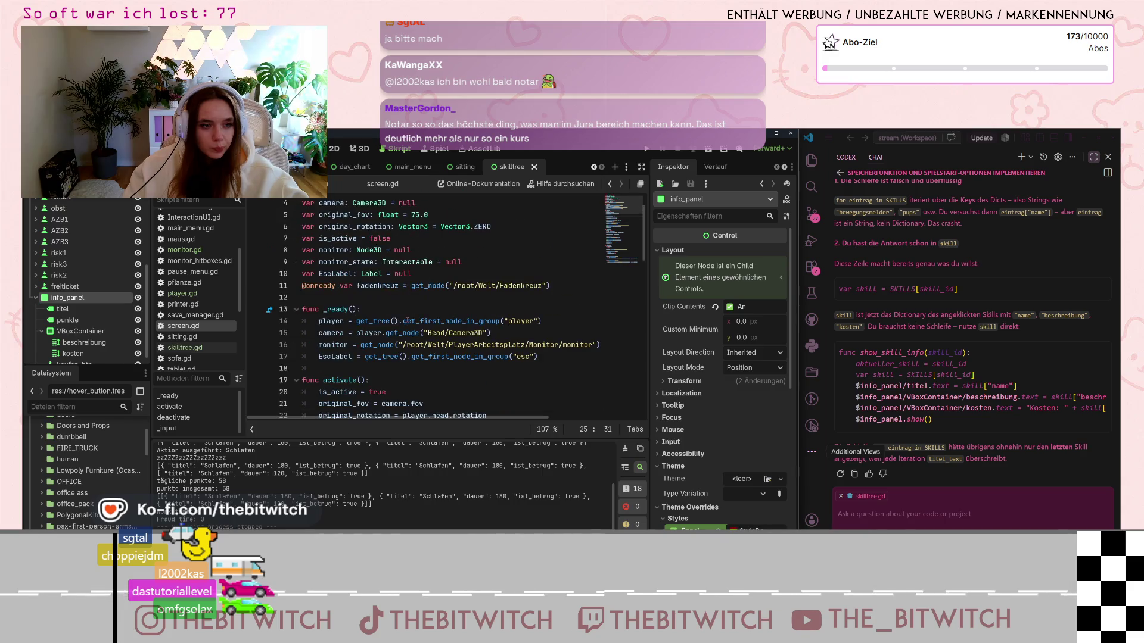
{"action": "scroll", "coordinate": [409, 321], "scroll_direction": "up", "scroll_amount": 2}
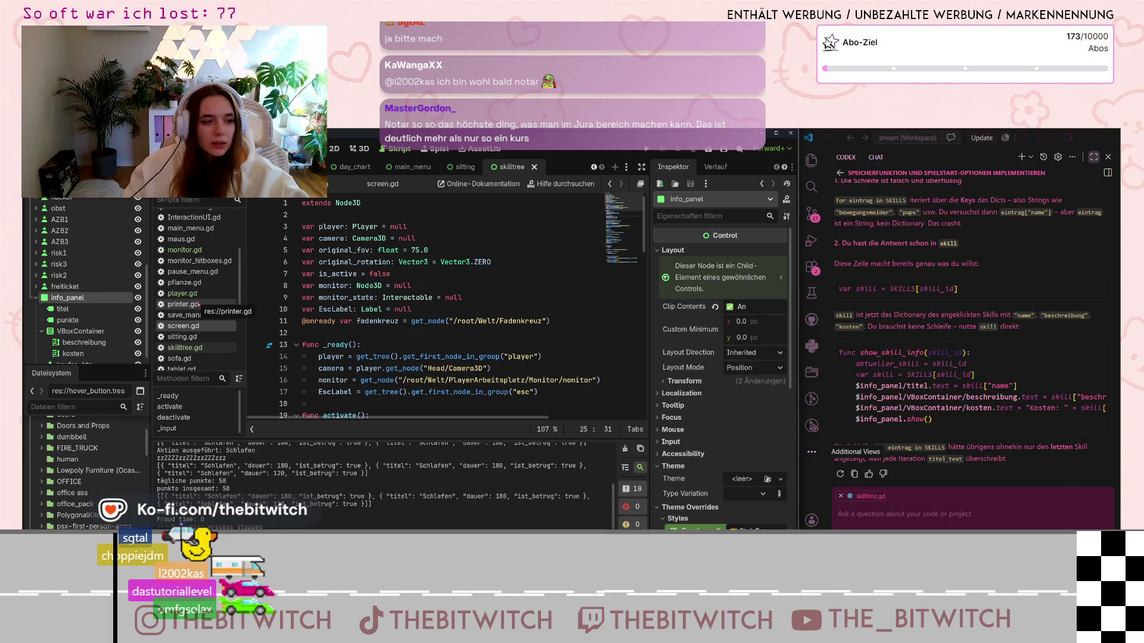
{"action": "scroll", "coordinate": [198, 304], "scroll_direction": "up", "scroll_amount": 1}
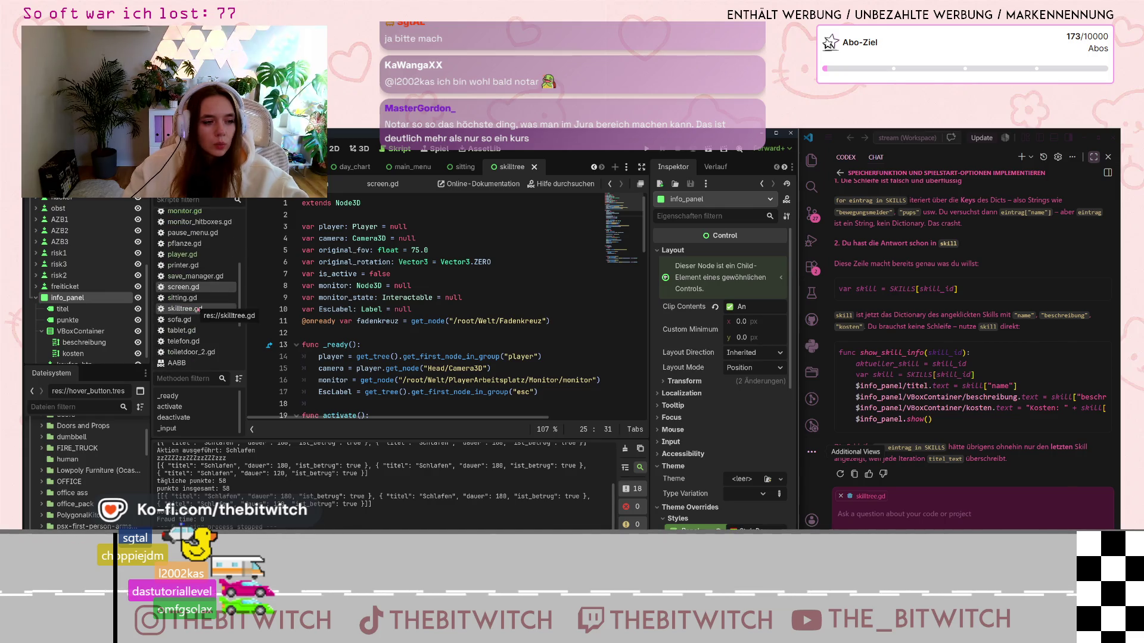
Step: Open global.gd at its changeday function that computes daily_points
{"action": "scroll", "coordinate": [198, 308], "scroll_direction": "up", "scroll_amount": 2}
{"action": "scroll", "coordinate": [197, 309], "scroll_direction": "up", "scroll_amount": 2}
{"action": "left_click", "coordinate": [182, 293]}
{"action": "scroll", "coordinate": [374, 309], "scroll_direction": "down", "scroll_amount": 4}
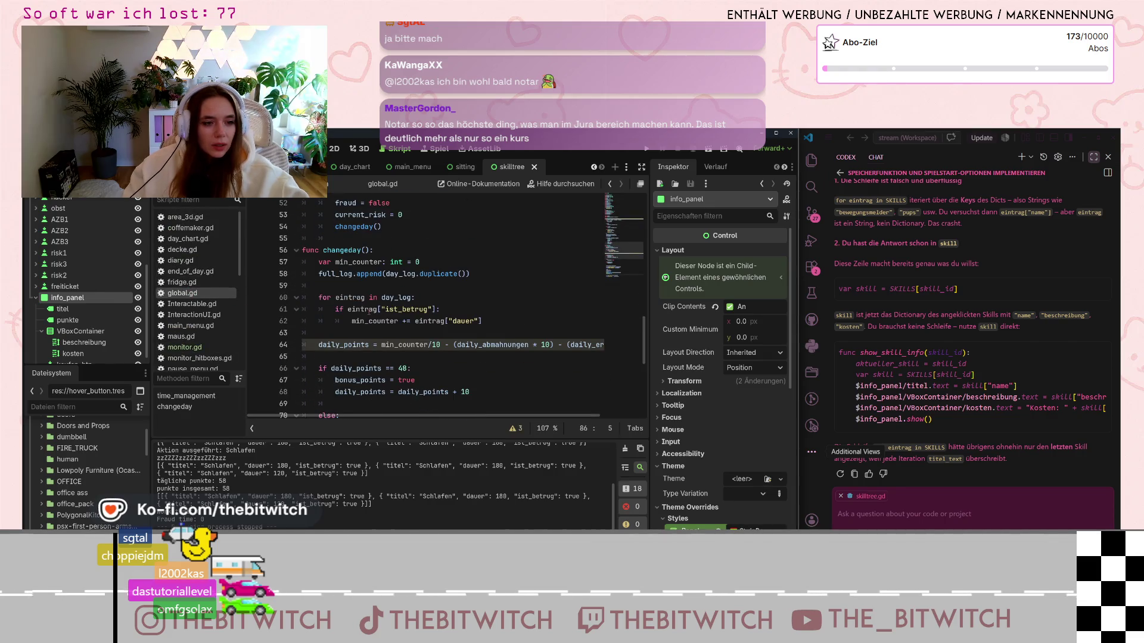
Step: Scroll through global.gd and open save_manager.gd
{"action": "scroll", "coordinate": [369, 312], "scroll_direction": "down", "scroll_amount": 7}
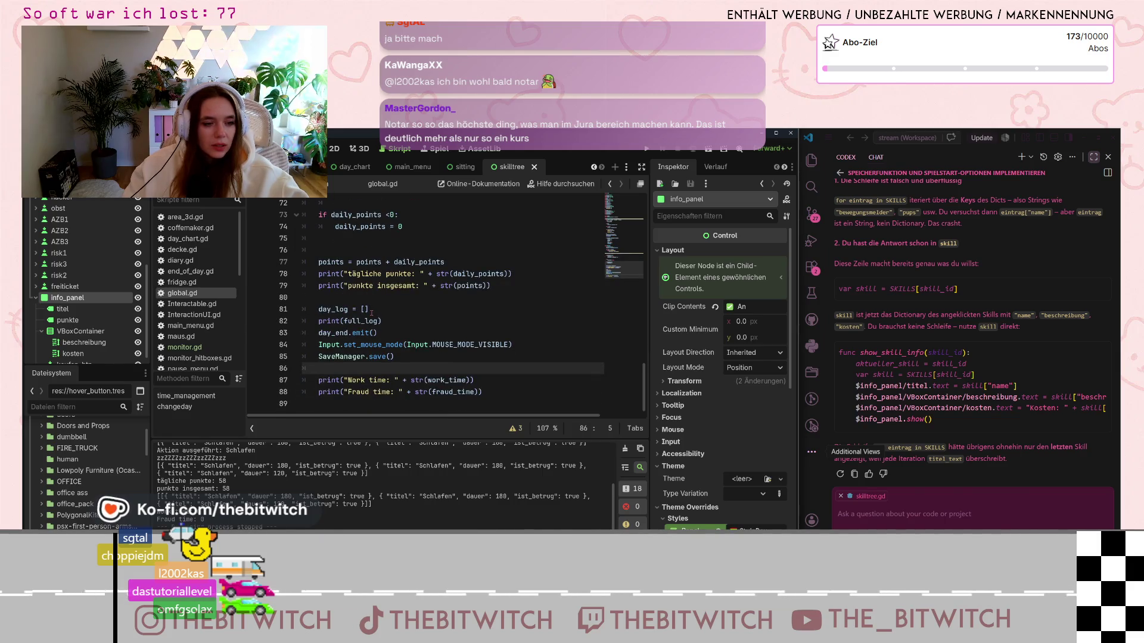
{"action": "scroll", "coordinate": [371, 313], "scroll_direction": "up", "scroll_amount": 2}
{"action": "scroll", "coordinate": [221, 343], "scroll_direction": "down", "scroll_amount": 2}
{"action": "scroll", "coordinate": [221, 343], "scroll_direction": "down", "scroll_amount": 3}
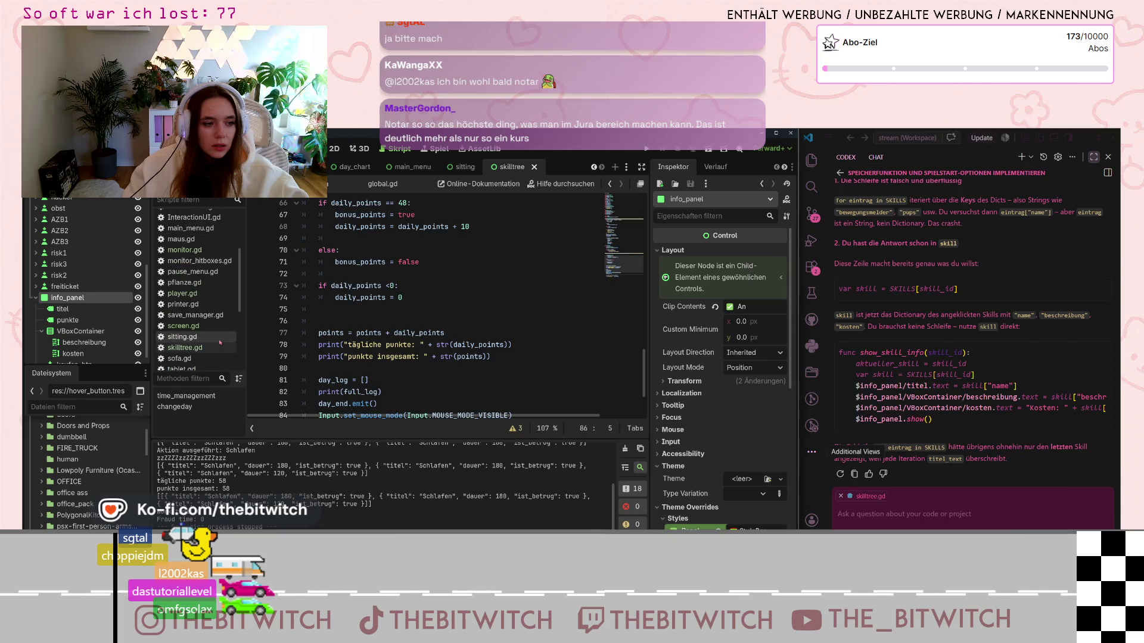
{"action": "scroll", "coordinate": [211, 330], "scroll_direction": "down", "scroll_amount": 2}
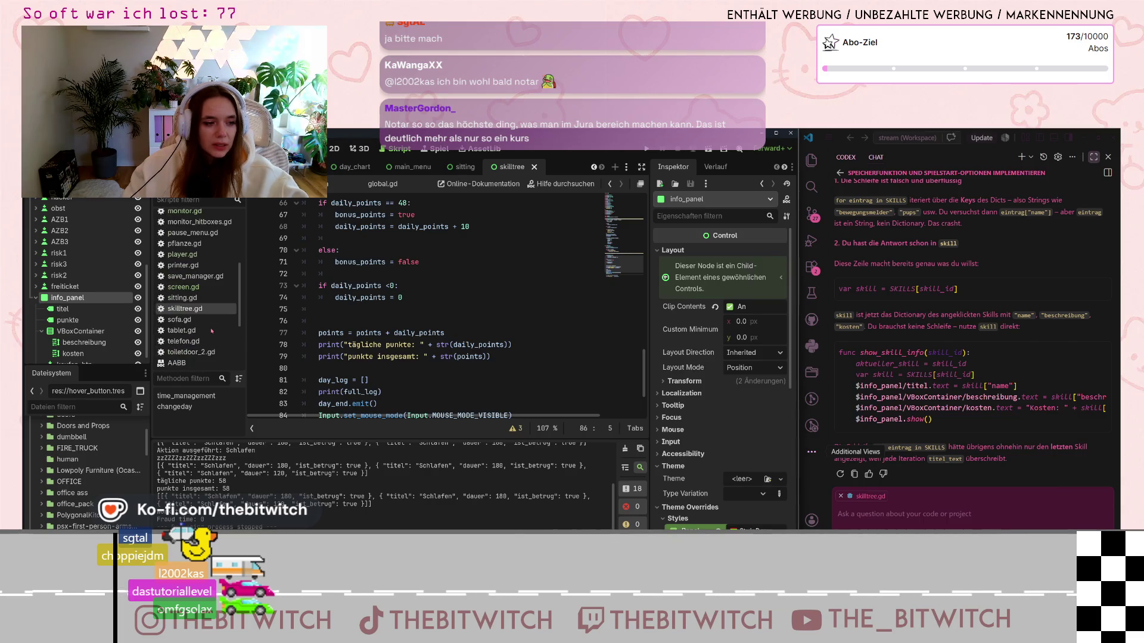
{"action": "left_click", "coordinate": [196, 295]}
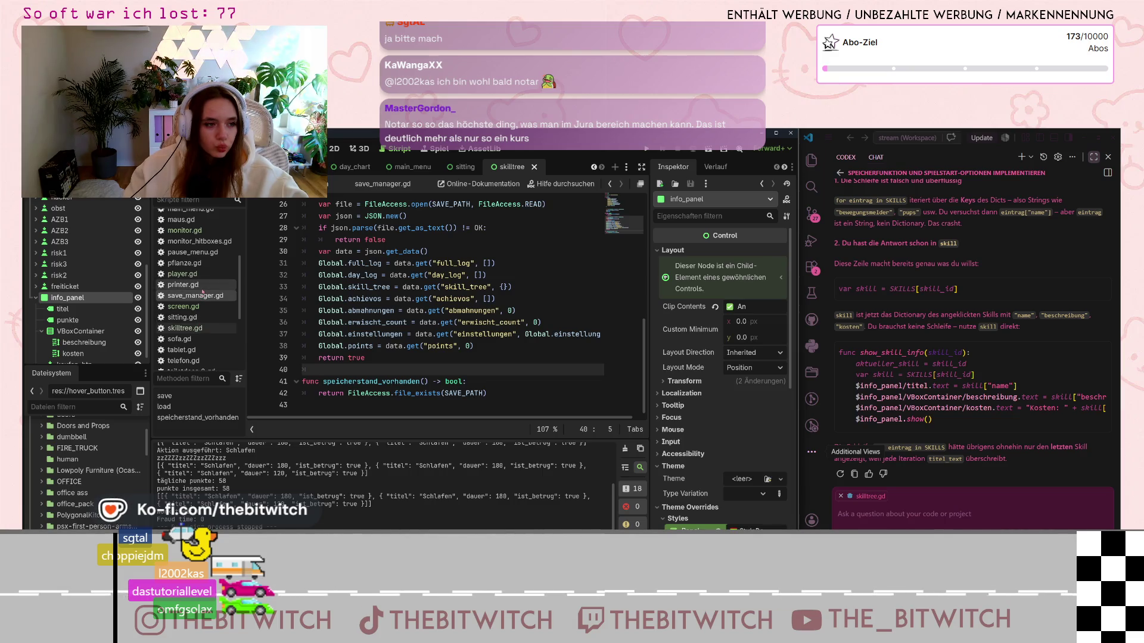
Step: Look at monitor_hitboxes.gd, then return to monitor.gd's _ready and handle_action code
{"action": "left_click", "coordinate": [197, 241]}
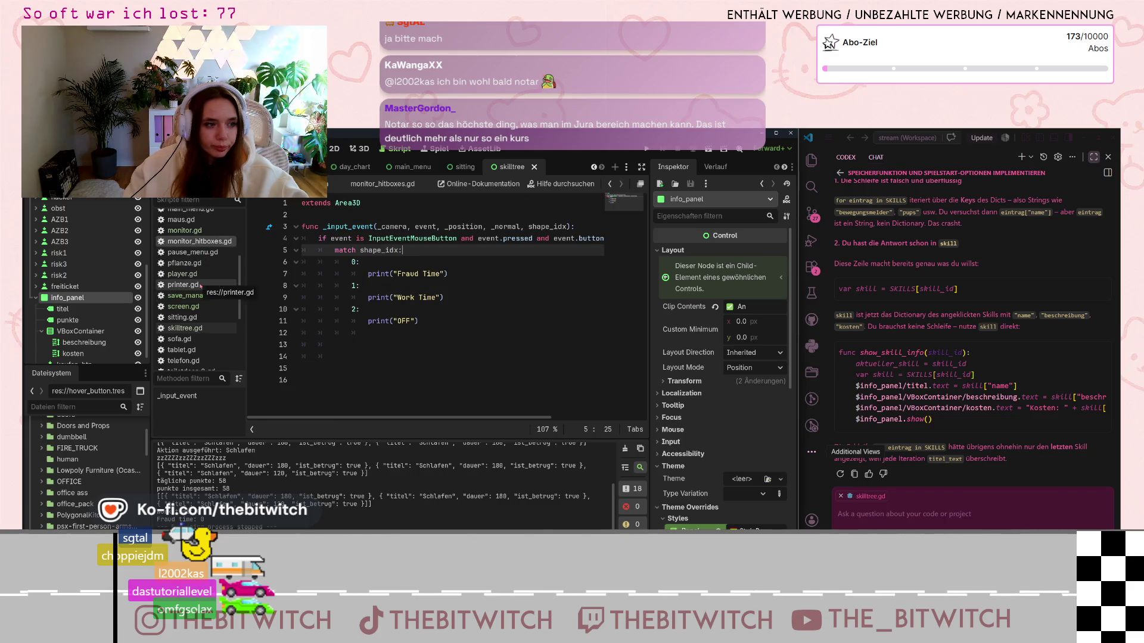
{"action": "scroll", "coordinate": [200, 280], "scroll_direction": "up", "scroll_amount": 1}
{"action": "left_click", "coordinate": [189, 250]}
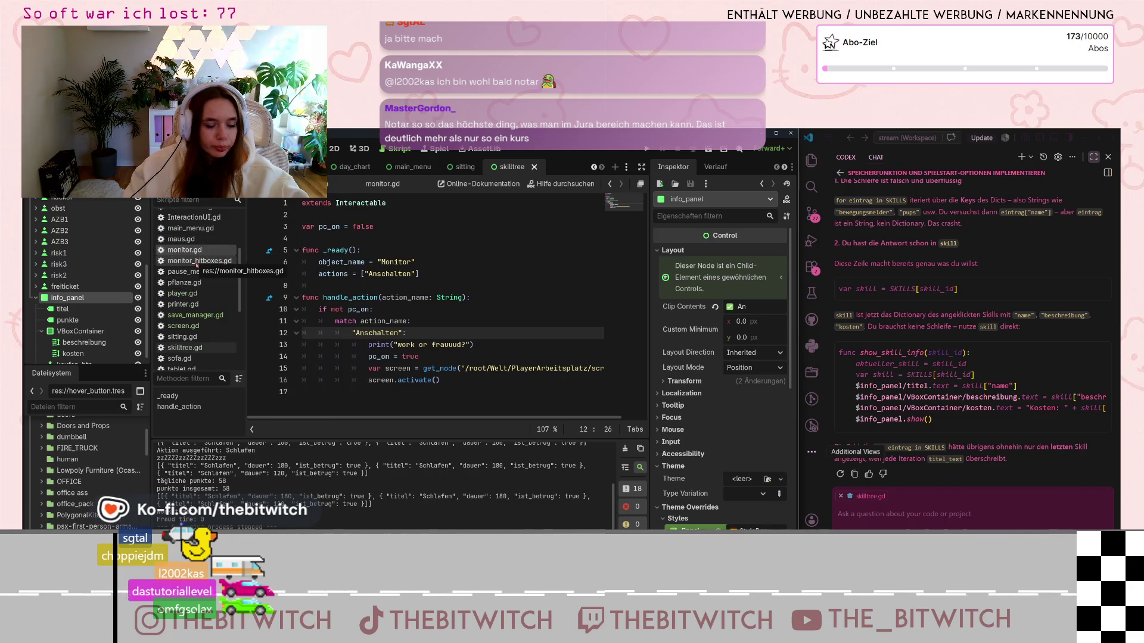
{"action": "scroll", "coordinate": [205, 292], "scroll_direction": "down", "scroll_amount": 1}
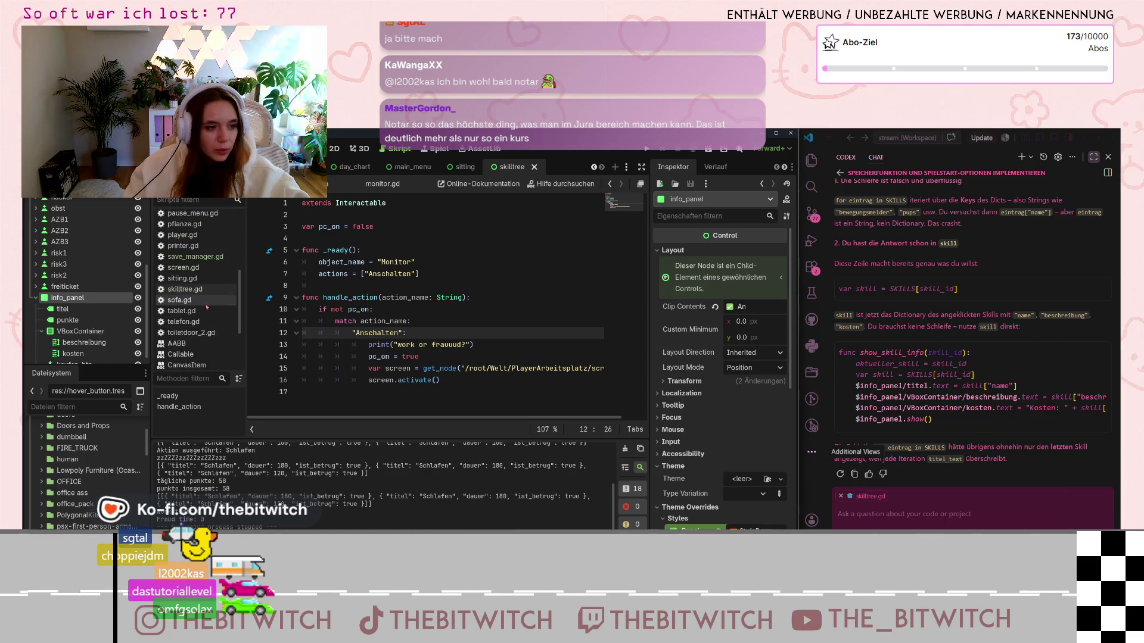
Step: Open player.gd and scroll to its _input function
{"action": "left_click", "coordinate": [191, 275]}
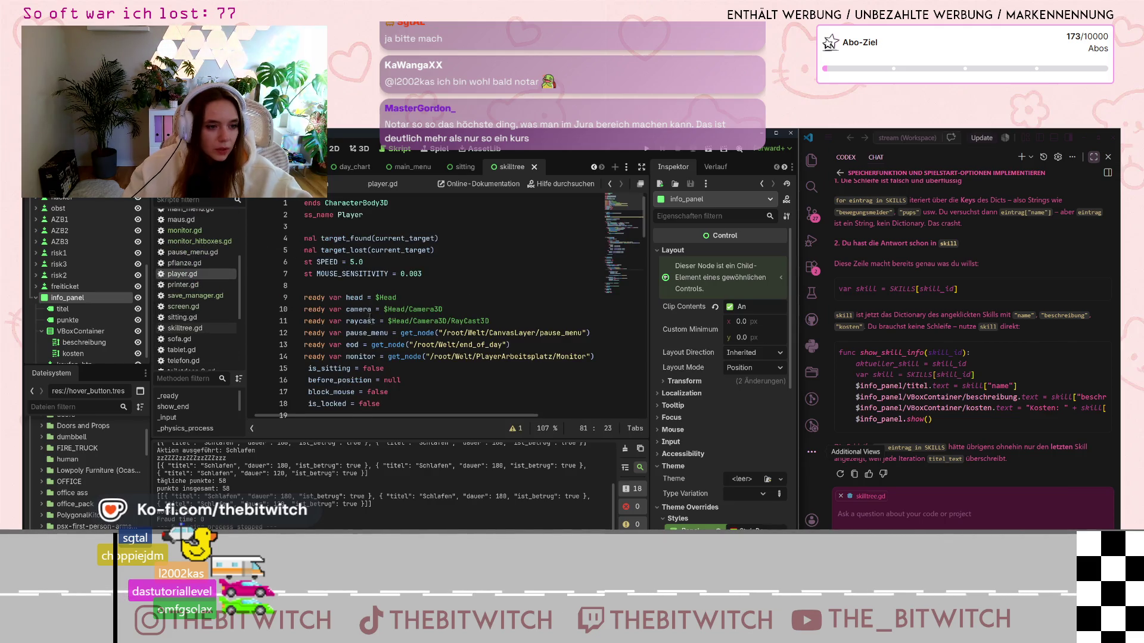
{"action": "scroll", "coordinate": [366, 310], "scroll_direction": "down", "scroll_amount": 8}
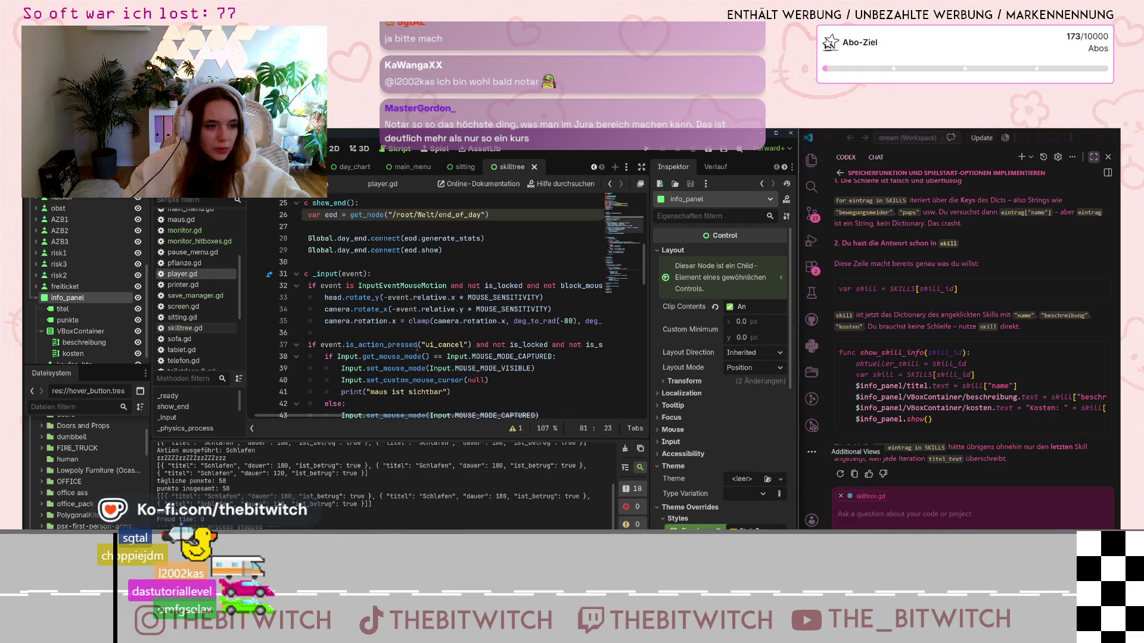
{"action": "scroll", "coordinate": [403, 351], "scroll_direction": "down", "scroll_amount": 9}
{"action": "scroll", "coordinate": [402, 350], "scroll_direction": "down", "scroll_amount": 3}
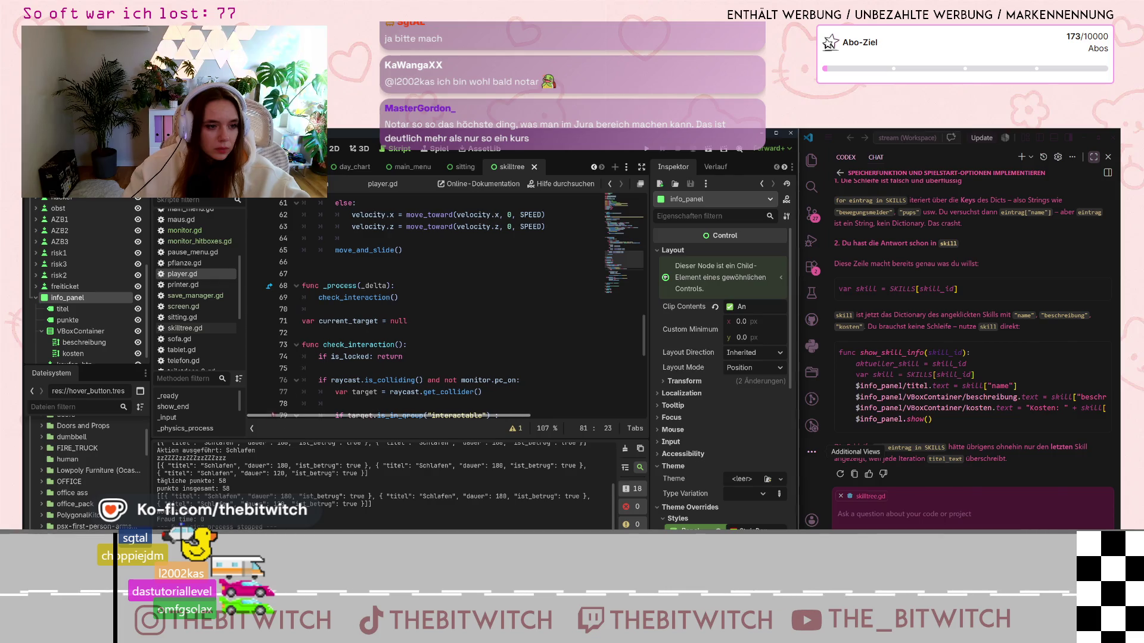
{"action": "scroll", "coordinate": [365, 326], "scroll_direction": "up", "scroll_amount": 5}
{"action": "scroll", "coordinate": [362, 327], "scroll_direction": "down", "scroll_amount": 5}
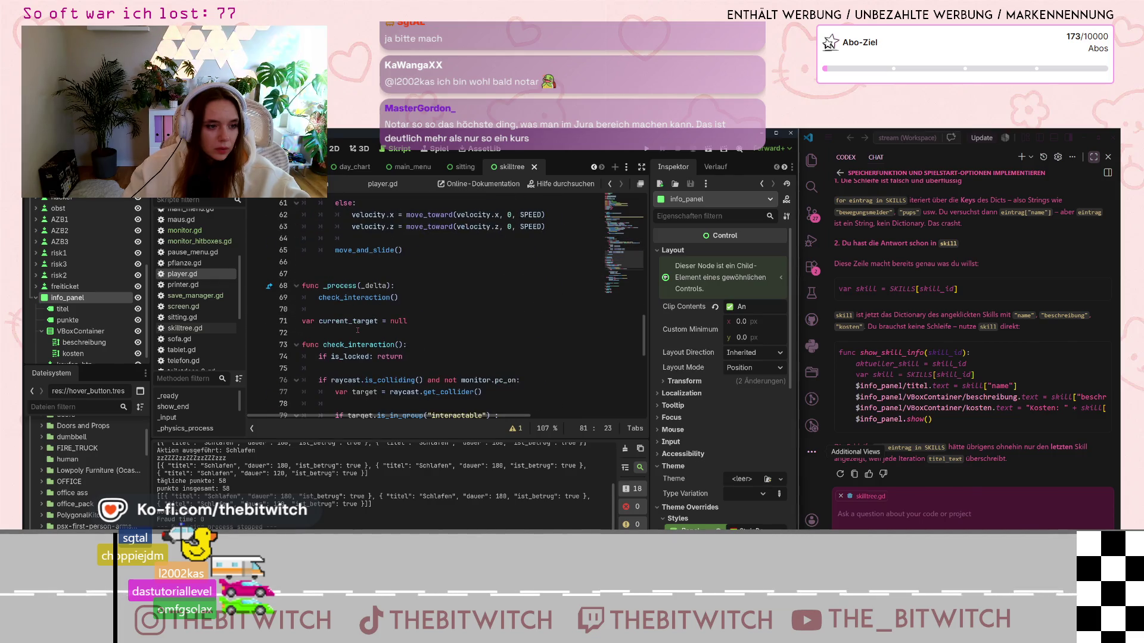
{"action": "scroll", "coordinate": [358, 330], "scroll_direction": "down", "scroll_amount": 7}
{"action": "scroll", "coordinate": [361, 330], "scroll_direction": "up", "scroll_amount": 19}
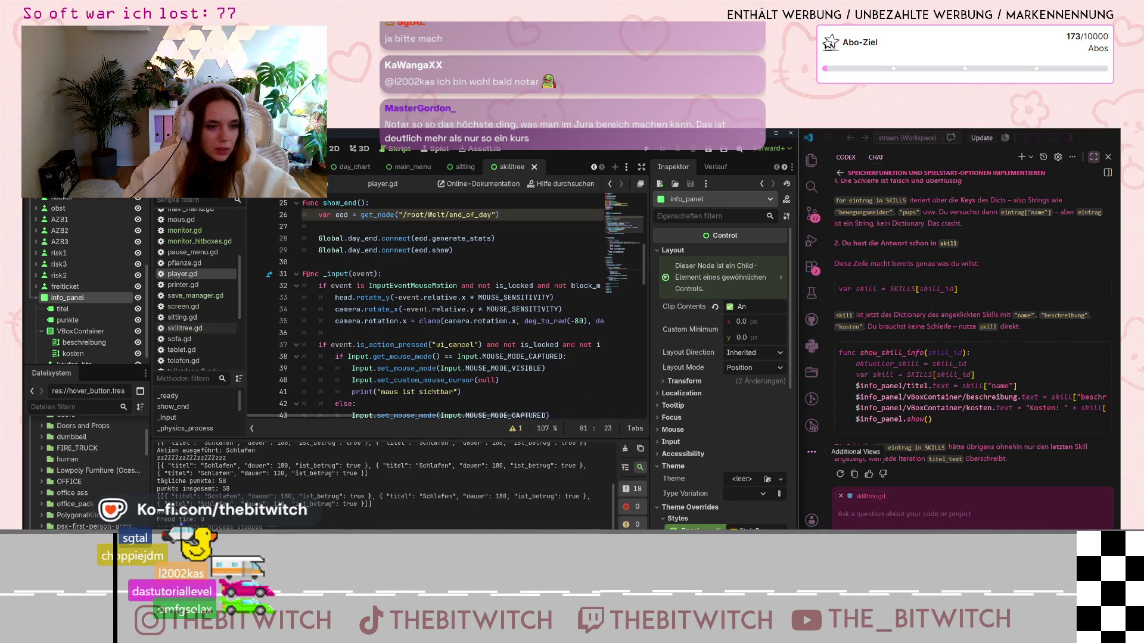
Step: Copy lines 31–32 of player.gd's _input, then return to skilltree.gd
{"action": "left_click_drag", "start_coordinate": [302, 274], "coordinate": [595, 289]}
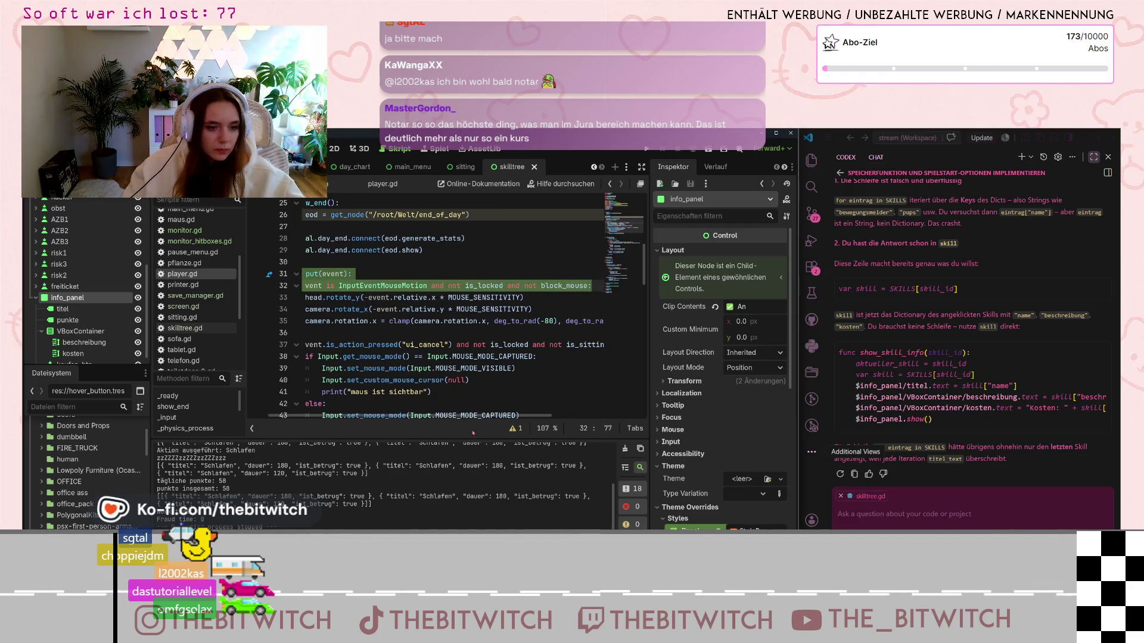
{"action": "scroll", "coordinate": [463, 417], "scroll_direction": "left", "scroll_amount": 2}
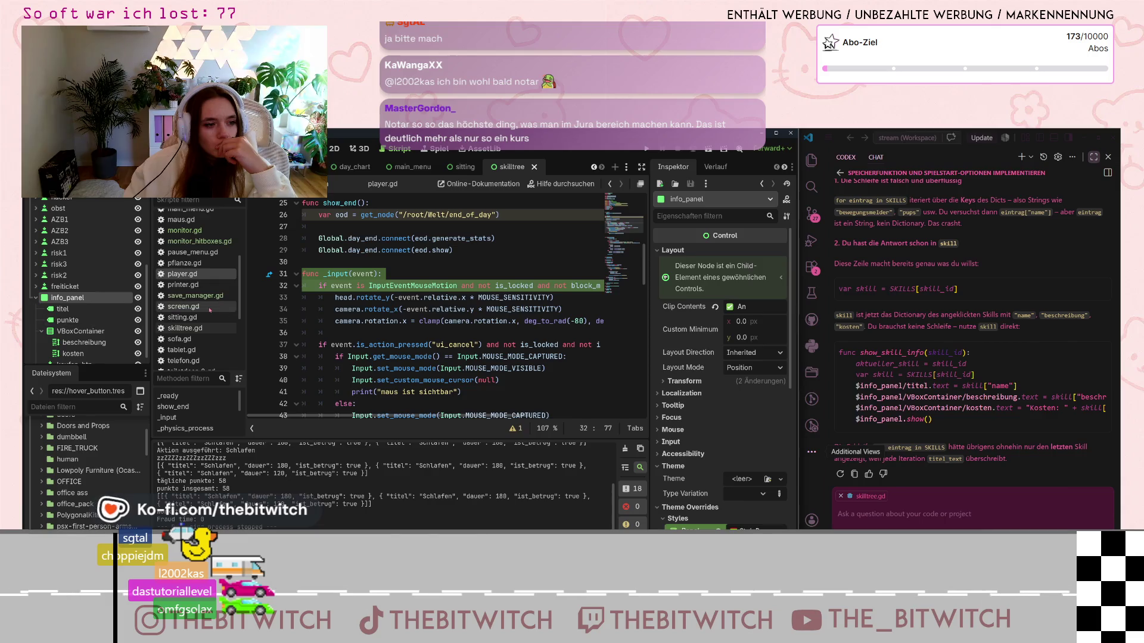
{"action": "left_click", "coordinate": [185, 328]}
{"action": "scroll", "coordinate": [416, 357], "scroll_direction": "down", "scroll_amount": 3}
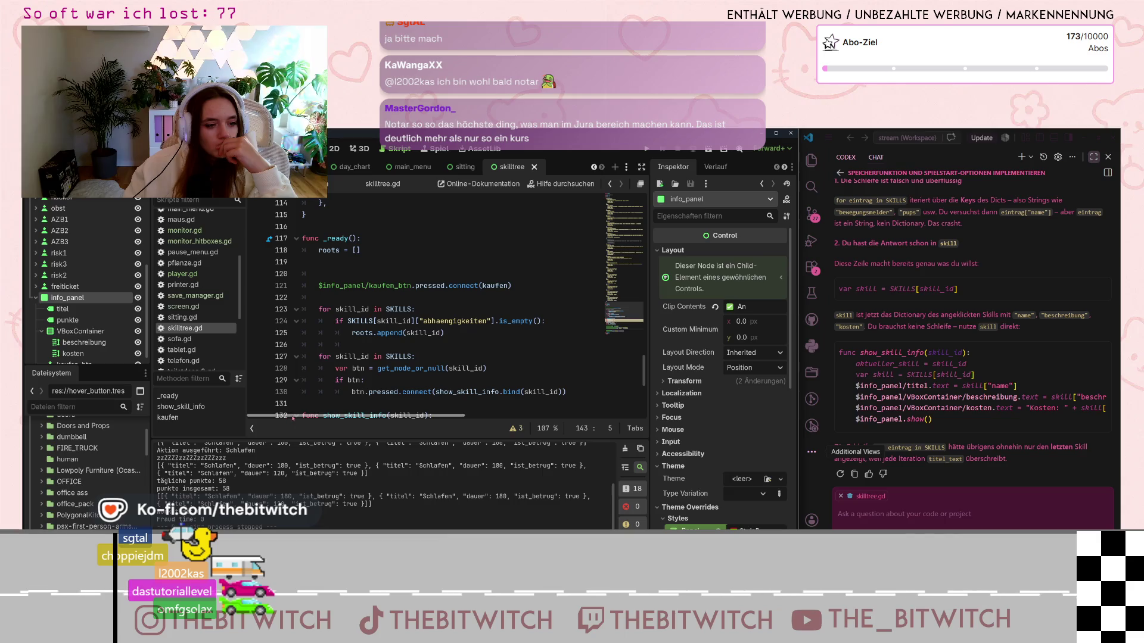
Step: Indent the empty line inside skilltree.gd's _ready function
{"action": "scroll", "coordinate": [375, 347], "scroll_direction": "up", "scroll_amount": 2}
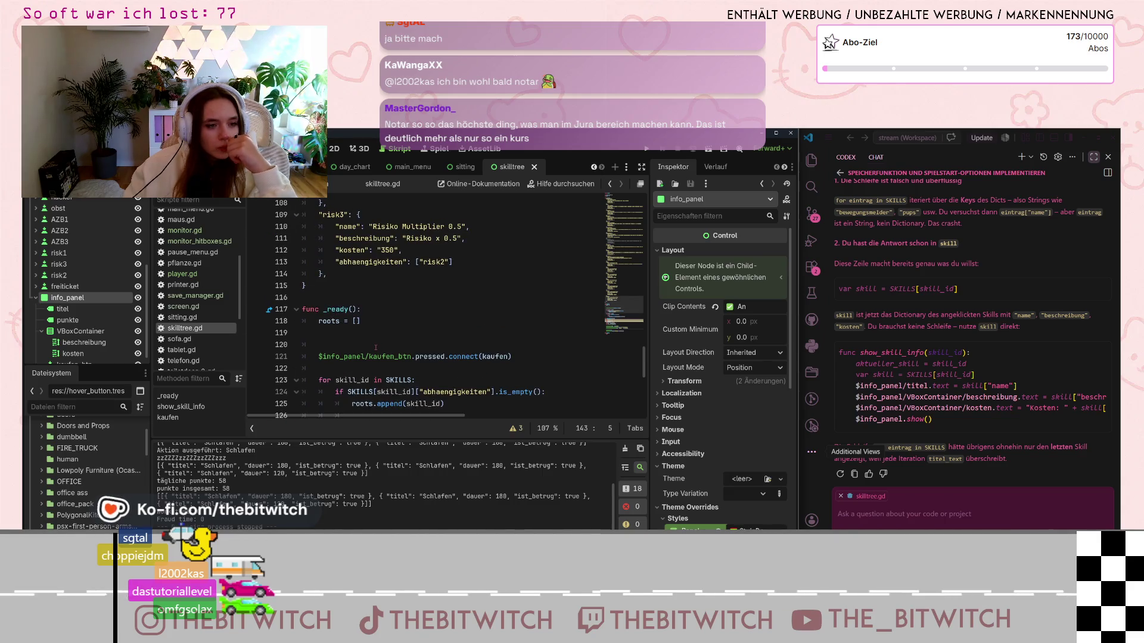
{"action": "scroll", "coordinate": [375, 349], "scroll_direction": "down", "scroll_amount": 2}
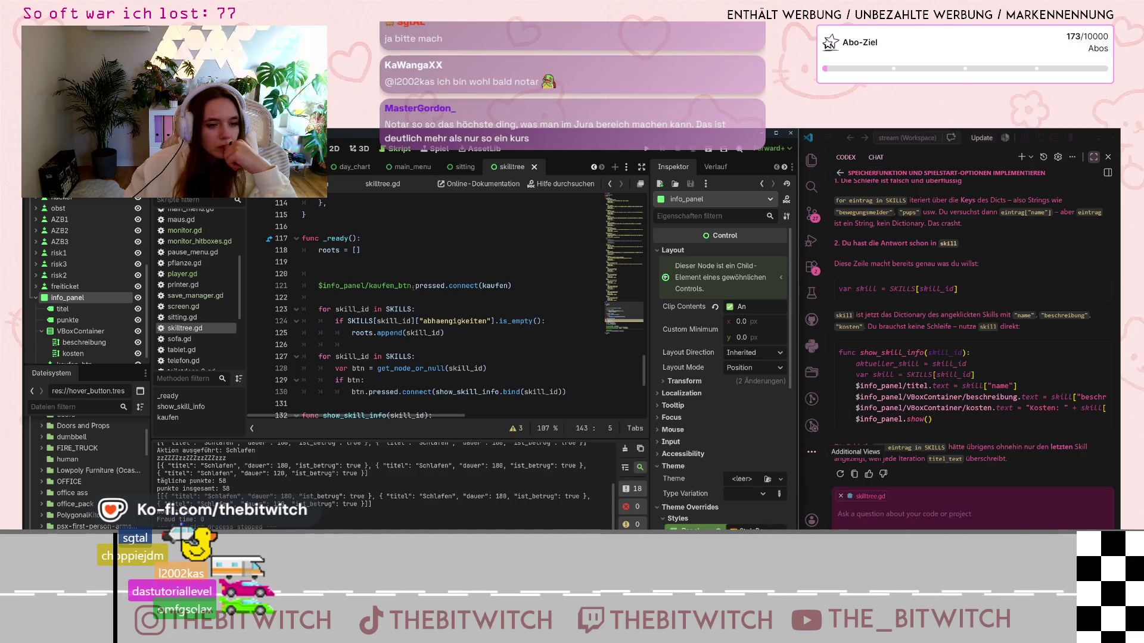
{"action": "left_click", "coordinate": [352, 265]}
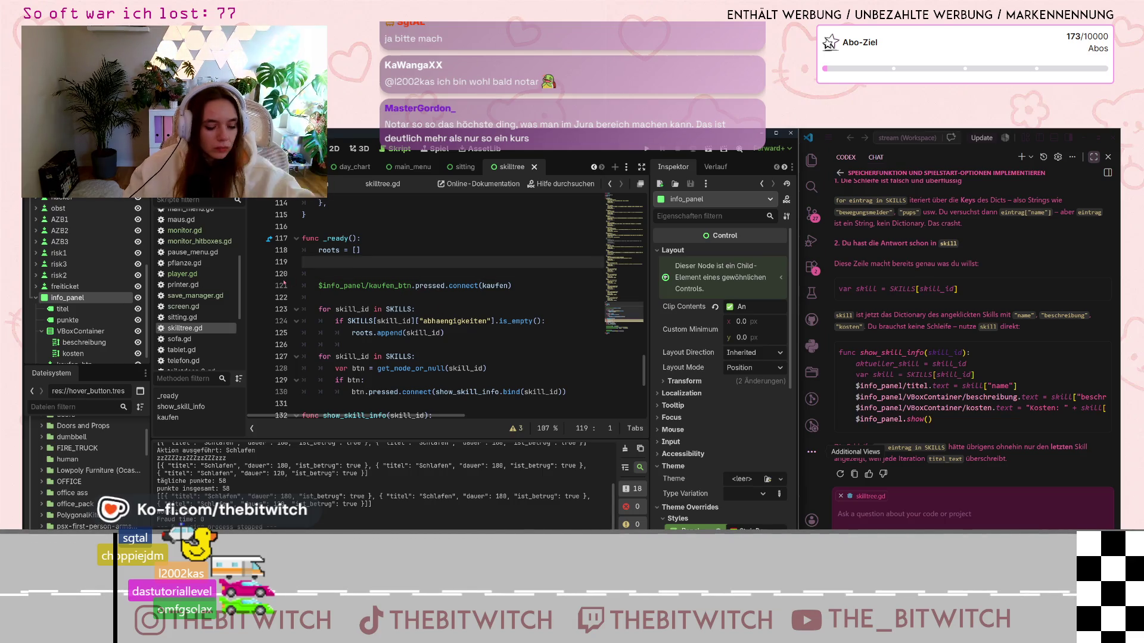
{"action": "key", "text": "Tab"}
Step: Declare var skill_panel_open = false on a new line below the roots variable
{"action": "scroll", "coordinate": [351, 286], "scroll_direction": "up", "scroll_amount": 9}
{"action": "scroll", "coordinate": [338, 303], "scroll_direction": "up", "scroll_amount": 17}
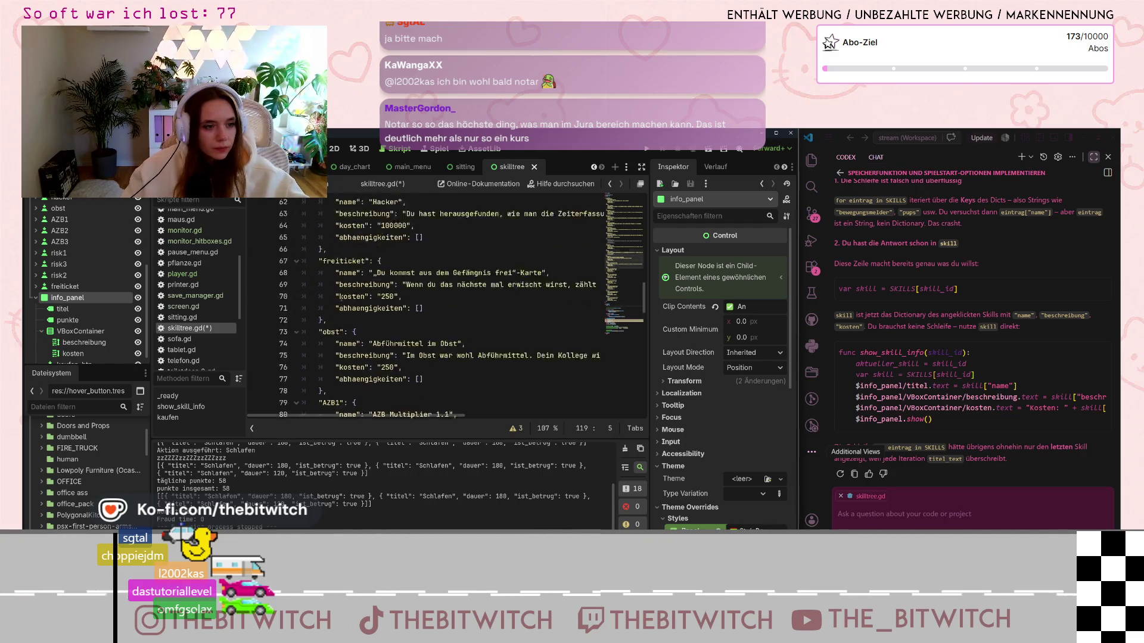
{"action": "scroll", "coordinate": [314, 227], "scroll_direction": "up", "scroll_amount": 12}
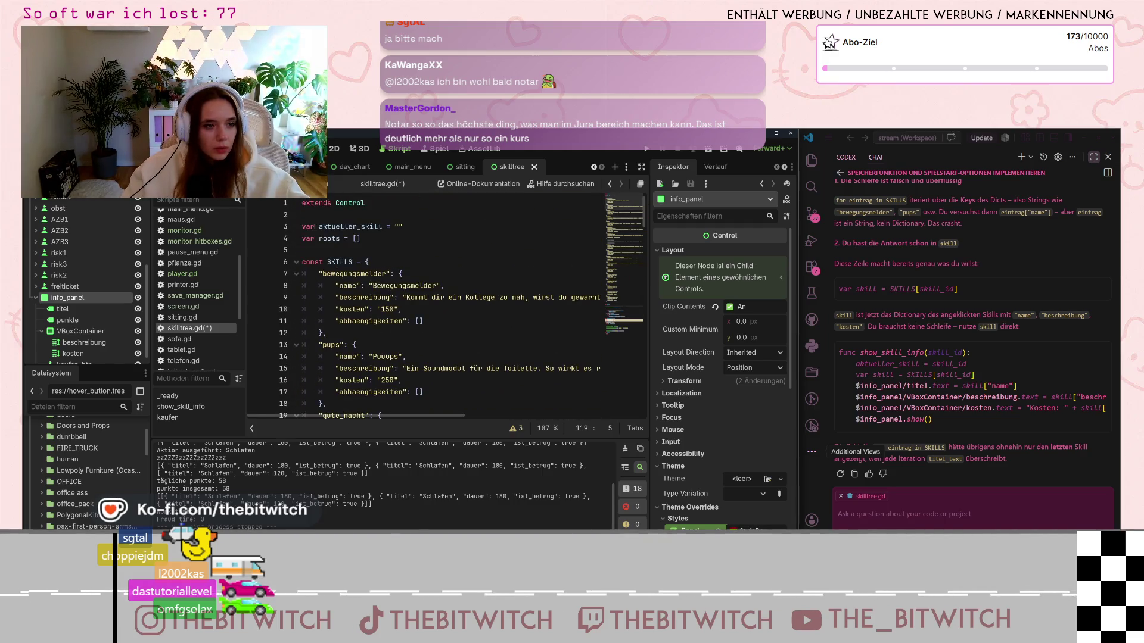
{"action": "left_click", "coordinate": [380, 243]}
{"action": "key", "text": "Return"}
{"action": "type", "text": "var skill"}
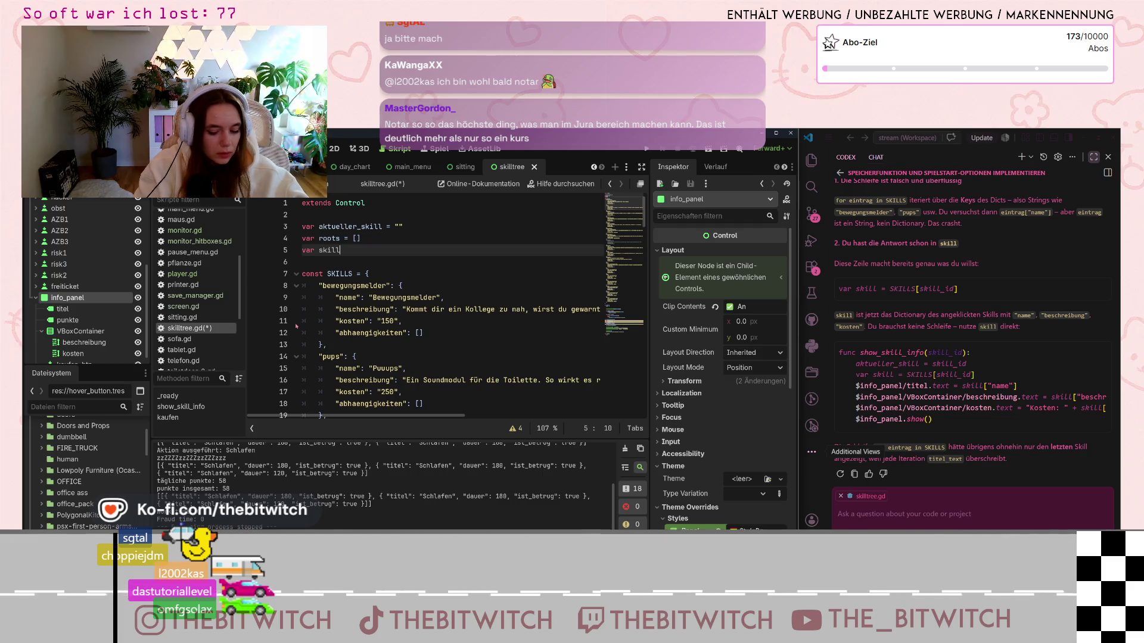
{"action": "type", "text": "_pane"}
{"action": "type", "text": "_open ="}
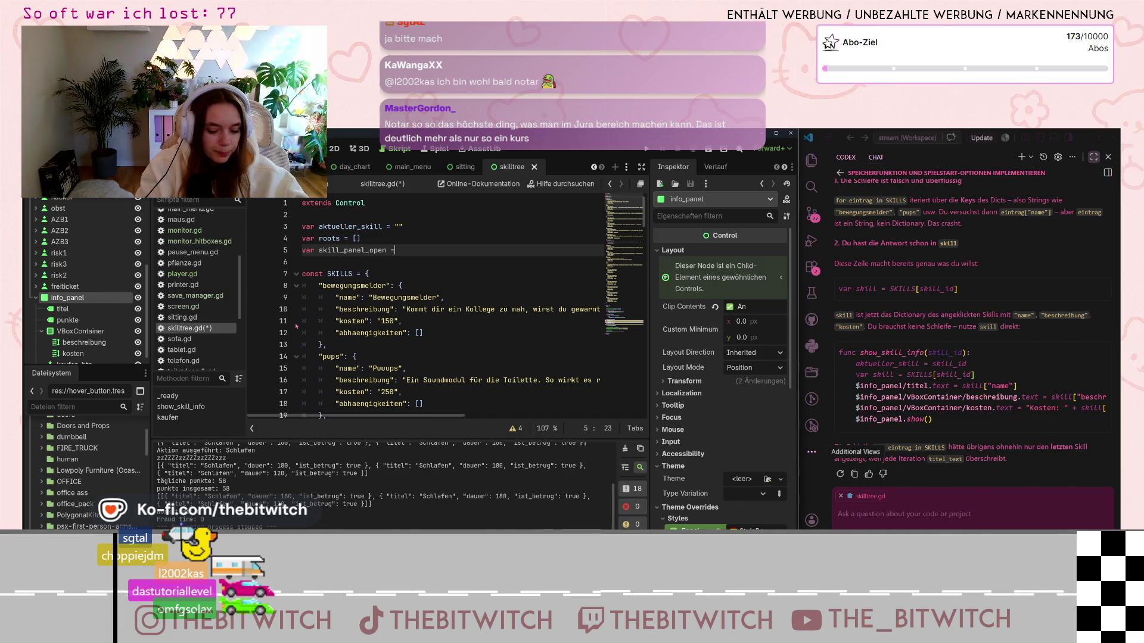
{"action": "type", "text": "alse"}
{"action": "left_click", "coordinate": [352, 321]}
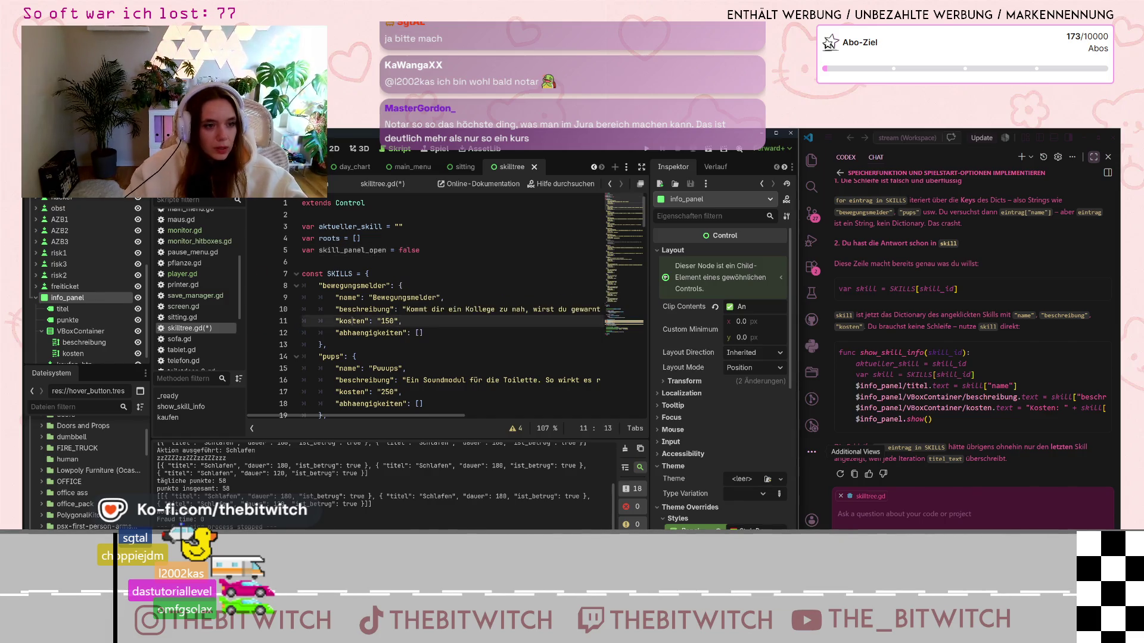
{"action": "scroll", "coordinate": [347, 325], "scroll_direction": "down", "scroll_amount": 8}
{"action": "scroll", "coordinate": [347, 324], "scroll_direction": "down", "scroll_amount": 20}
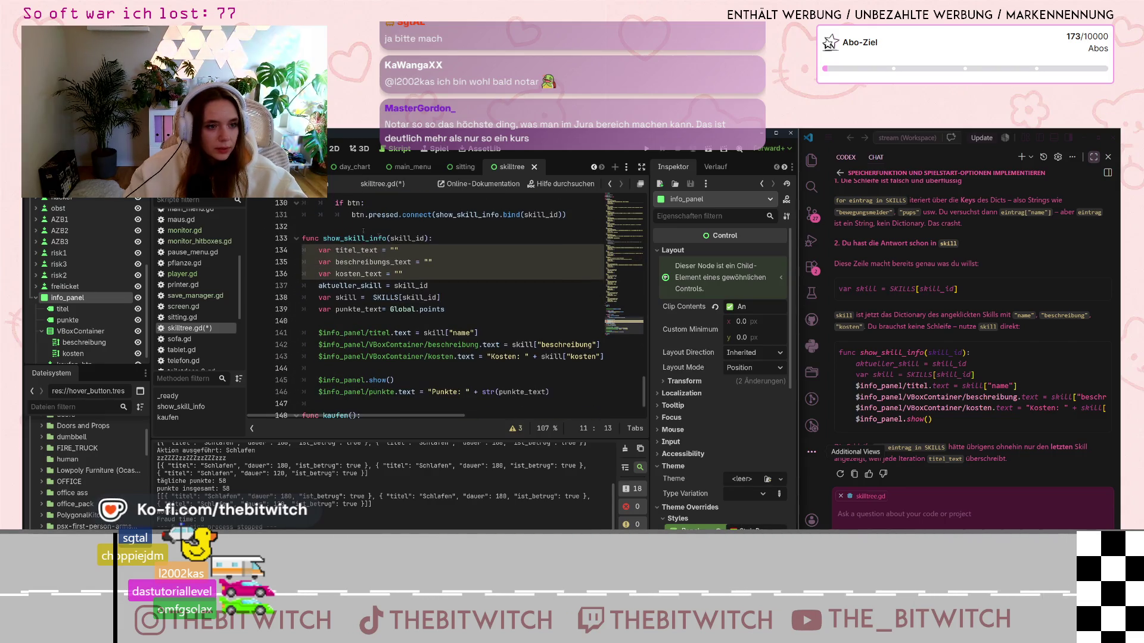
Step: Add skill_panel_open = true after the punkte_text line in show_skill_info
{"action": "left_click", "coordinate": [385, 238]}
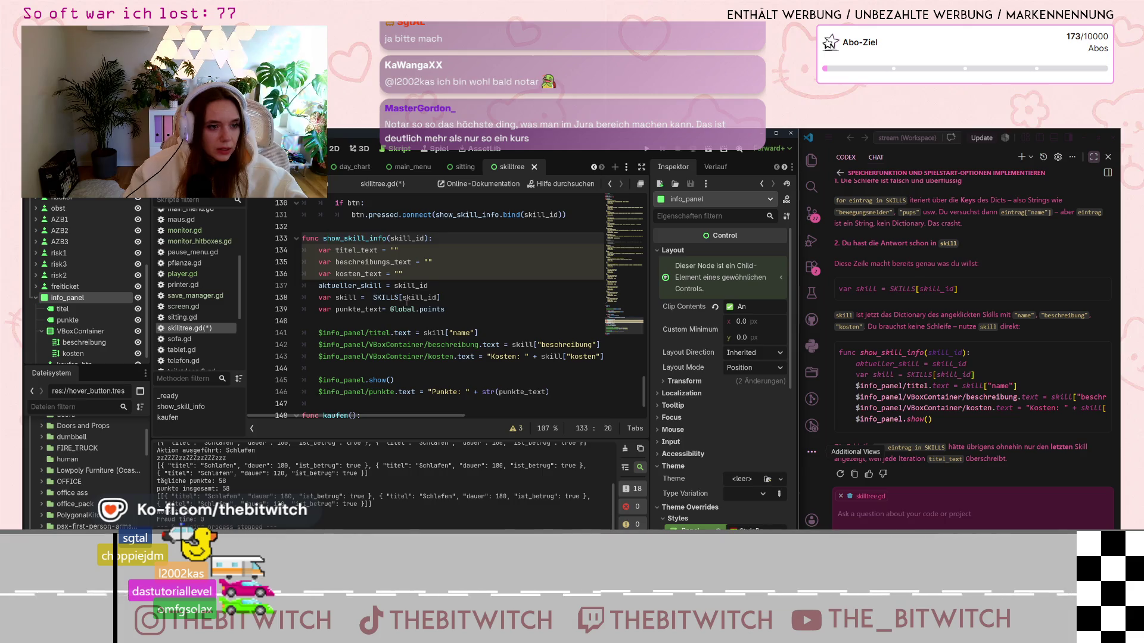
{"action": "scroll", "coordinate": [406, 302], "scroll_direction": "down", "scroll_amount": 1}
{"action": "left_click", "coordinate": [446, 274]}
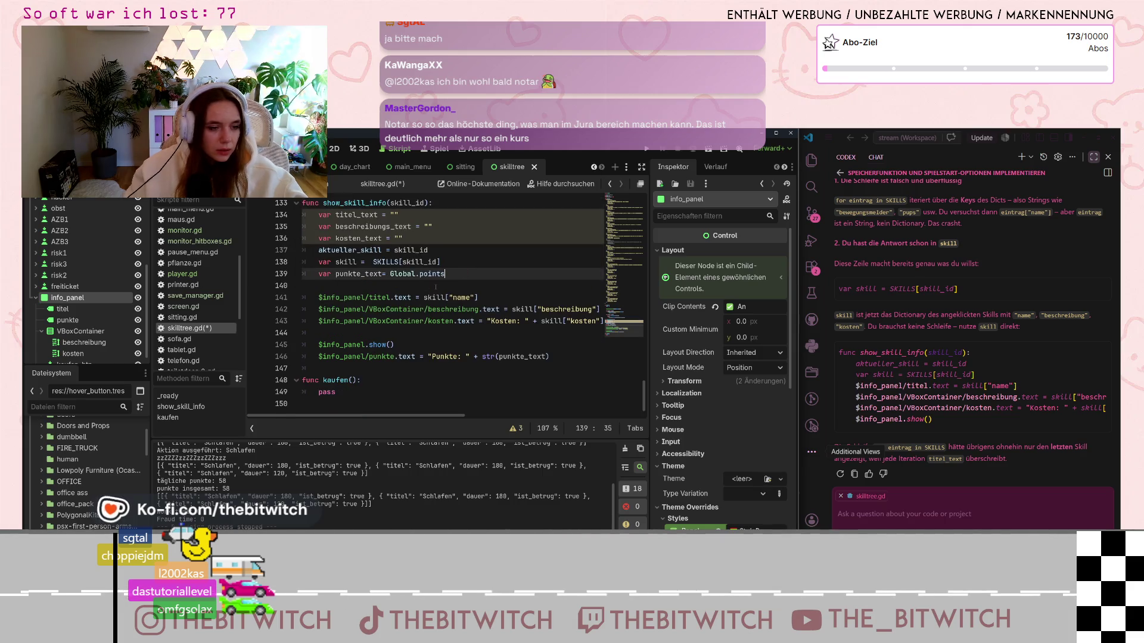
{"action": "key", "text": "Return"}
{"action": "key", "text": "Return"}
{"action": "type", "text": "sk"}
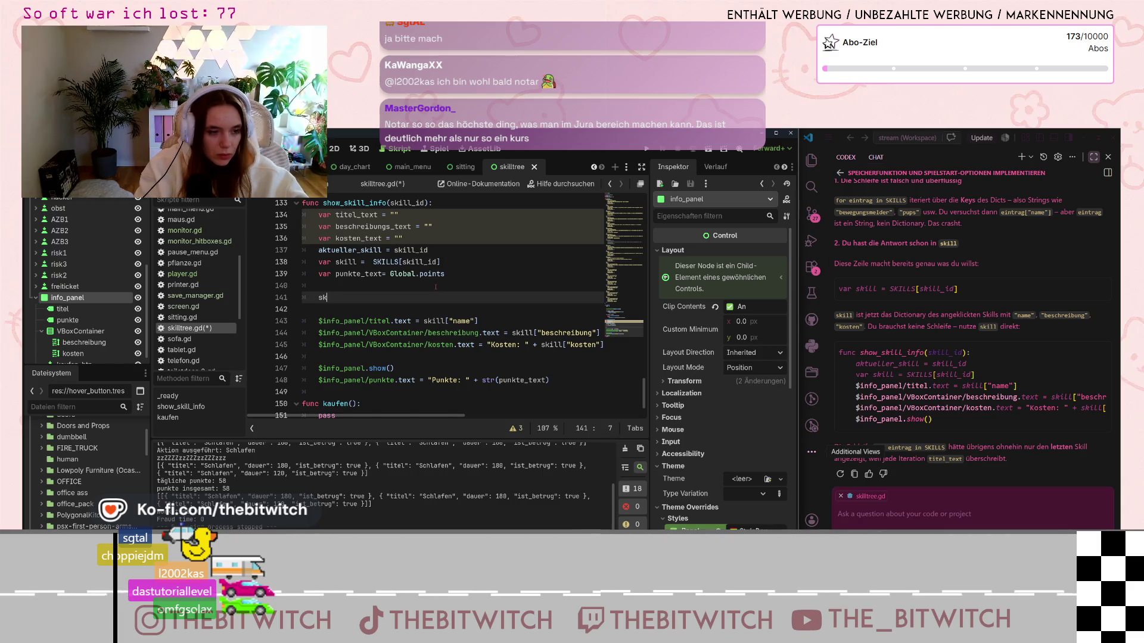
{"action": "type", "text": "ill_panel_open"}
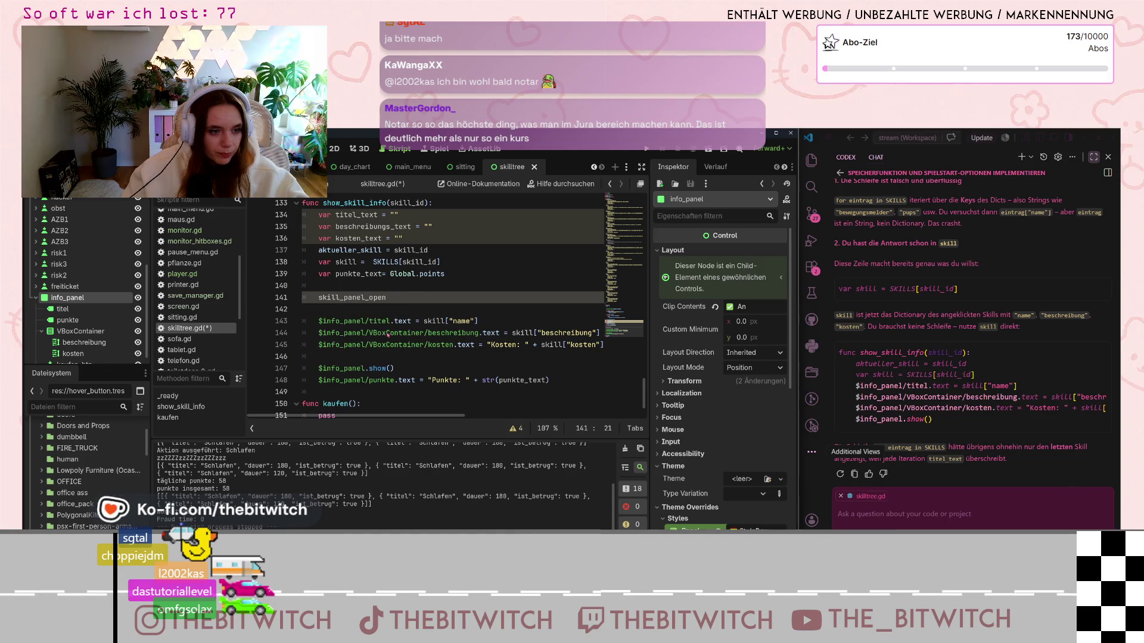
{"action": "left_click", "coordinate": [390, 332]}
{"action": "type", "text": "= true"}
Step: Insert blank lines after the punkte update, before the kaufen code
{"action": "left_click", "coordinate": [389, 320]}
{"action": "scroll", "coordinate": [384, 388], "scroll_direction": "down", "scroll_amount": 1}
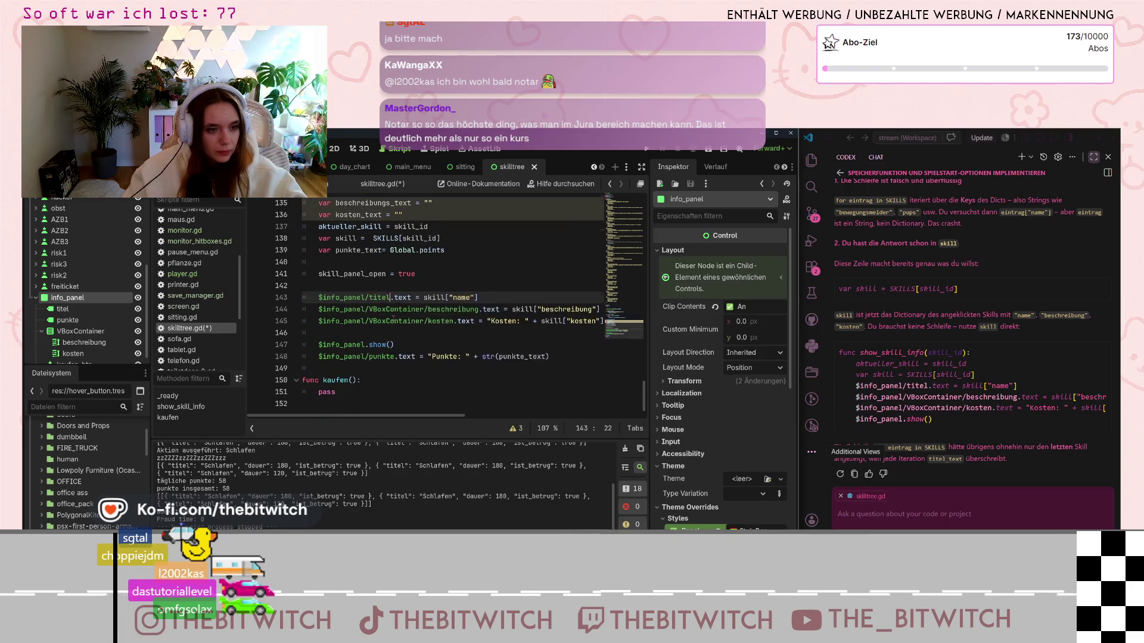
{"action": "left_click", "coordinate": [379, 369]}
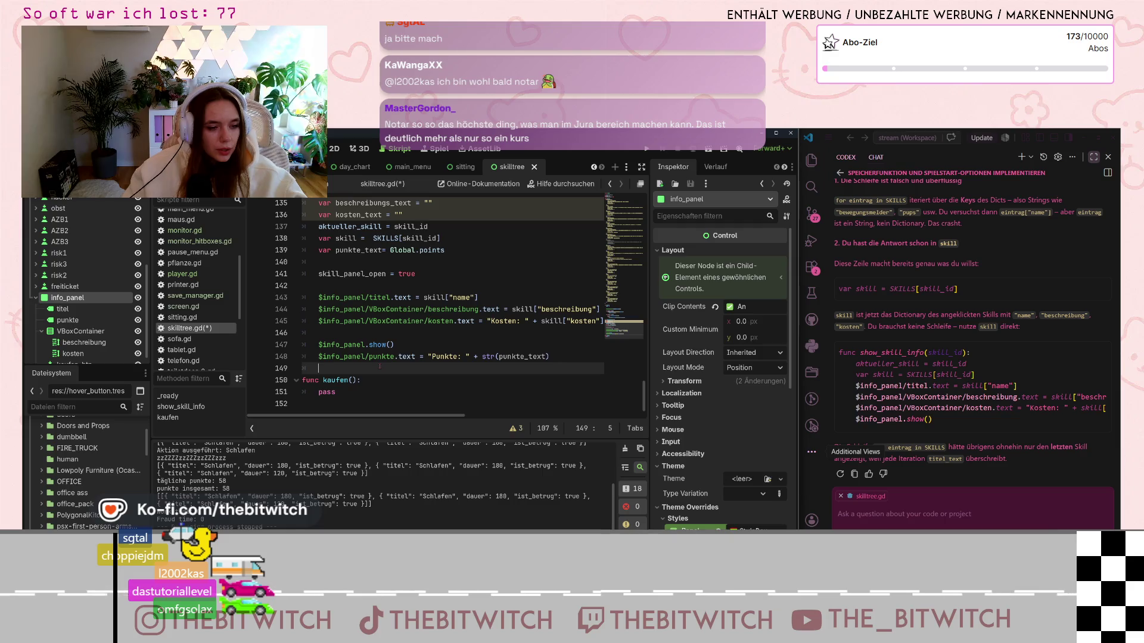
{"action": "key", "text": "Return"}
{"action": "key", "text": "Return"}
{"action": "key", "text": "Up"}
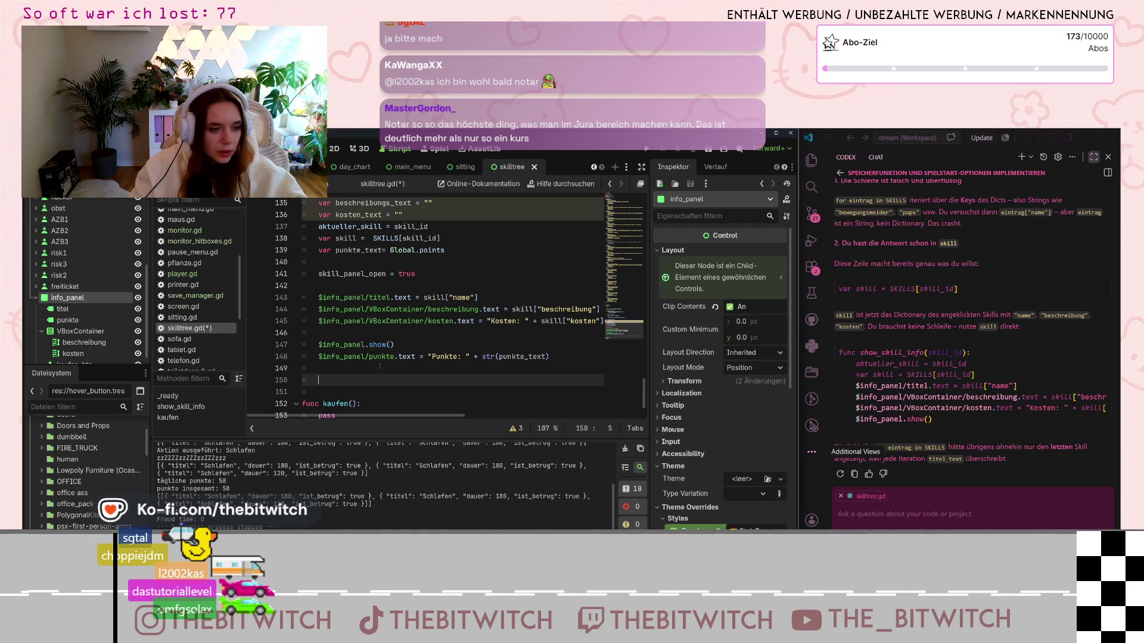
Step: Paste the copied _input function lines into skilltree.gd and unindent func _input
{"action": "type", "text": "func _input(event): \tif event is InputEventMouseMotion and not is_locked and not block_mouse:"}
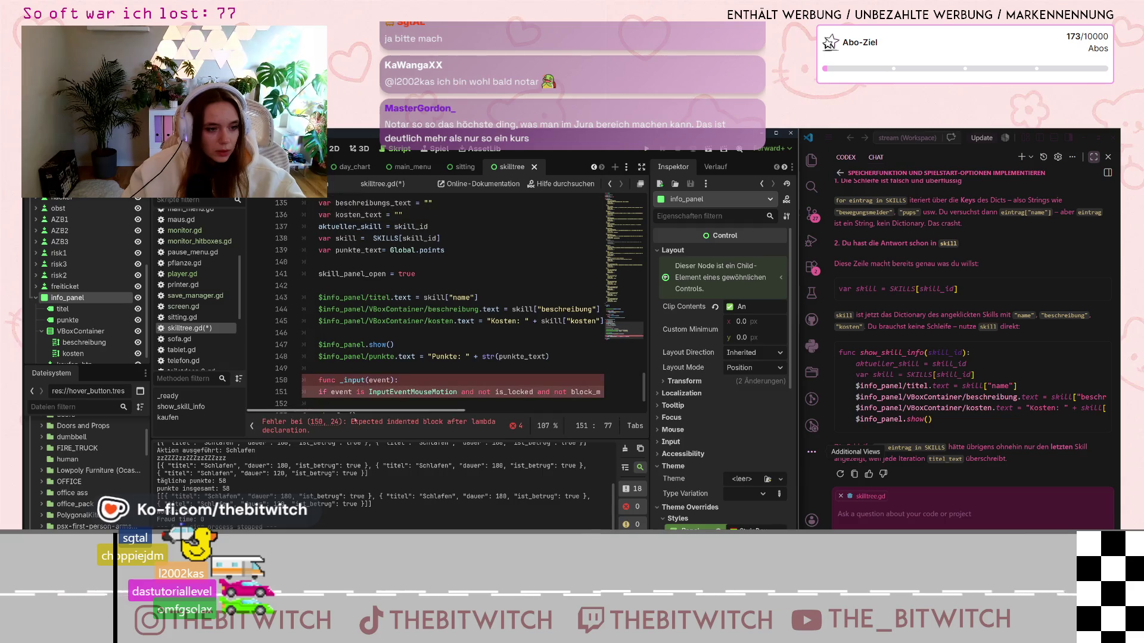
{"action": "left_click", "coordinate": [318, 380]}
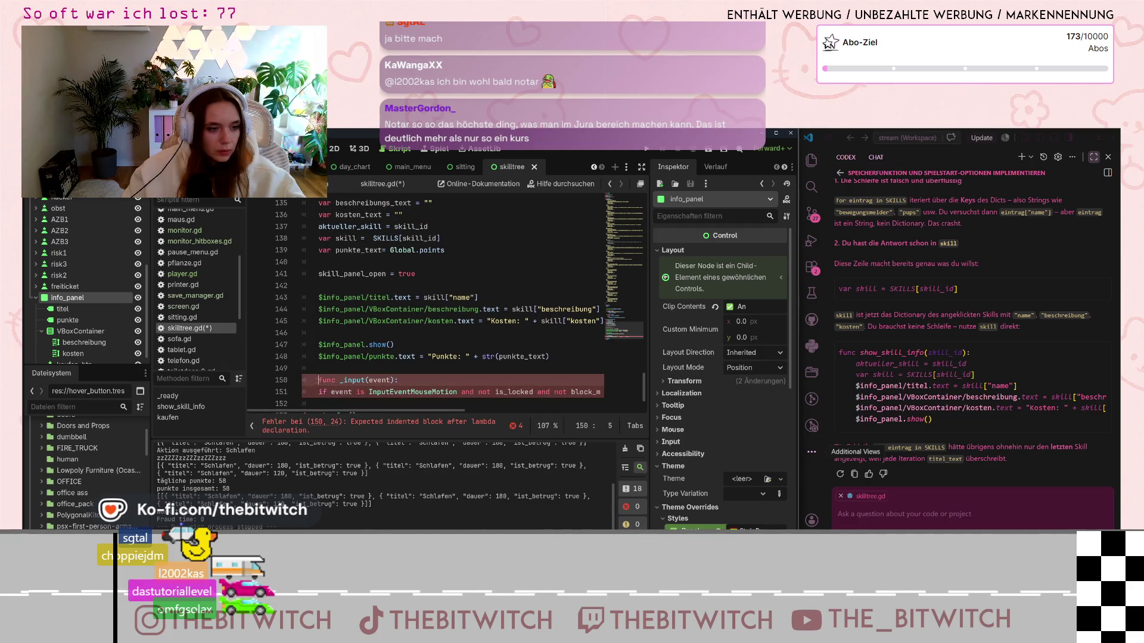
{"action": "key", "text": "BackSpace"}
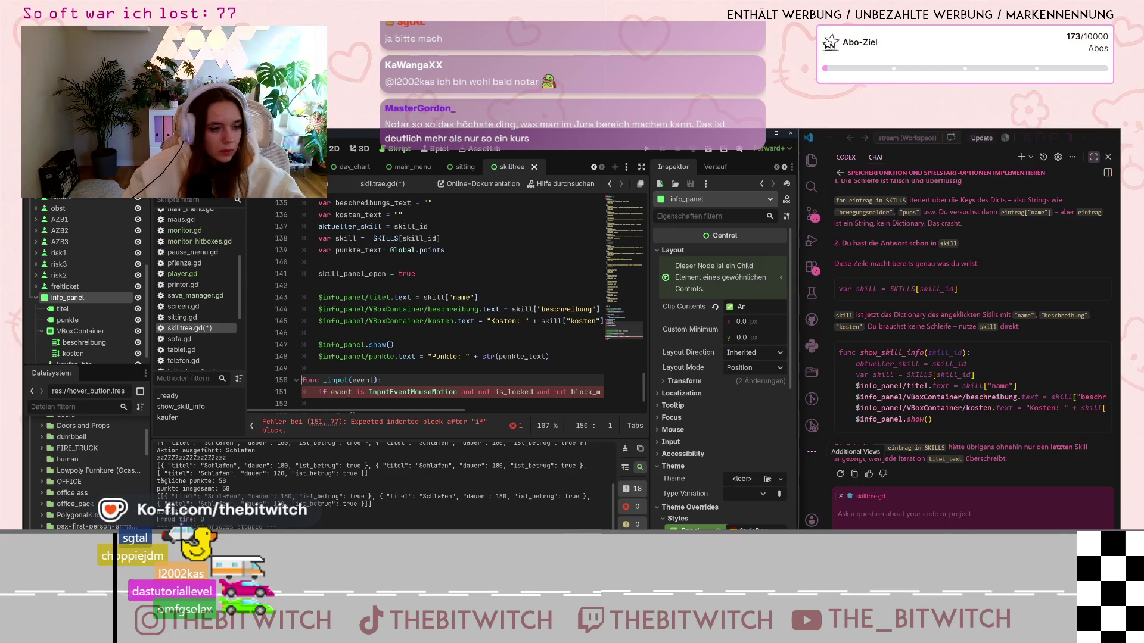
Step: Cut the check down to InputEventMouseMotion only, add an indented body line, then open pflanze.gd
{"action": "scroll", "coordinate": [352, 384], "scroll_direction": "down", "scroll_amount": 1}
{"action": "left_click", "coordinate": [350, 356]}
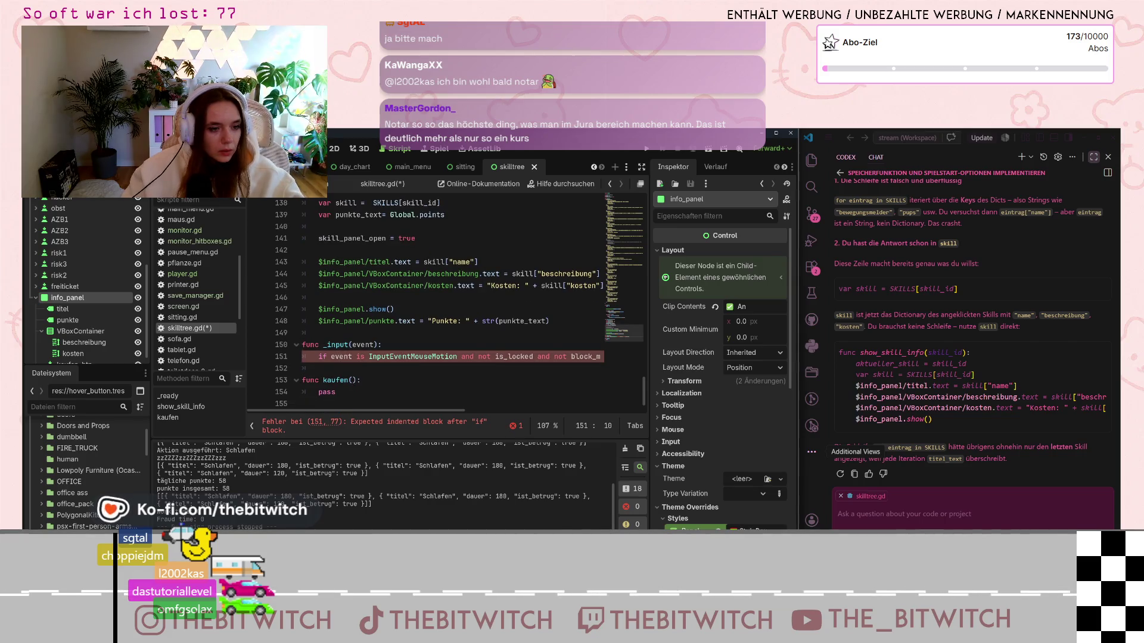
{"action": "left_click_drag", "start_coordinate": [462, 356], "coordinate": [604, 357]}
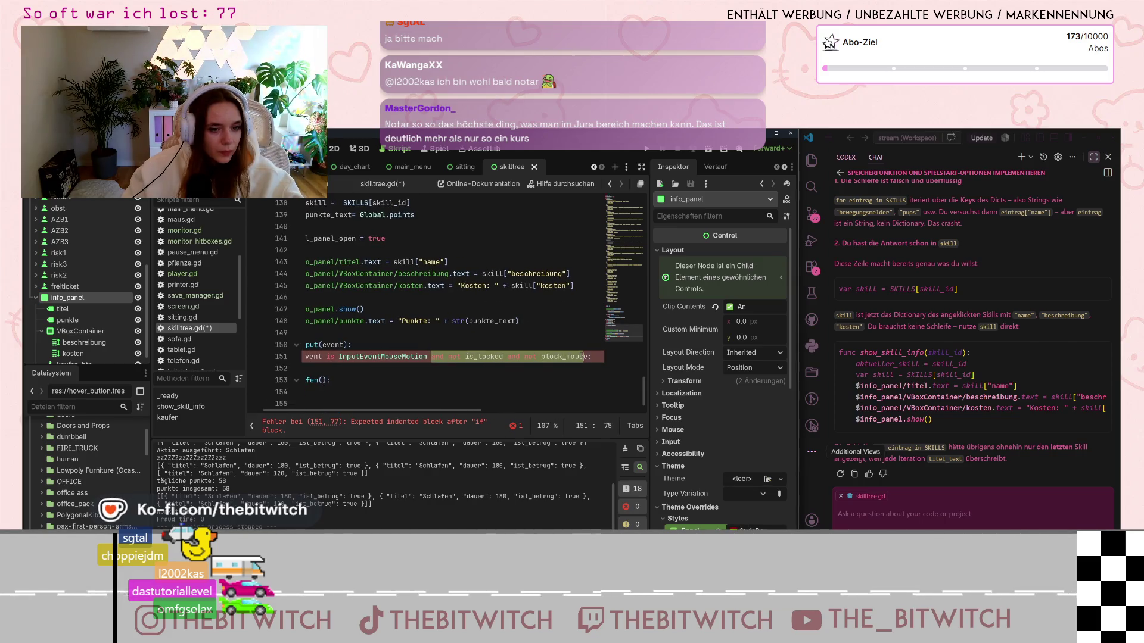
{"action": "key", "text": "BackSpace"}
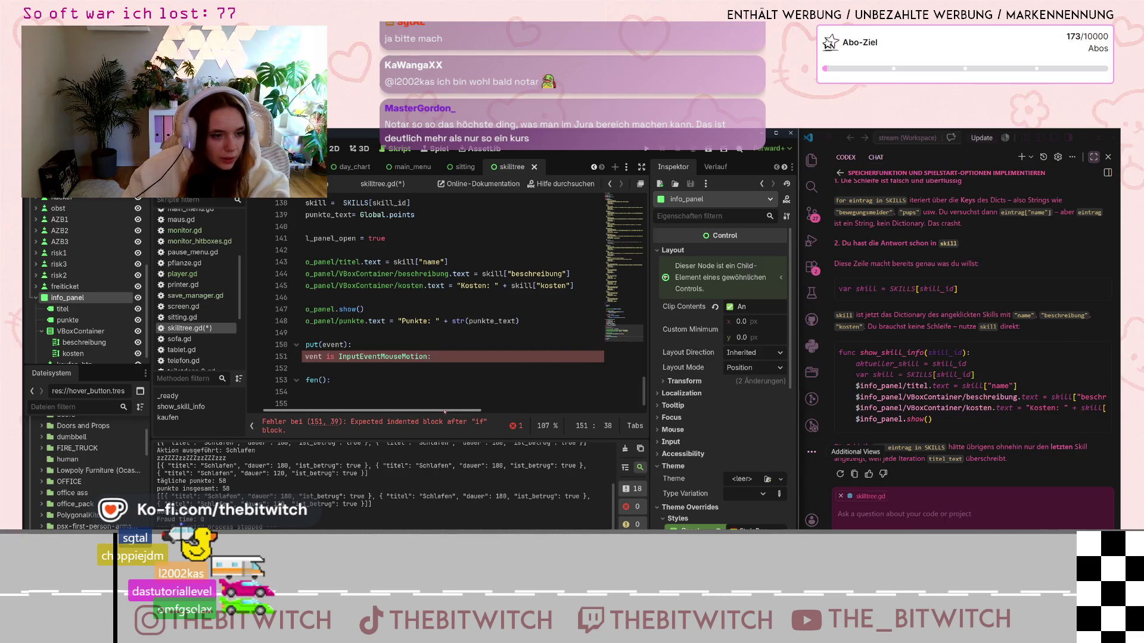
{"action": "left_click_drag", "start_coordinate": [438, 415], "coordinate": [406, 413]}
{"action": "key", "text": "Return"}
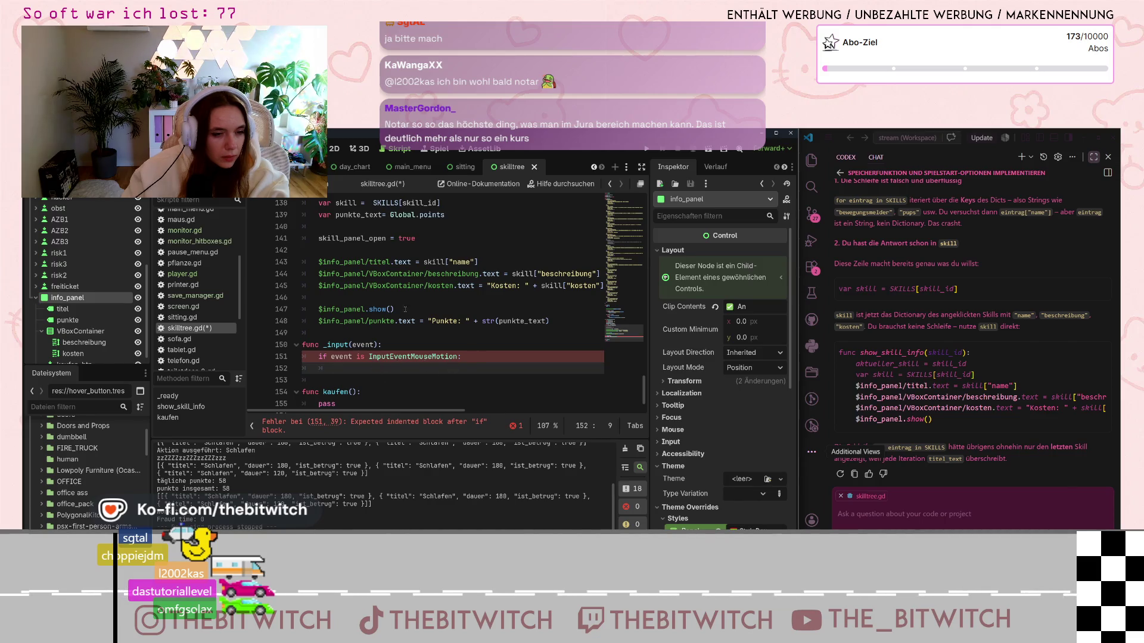
{"action": "left_click", "coordinate": [194, 264]}
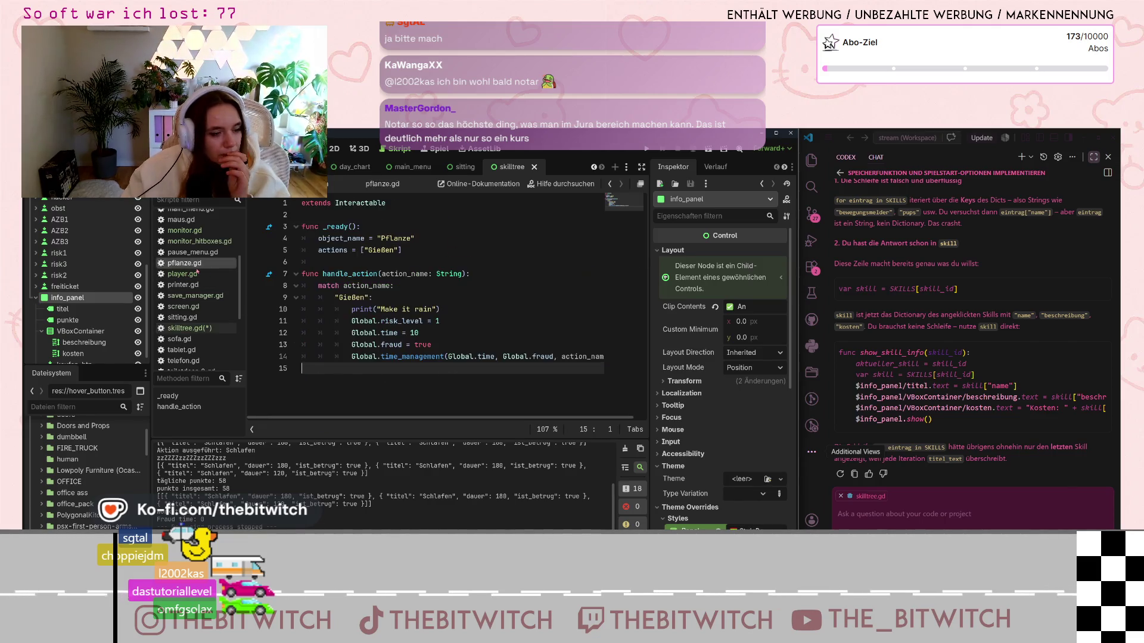
Step: Review player.gd's mouse-motion and camera clamp code in _input, then open pause_menu.gd
{"action": "left_click", "coordinate": [200, 274]}
{"action": "left_click", "coordinate": [427, 321]}
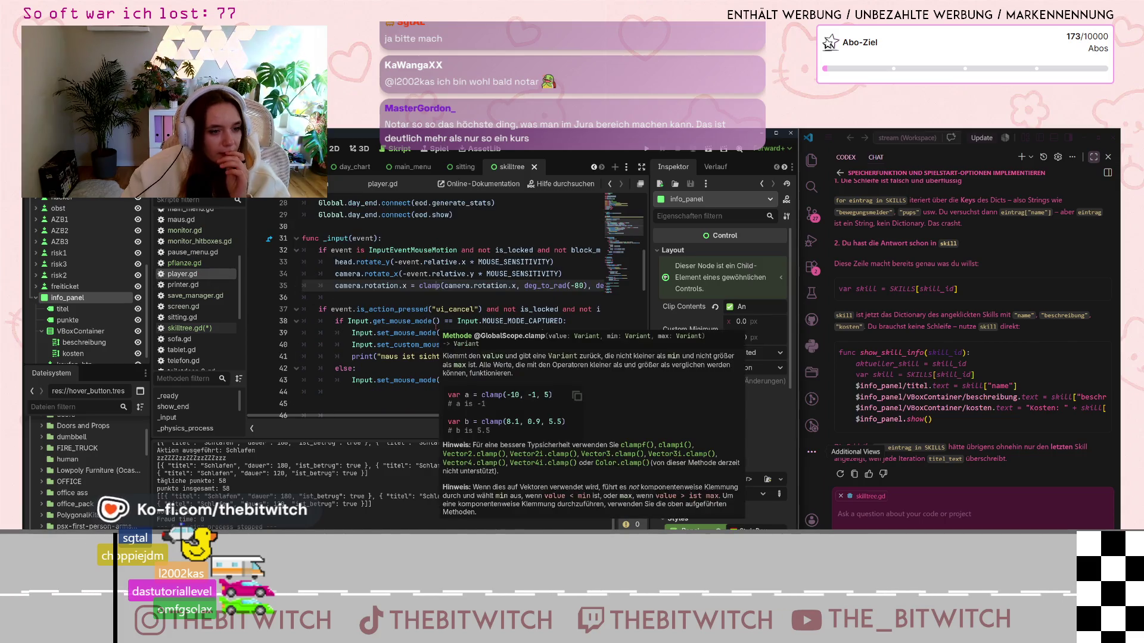
{"action": "scroll", "coordinate": [428, 324], "scroll_direction": "up", "scroll_amount": 8}
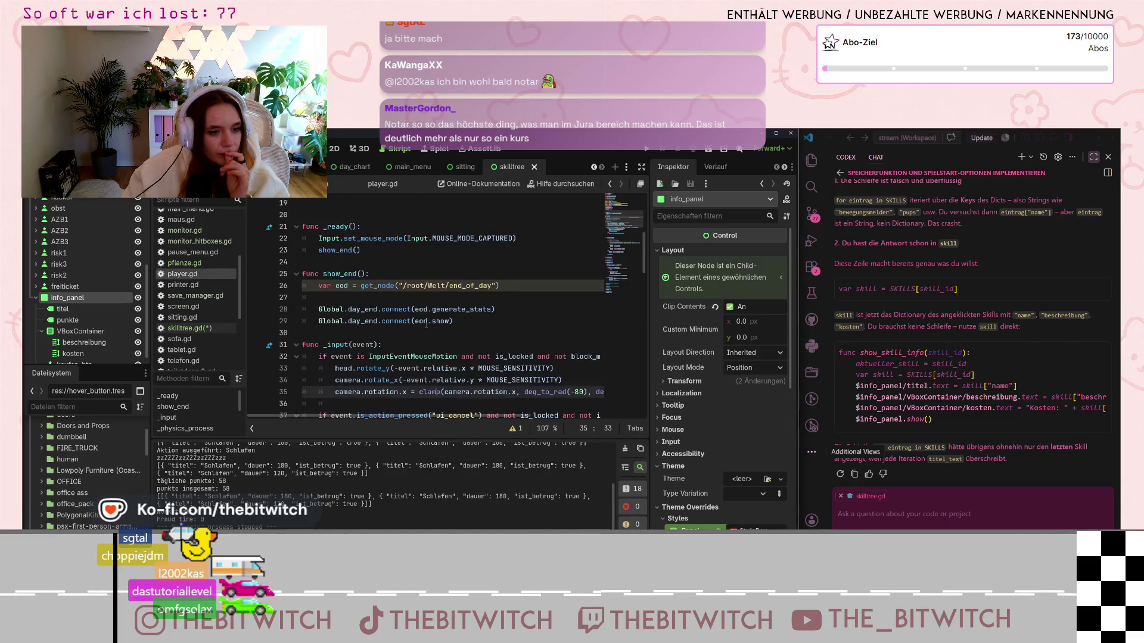
{"action": "scroll", "coordinate": [424, 325], "scroll_direction": "down", "scroll_amount": 20}
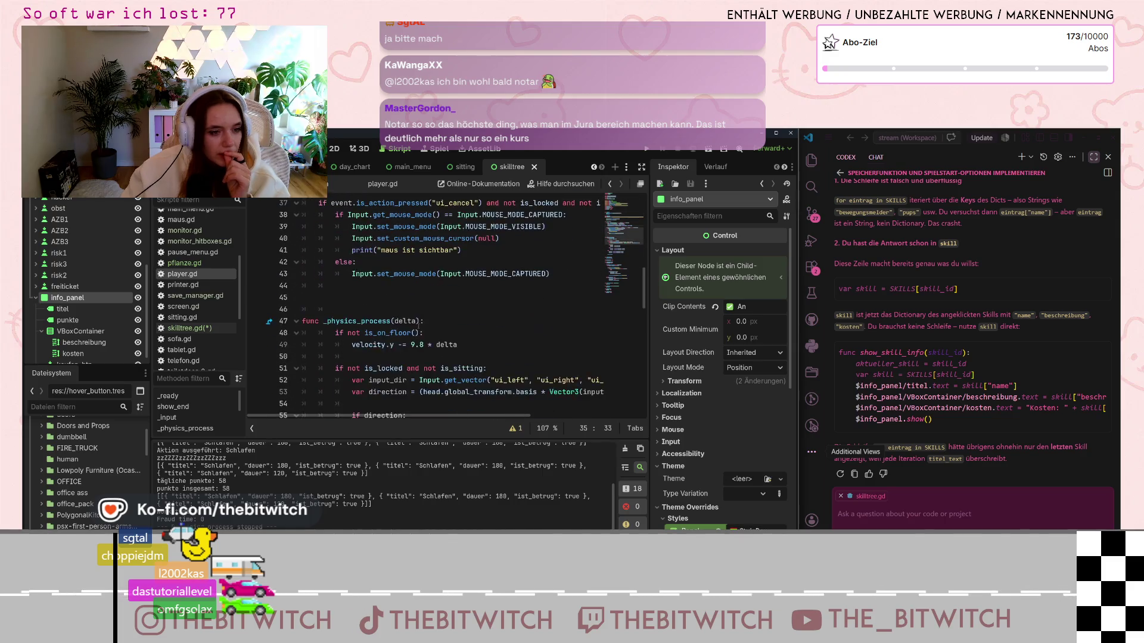
{"action": "scroll", "coordinate": [416, 328], "scroll_direction": "down", "scroll_amount": 8}
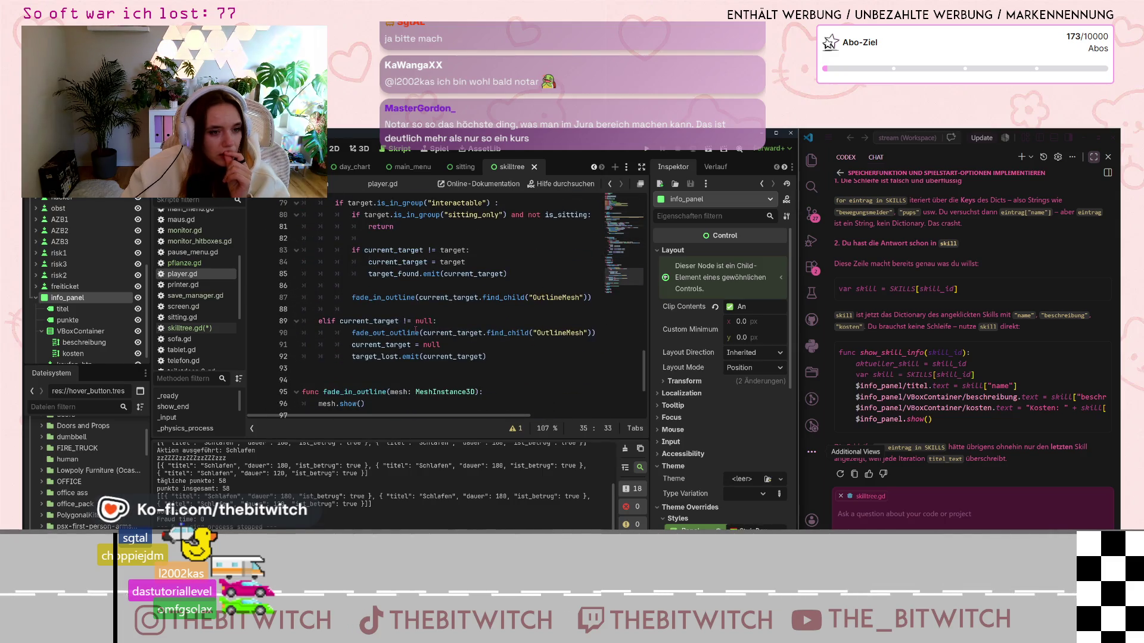
{"action": "scroll", "coordinate": [416, 327], "scroll_direction": "up", "scroll_amount": 18}
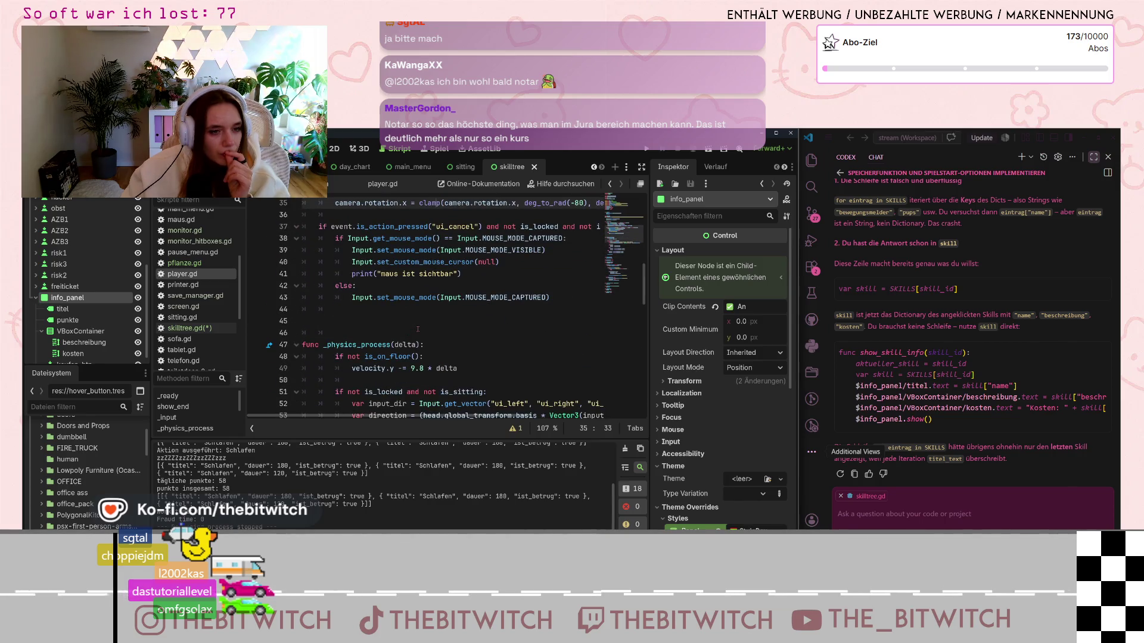
{"action": "scroll", "coordinate": [417, 329], "scroll_direction": "up", "scroll_amount": 2}
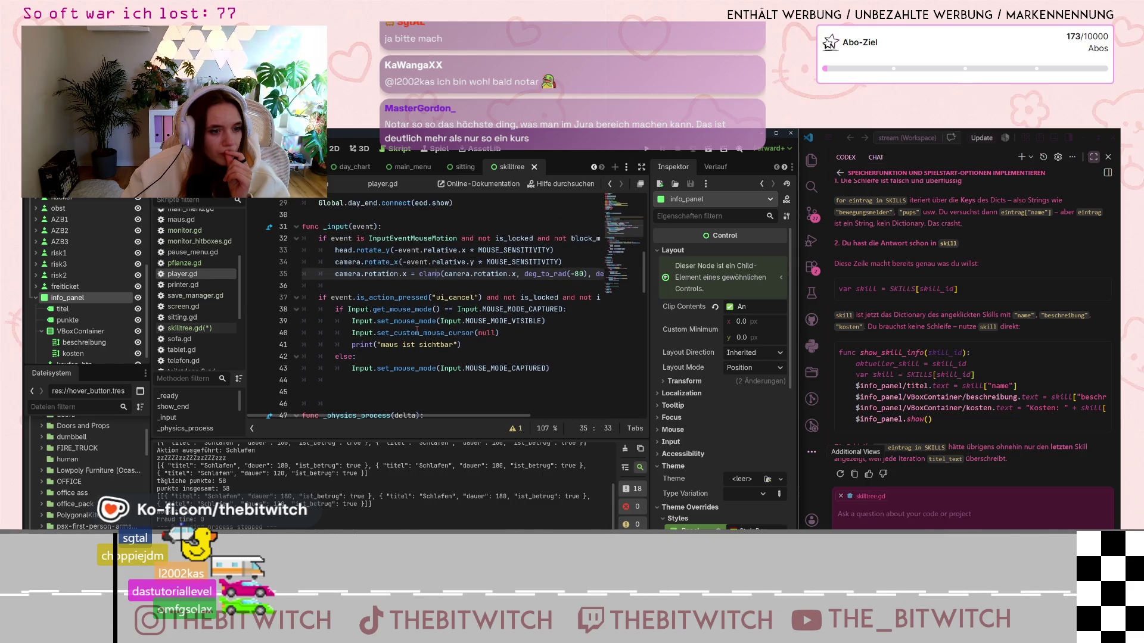
{"action": "scroll", "coordinate": [416, 328], "scroll_direction": "up", "scroll_amount": 9}
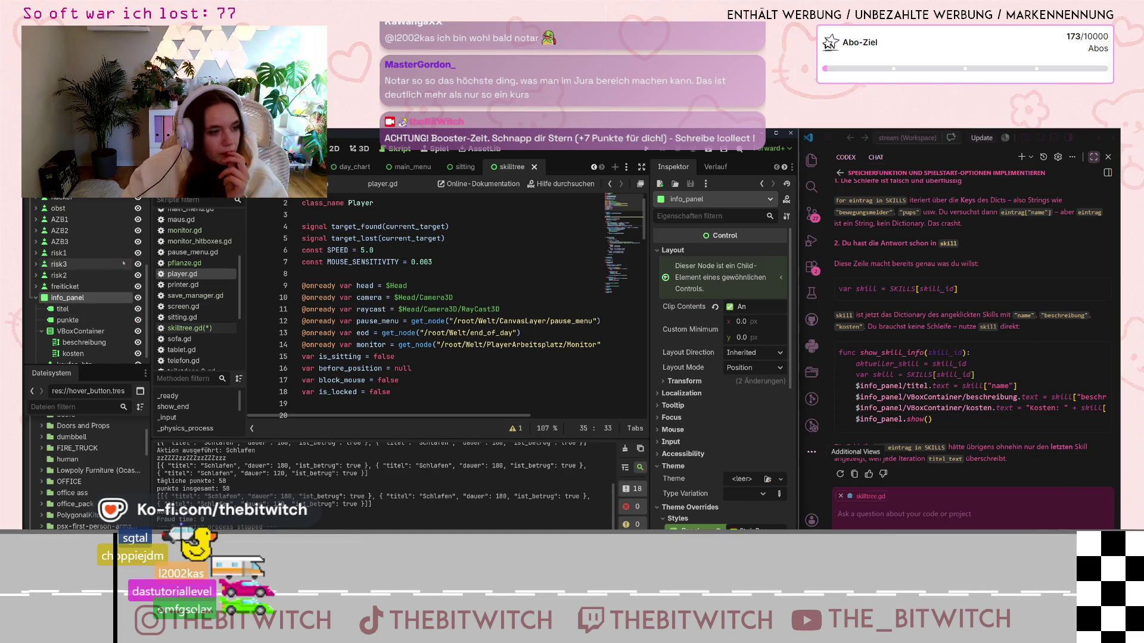
{"action": "scroll", "coordinate": [195, 339], "scroll_direction": "up", "scroll_amount": 2}
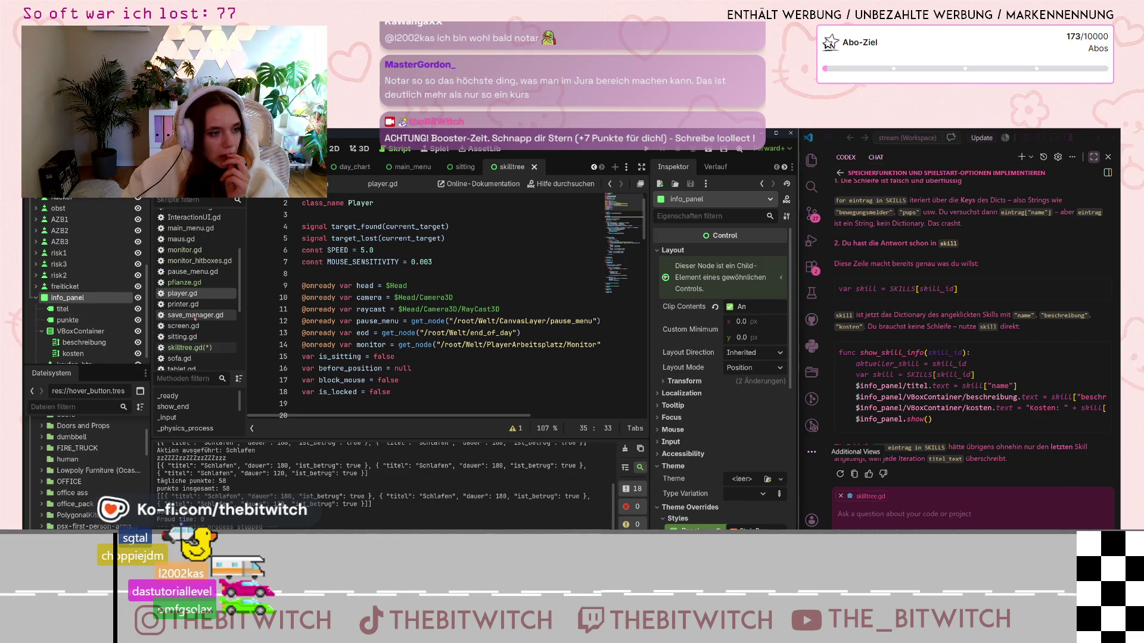
{"action": "left_click", "coordinate": [203, 292]}
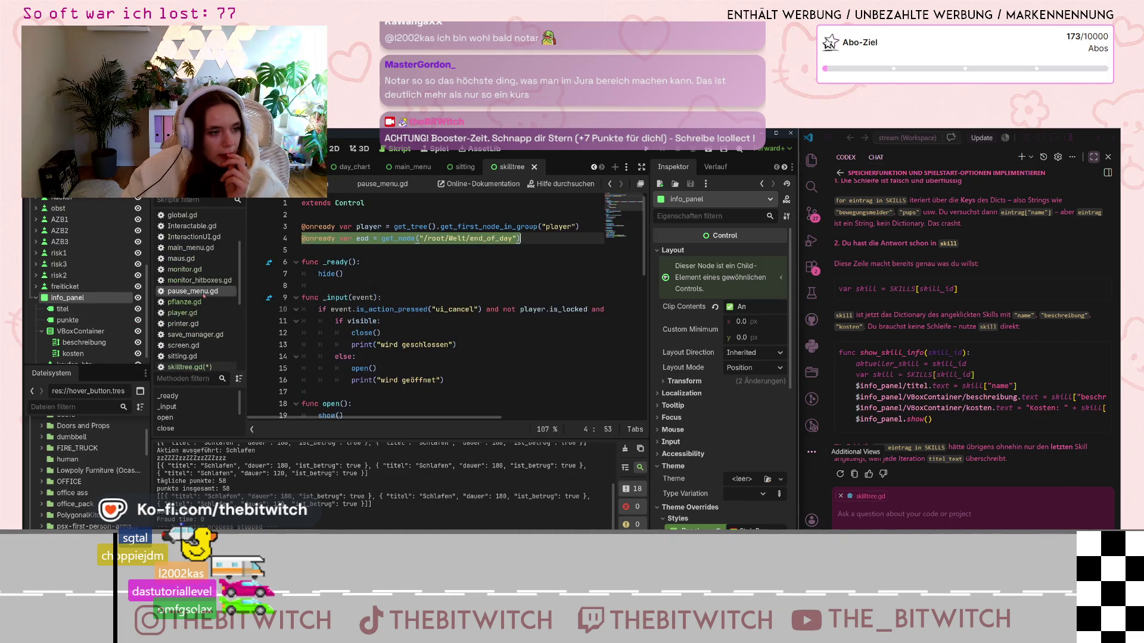
Step: Read pause_menu.gd from line 13 down to its save_notification fade-out function
{"action": "left_click", "coordinate": [498, 342]}
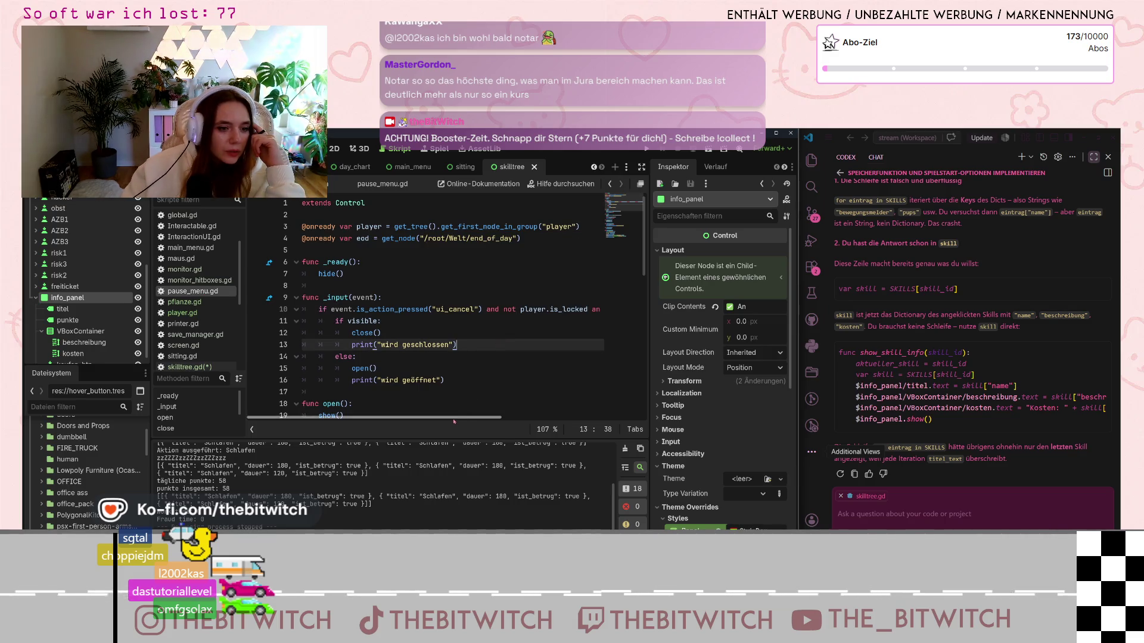
{"action": "scroll", "coordinate": [454, 347], "scroll_direction": "down", "scroll_amount": 4}
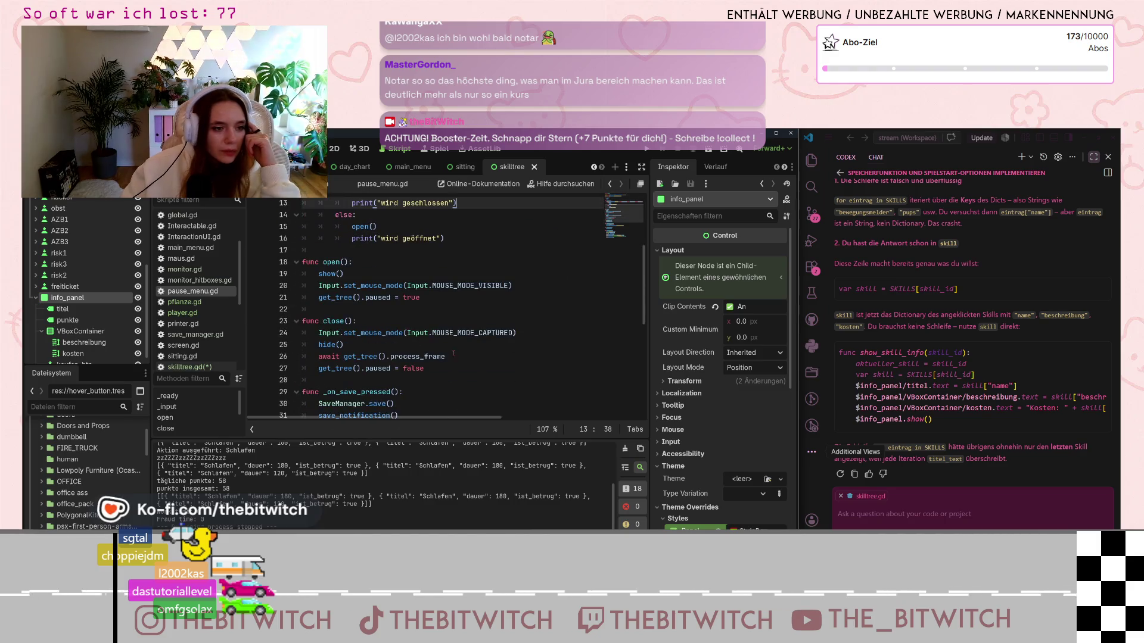
{"action": "scroll", "coordinate": [447, 363], "scroll_direction": "down", "scroll_amount": 3}
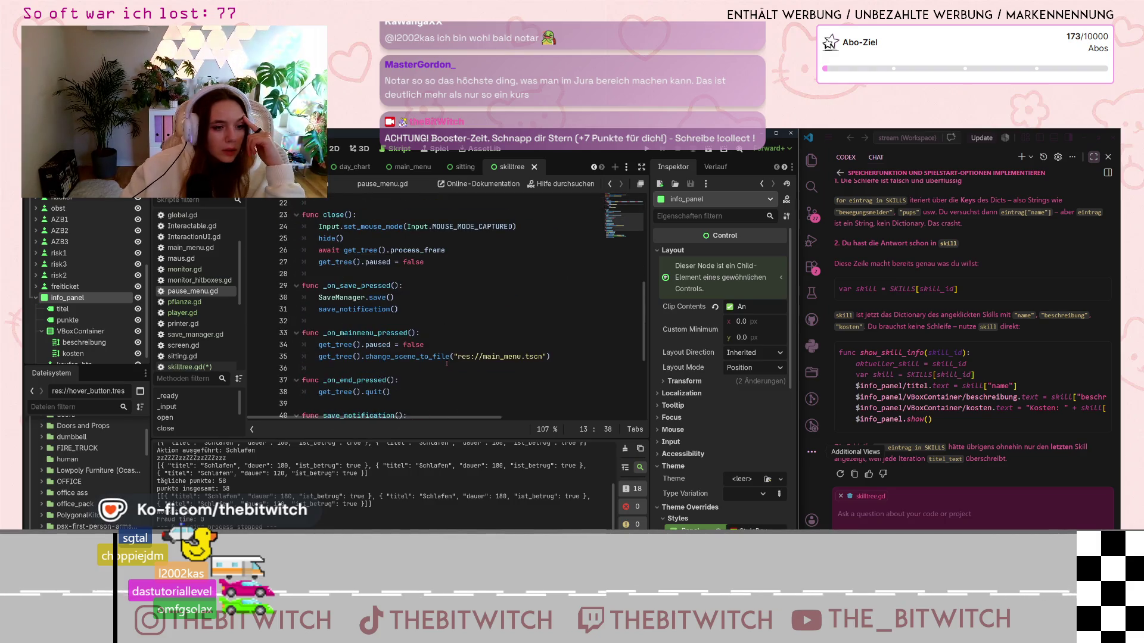
{"action": "scroll", "coordinate": [441, 367], "scroll_direction": "down", "scroll_amount": 4}
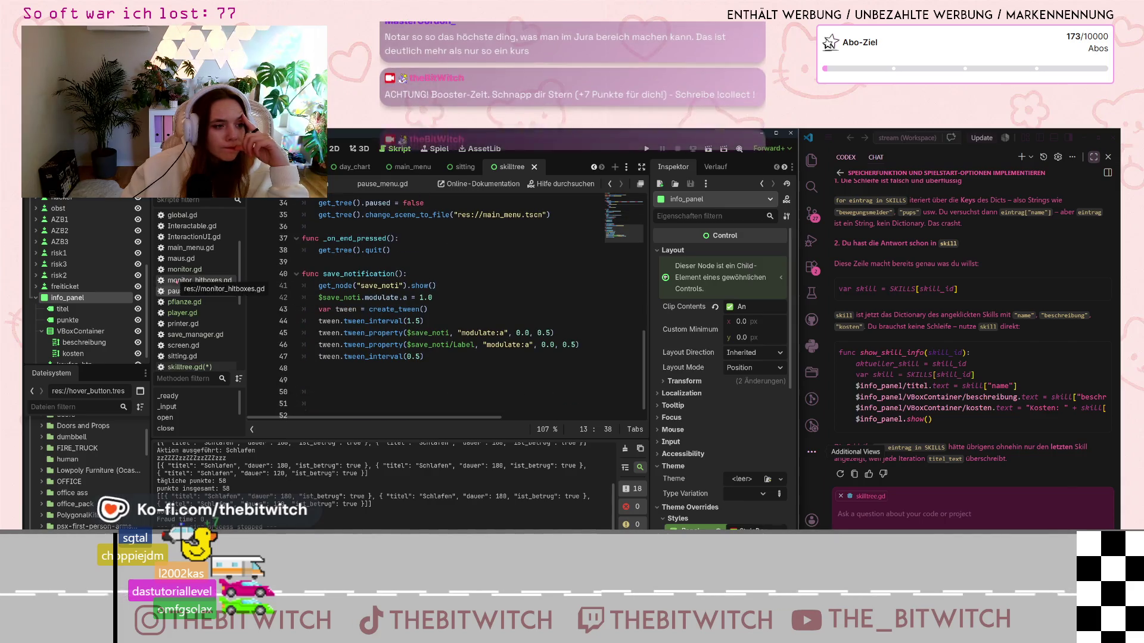
Step: Glance at maus.gd, then scroll through InteractionUI.gd
{"action": "left_click", "coordinate": [206, 261]}
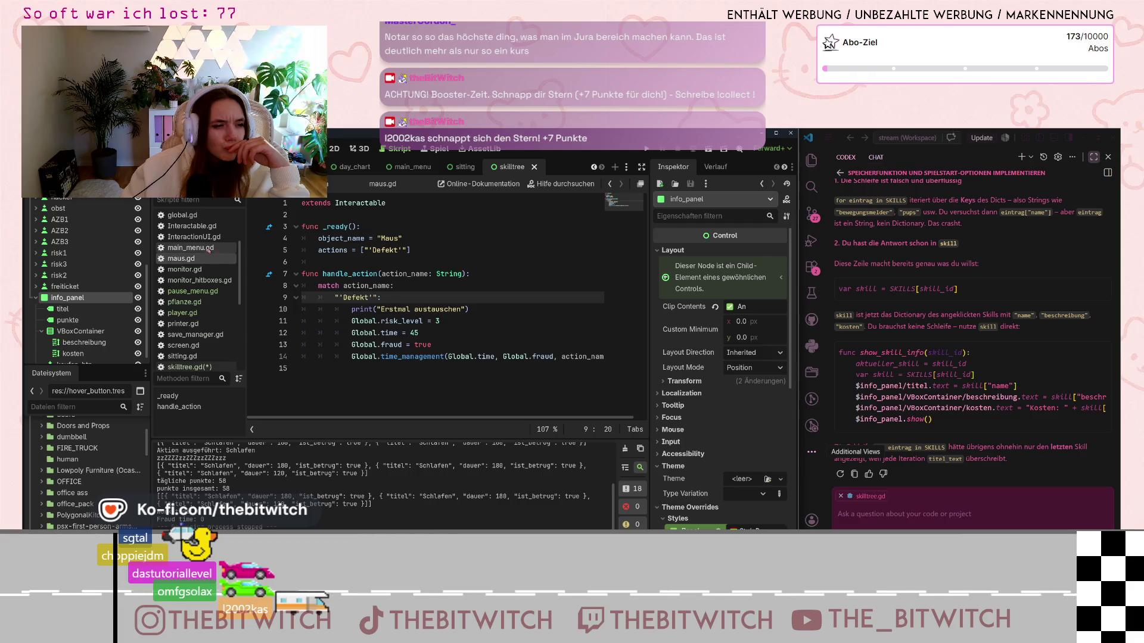
{"action": "left_click", "coordinate": [218, 237]}
{"action": "scroll", "coordinate": [409, 296], "scroll_direction": "down", "scroll_amount": 1}
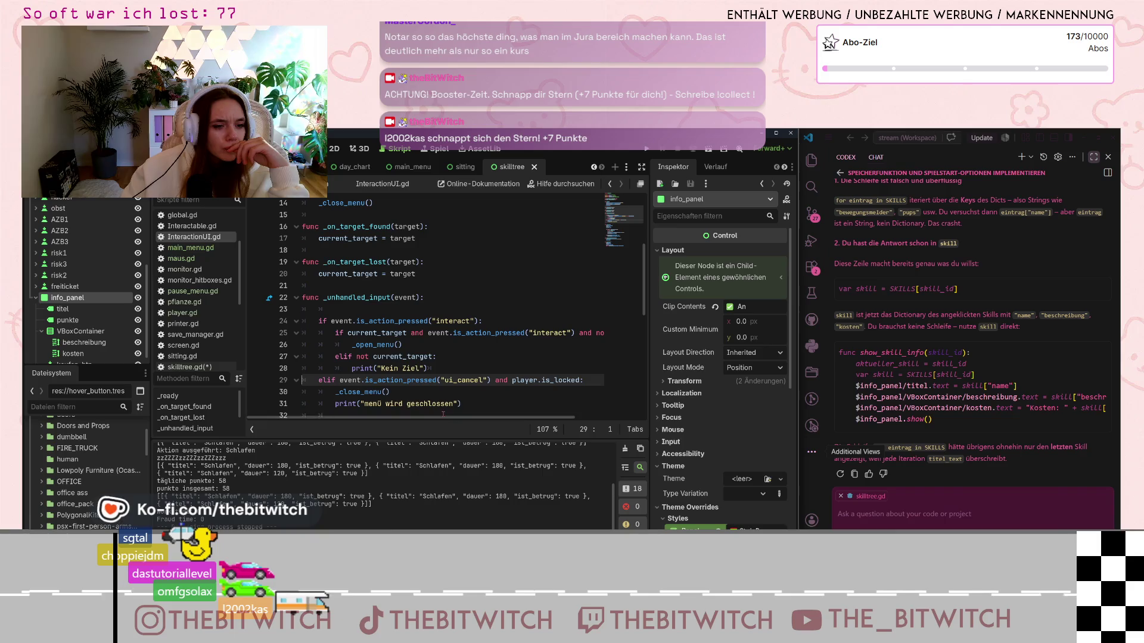
{"action": "scroll", "coordinate": [388, 322], "scroll_direction": "down", "scroll_amount": 5}
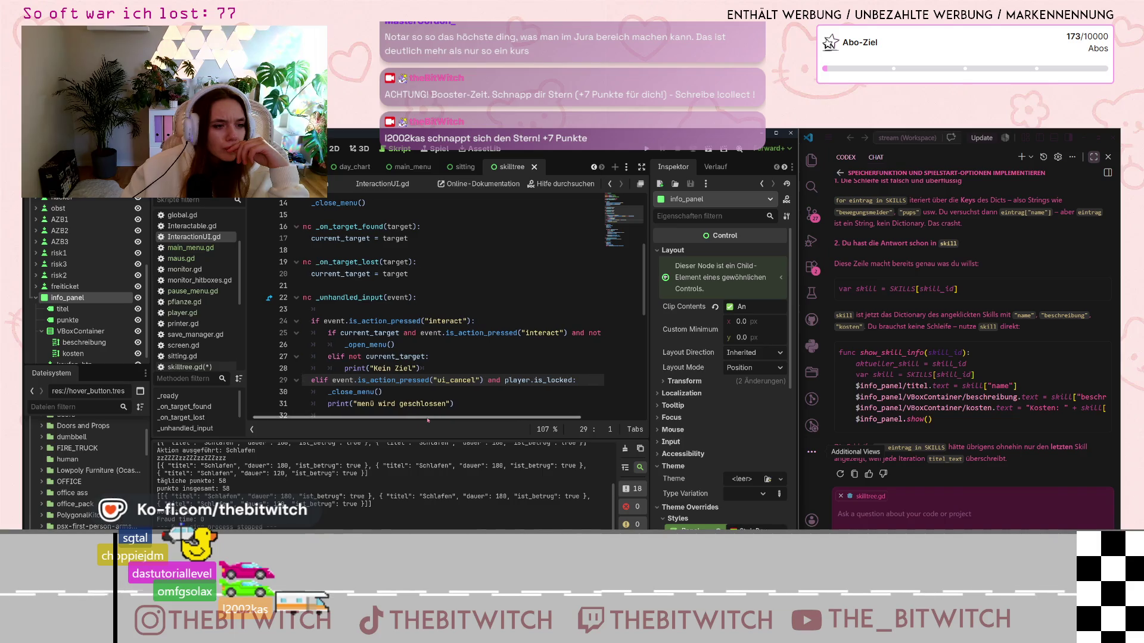
{"action": "scroll", "coordinate": [387, 321], "scroll_direction": "down", "scroll_amount": 4}
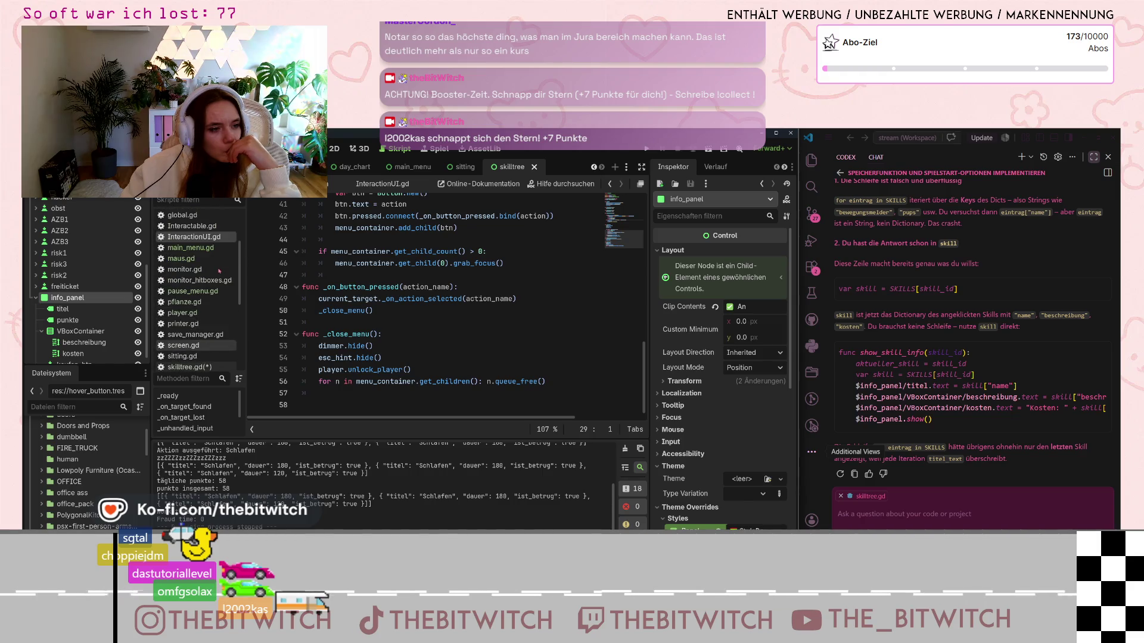
Step: Check main_menu.gd and global.gd, then return to player.gd
{"action": "left_click", "coordinate": [190, 248]}
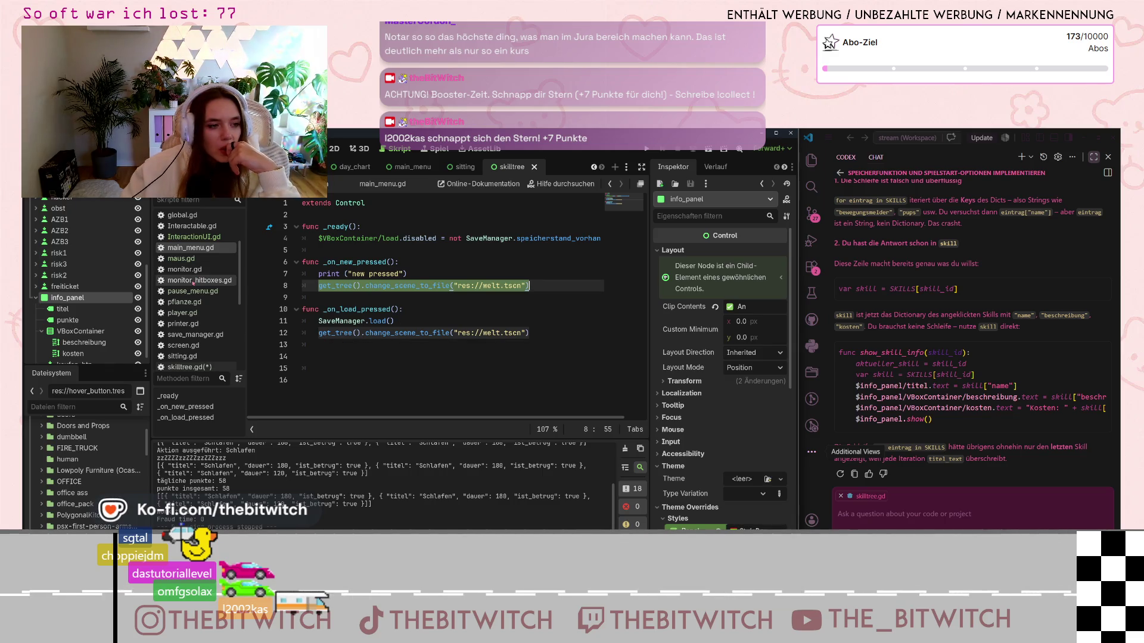
{"action": "left_click", "coordinate": [182, 215]}
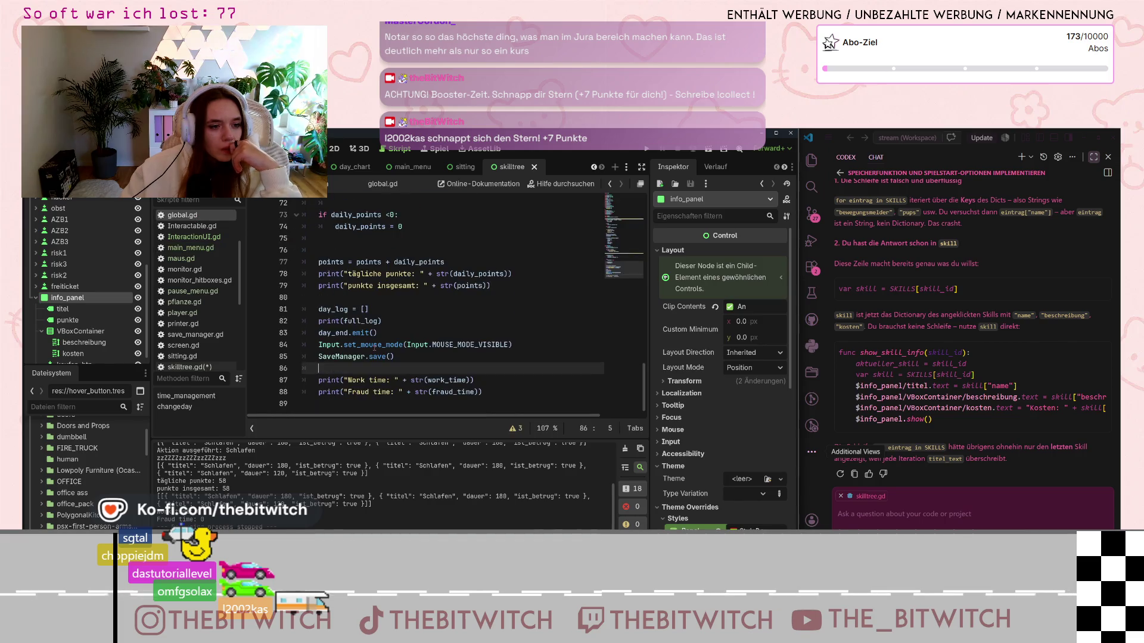
{"action": "scroll", "coordinate": [377, 338], "scroll_direction": "up", "scroll_amount": 8}
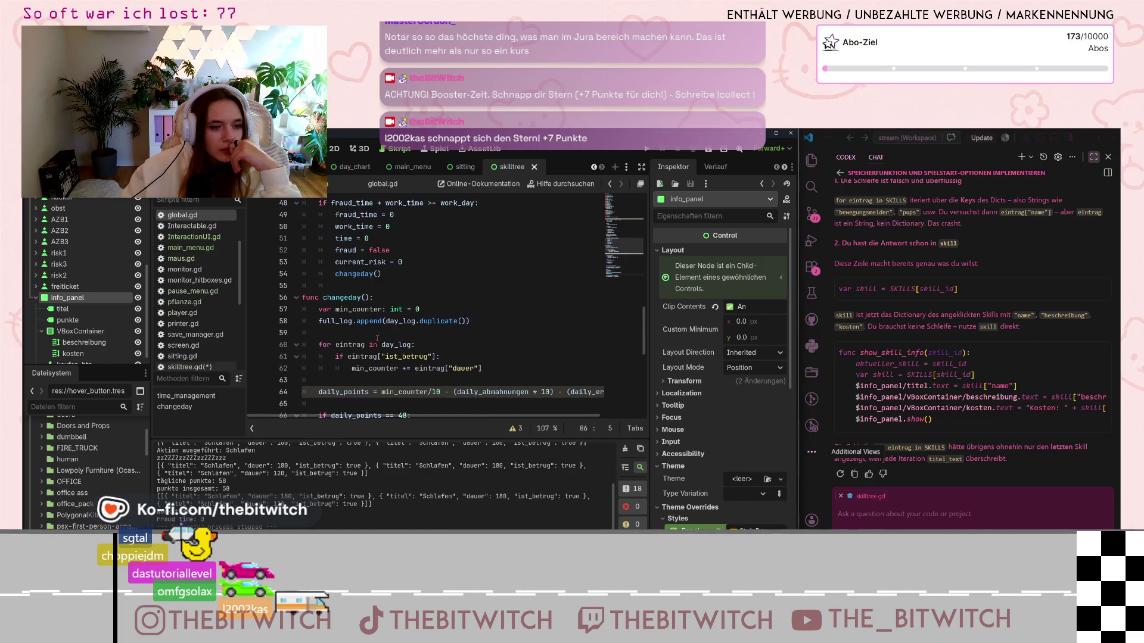
{"action": "scroll", "coordinate": [375, 335], "scroll_direction": "up", "scroll_amount": 7}
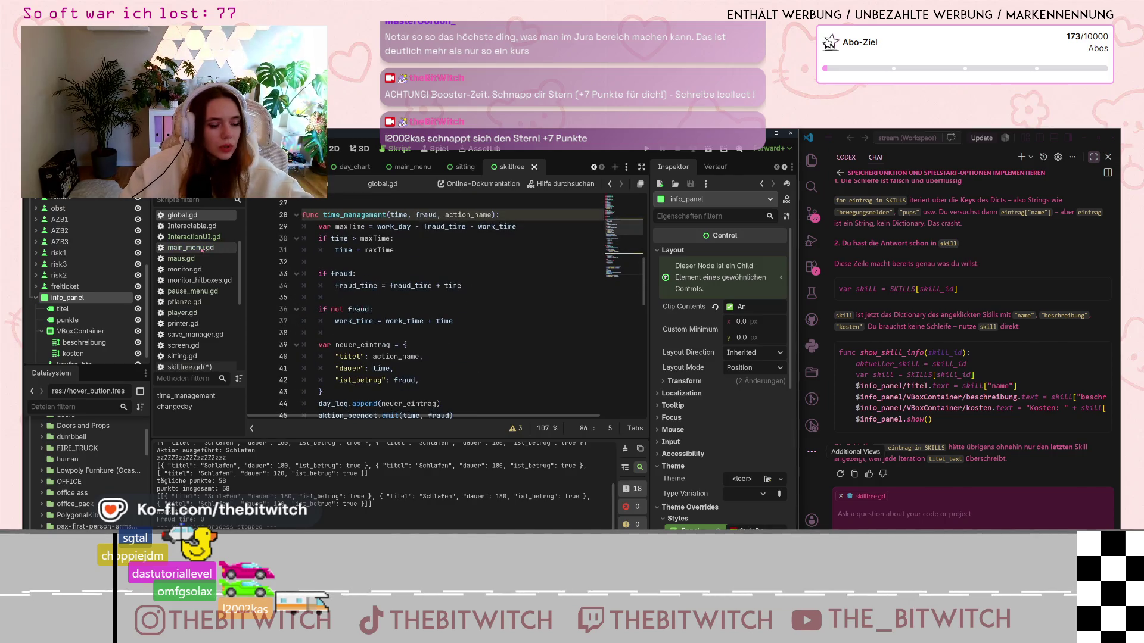
{"action": "left_click", "coordinate": [186, 314]}
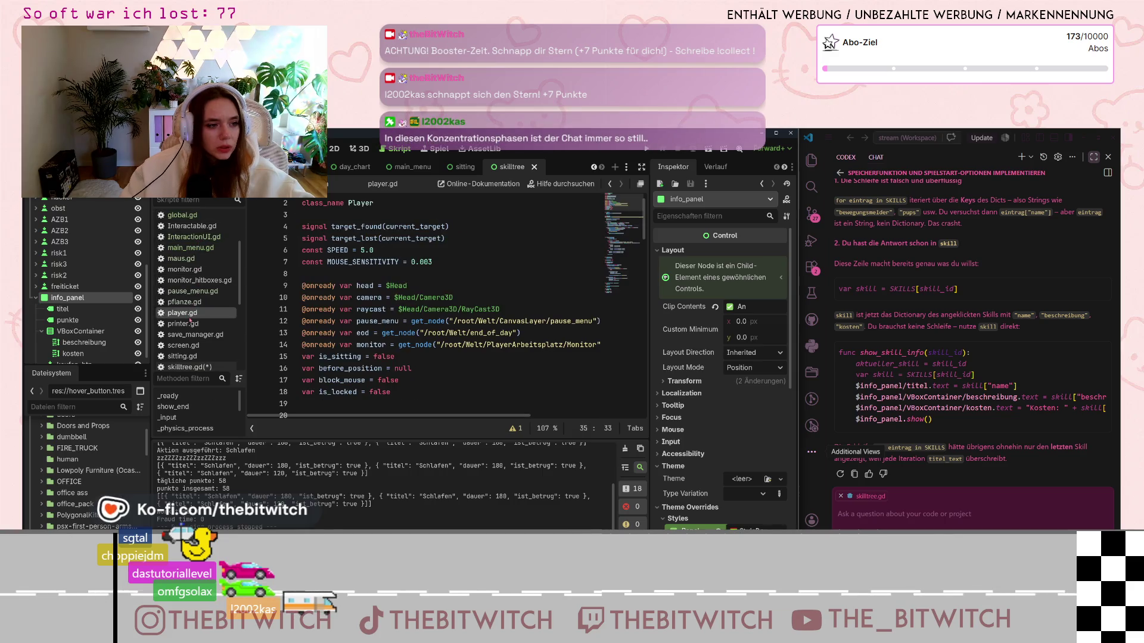
Step: Scroll down through player.gd's code
{"action": "scroll", "coordinate": [392, 344], "scroll_direction": "down", "scroll_amount": 5}
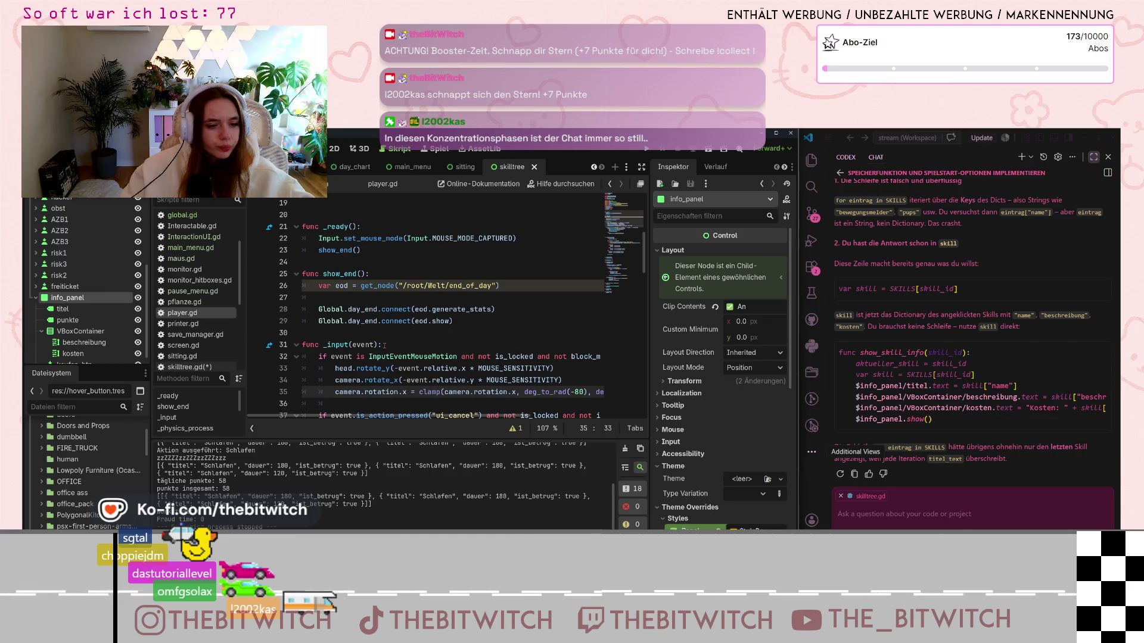
{"action": "scroll", "coordinate": [357, 345], "scroll_direction": "down", "scroll_amount": 2}
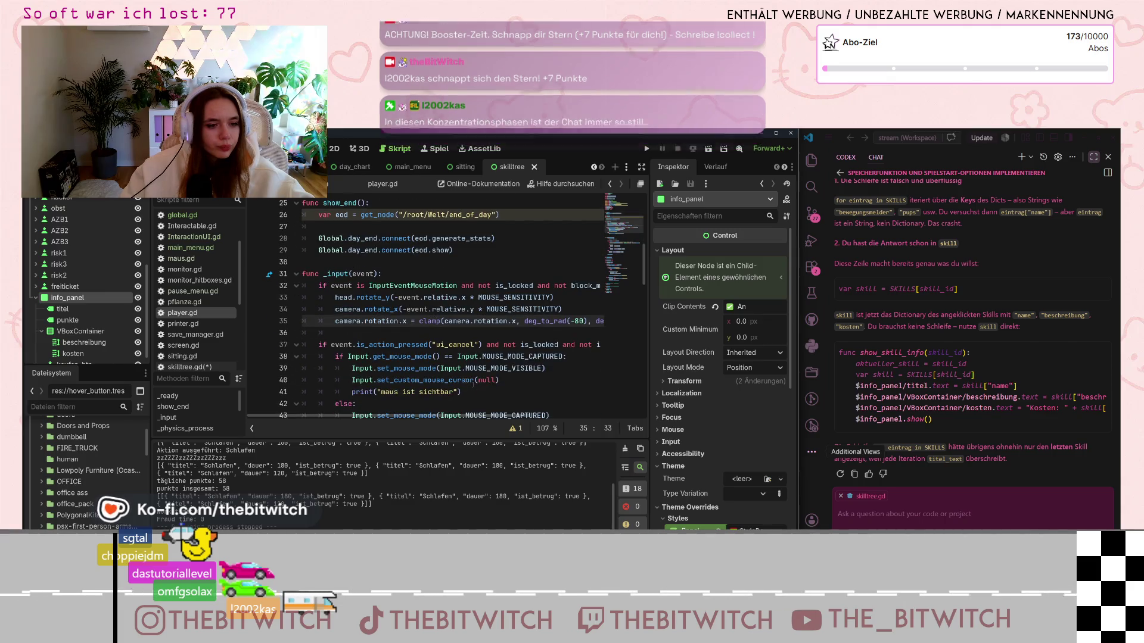
{"action": "scroll", "coordinate": [370, 344], "scroll_direction": "down", "scroll_amount": 5}
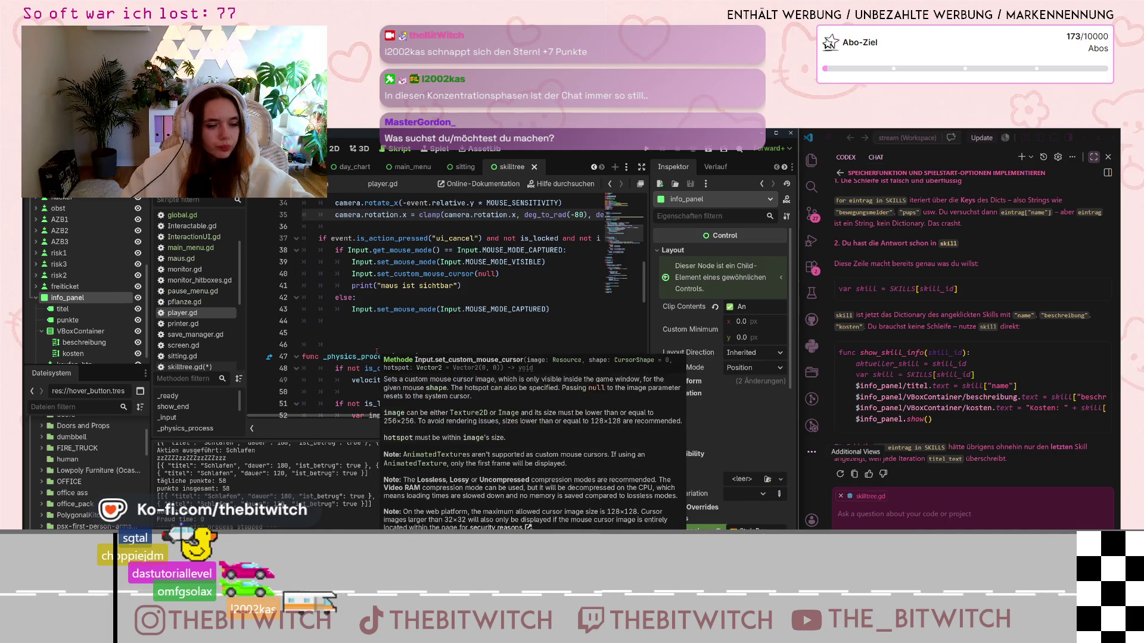
{"action": "scroll", "coordinate": [396, 342], "scroll_direction": "down", "scroll_amount": 4}
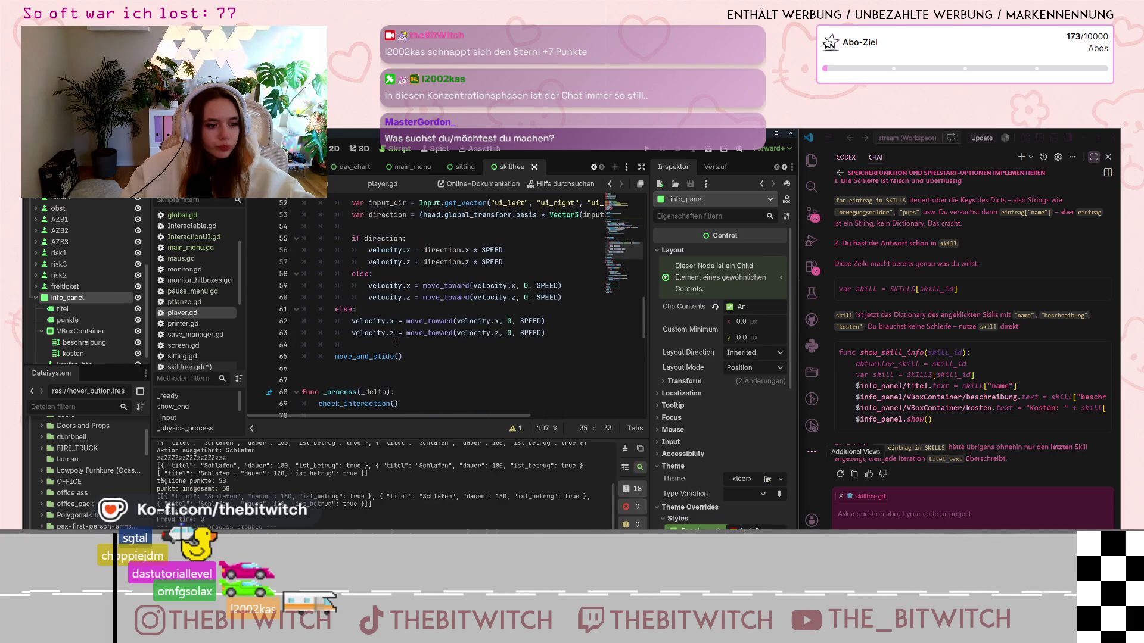
{"action": "scroll", "coordinate": [396, 342], "scroll_direction": "down", "scroll_amount": 4}
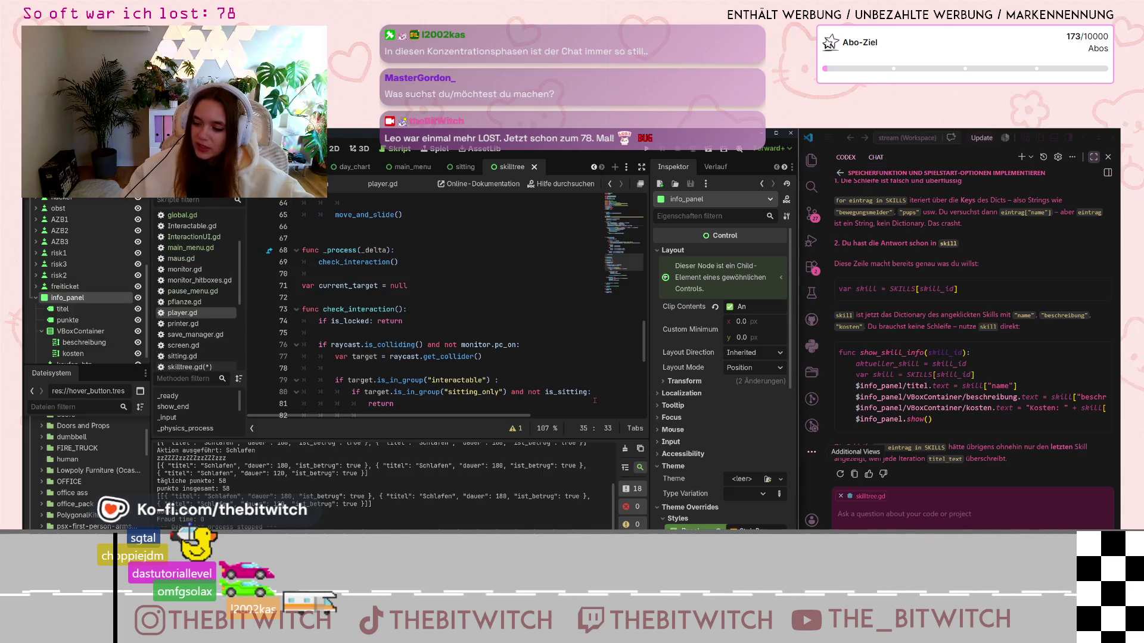
Step: Study player.gd's check_interaction code, then return to skilltree.gd
{"action": "left_click", "coordinate": [486, 334]}
{"action": "scroll", "coordinate": [486, 361], "scroll_direction": "down", "scroll_amount": 3}
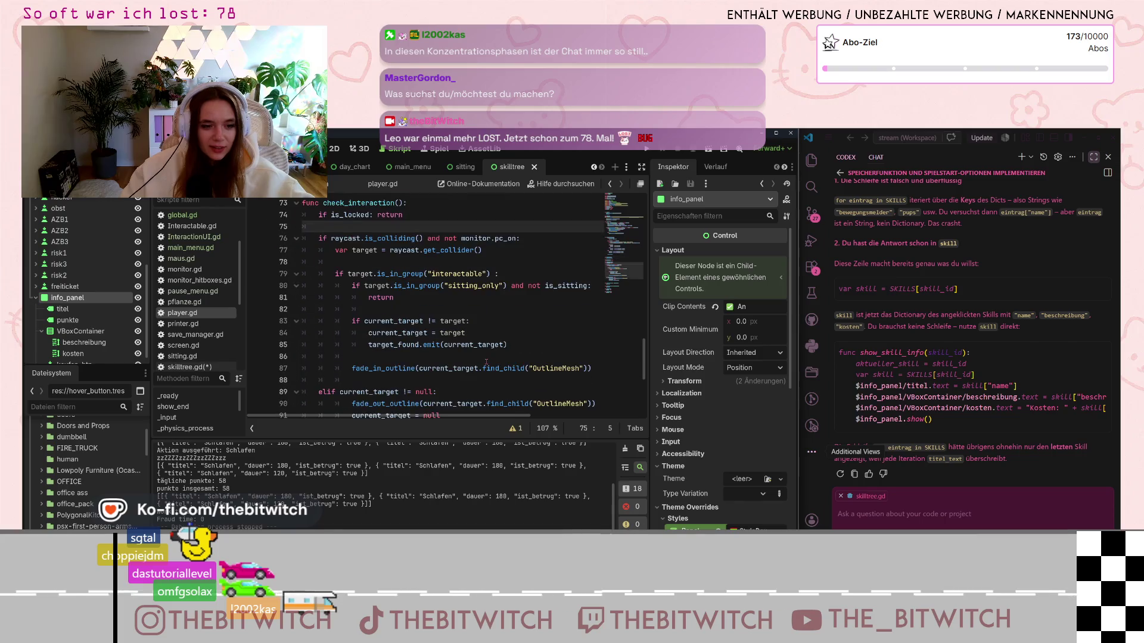
{"action": "scroll", "coordinate": [486, 362], "scroll_direction": "down", "scroll_amount": 4}
{"action": "scroll", "coordinate": [466, 380], "scroll_direction": "down", "scroll_amount": 1}
{"action": "scroll", "coordinate": [461, 368], "scroll_direction": "up", "scroll_amount": 4}
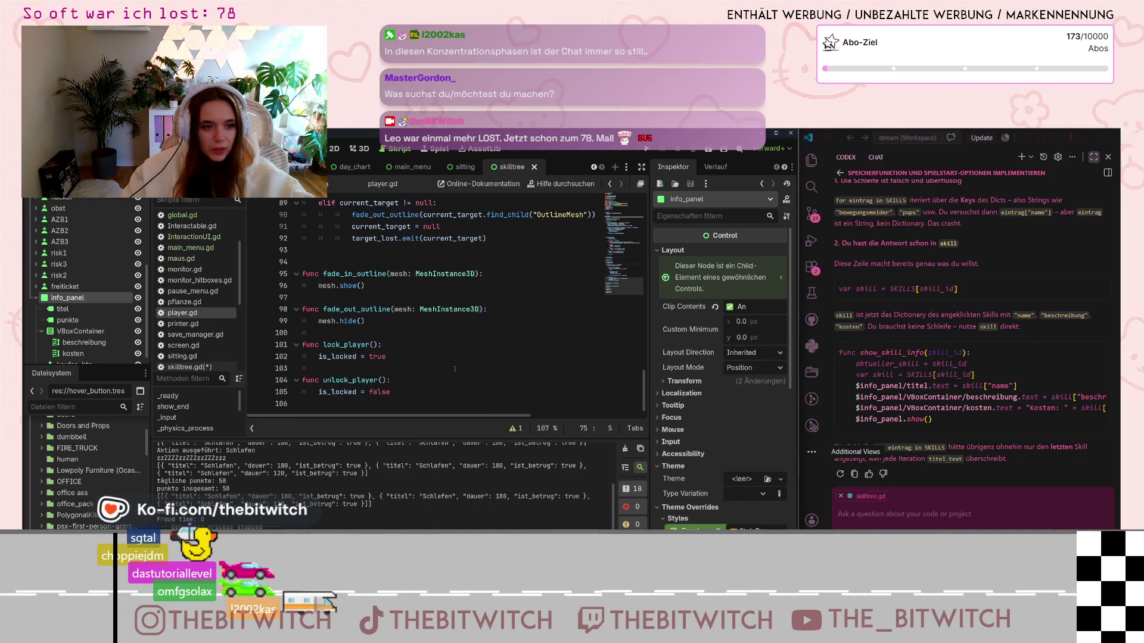
{"action": "scroll", "coordinate": [454, 369], "scroll_direction": "up", "scroll_amount": 1}
{"action": "scroll", "coordinate": [454, 370], "scroll_direction": "up", "scroll_amount": 3}
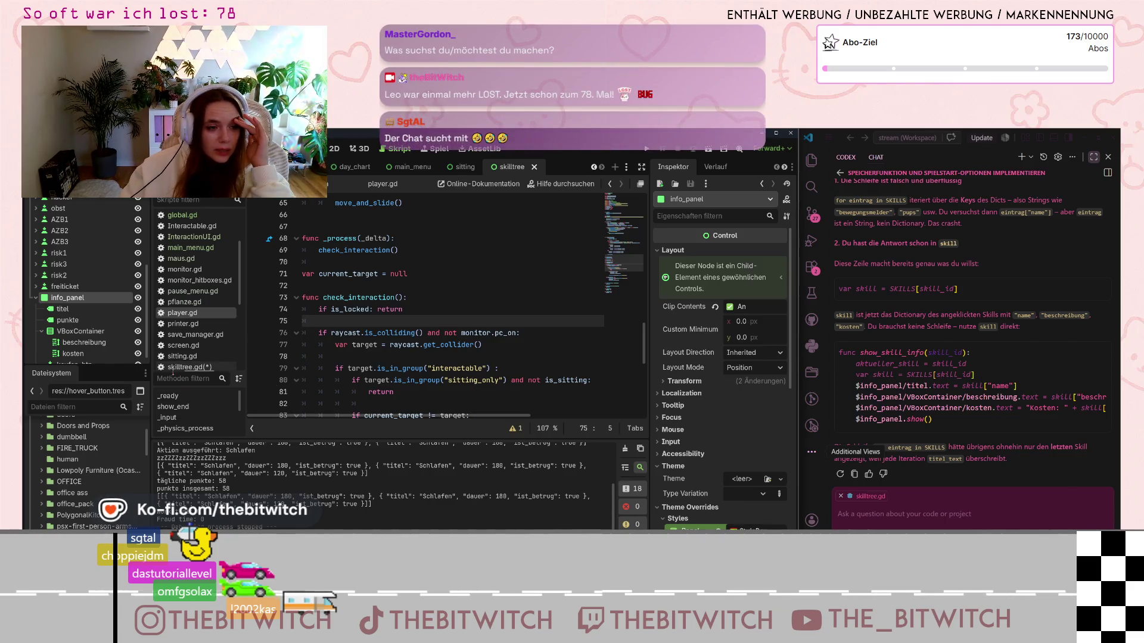
{"action": "scroll", "coordinate": [178, 299], "scroll_direction": "down", "scroll_amount": 2}
{"action": "left_click", "coordinate": [179, 308]}
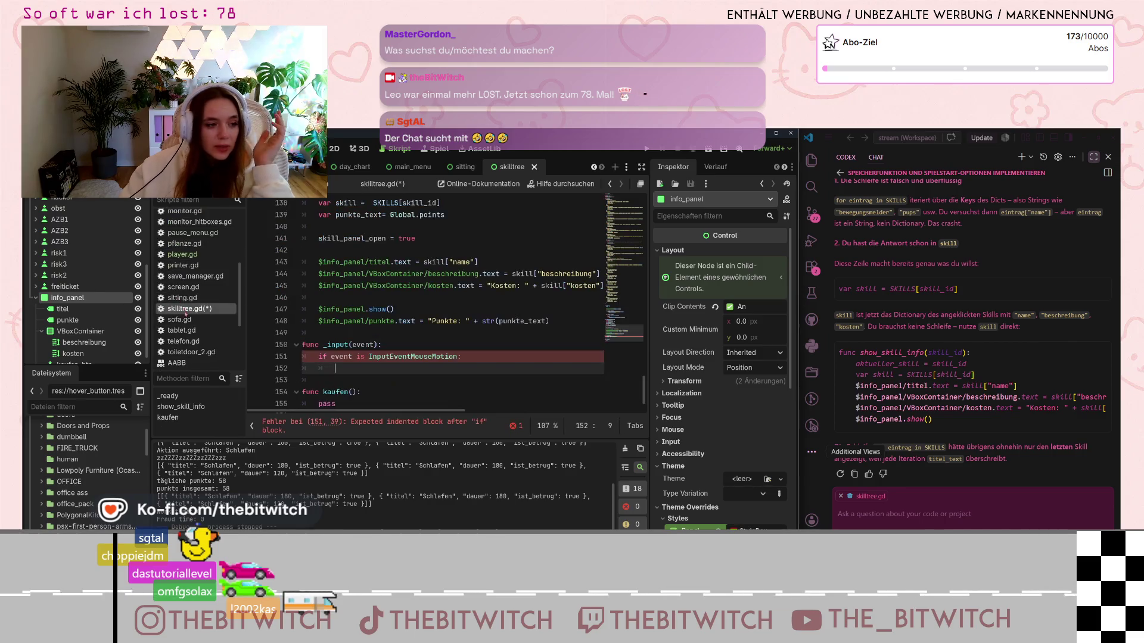
Step: Open the full documentation for InputEventMouseMotion from line 151
{"action": "left_click", "coordinate": [457, 357]}
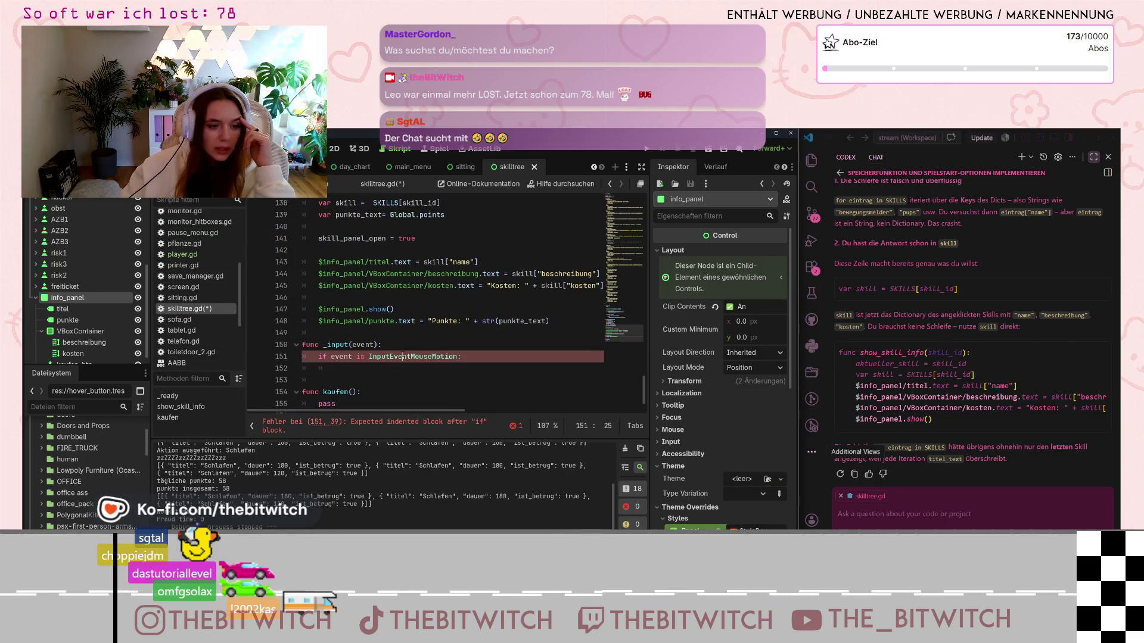
{"action": "left_click", "coordinate": [419, 367]}
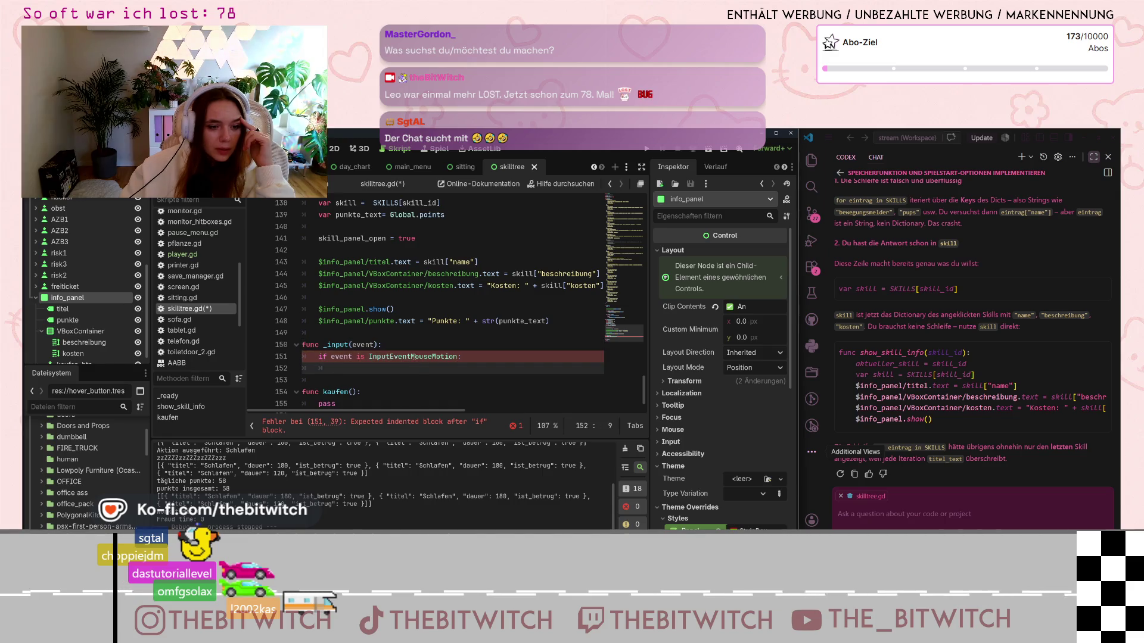
{"action": "mouse_move", "coordinate": [413, 357]}
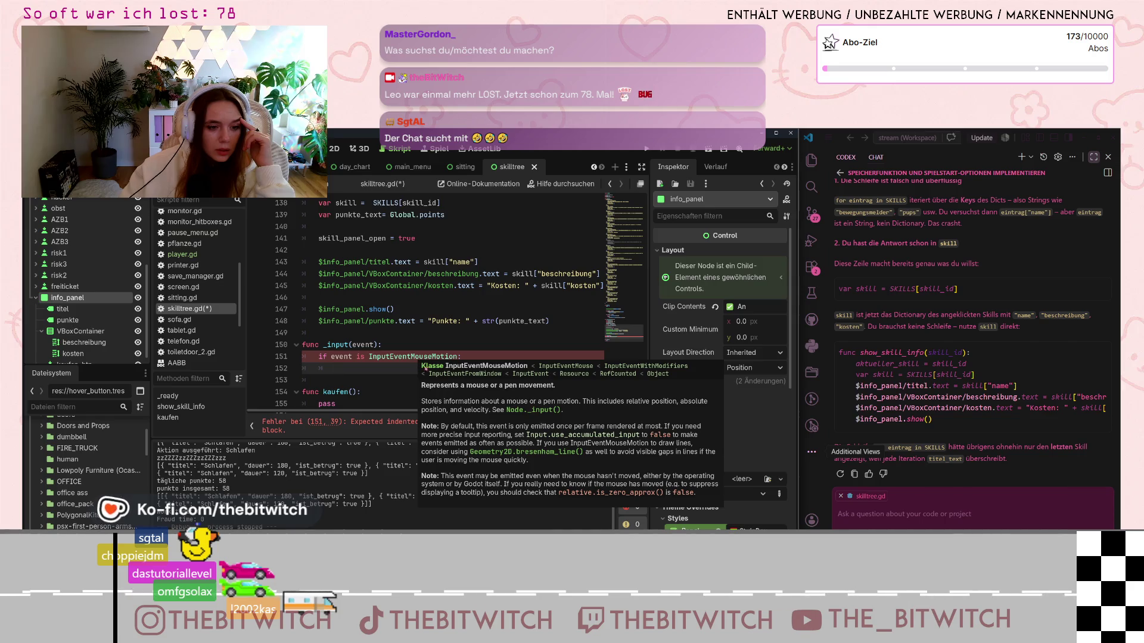
{"action": "left_click", "coordinate": [494, 367]}
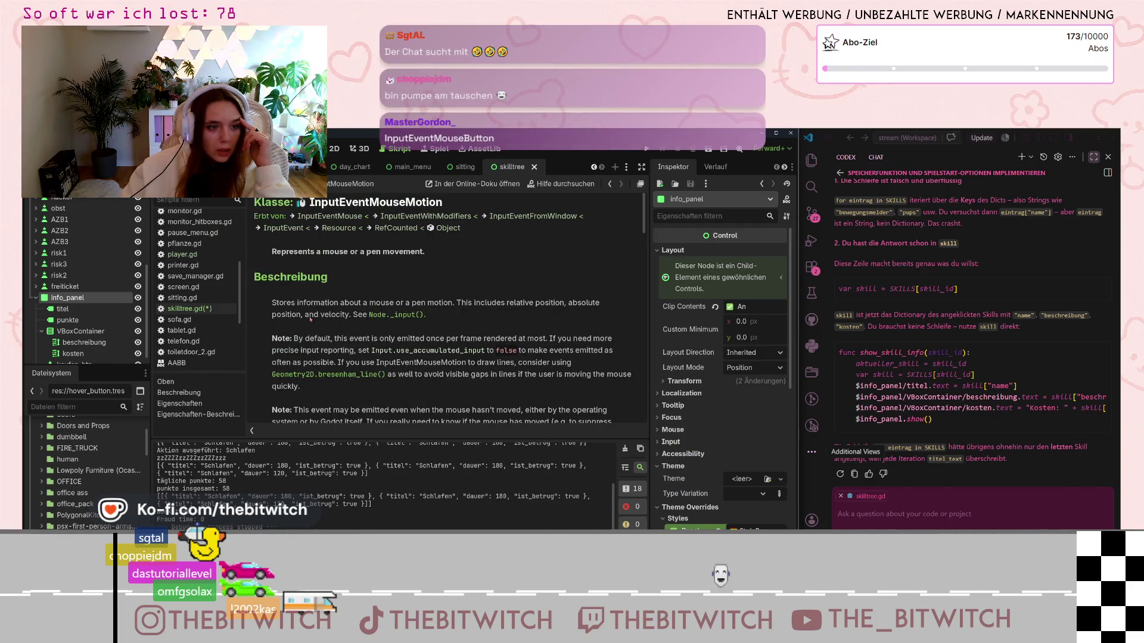
{"action": "scroll", "coordinate": [310, 319], "scroll_direction": "down", "scroll_amount": 4}
{"action": "scroll", "coordinate": [494, 210], "scroll_direction": "up", "scroll_amount": 4}
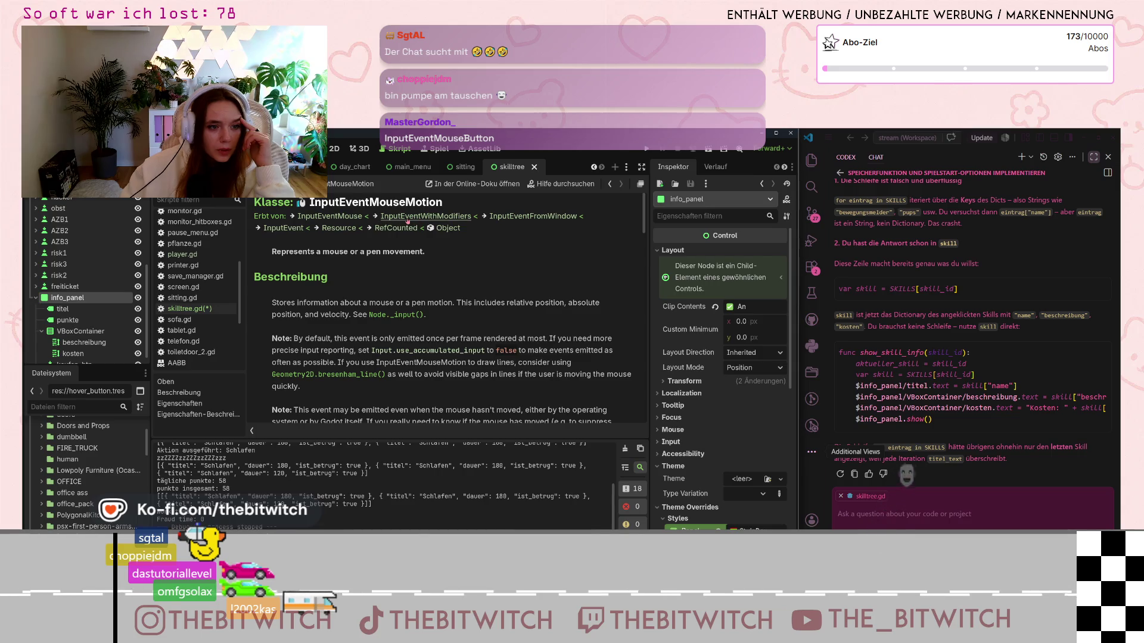
Step: Read the parent class InputEventMouse's help page and follow its InputEventMouseButton link
{"action": "left_click", "coordinate": [350, 216]}
{"action": "scroll", "coordinate": [416, 339], "scroll_direction": "down", "scroll_amount": 3}
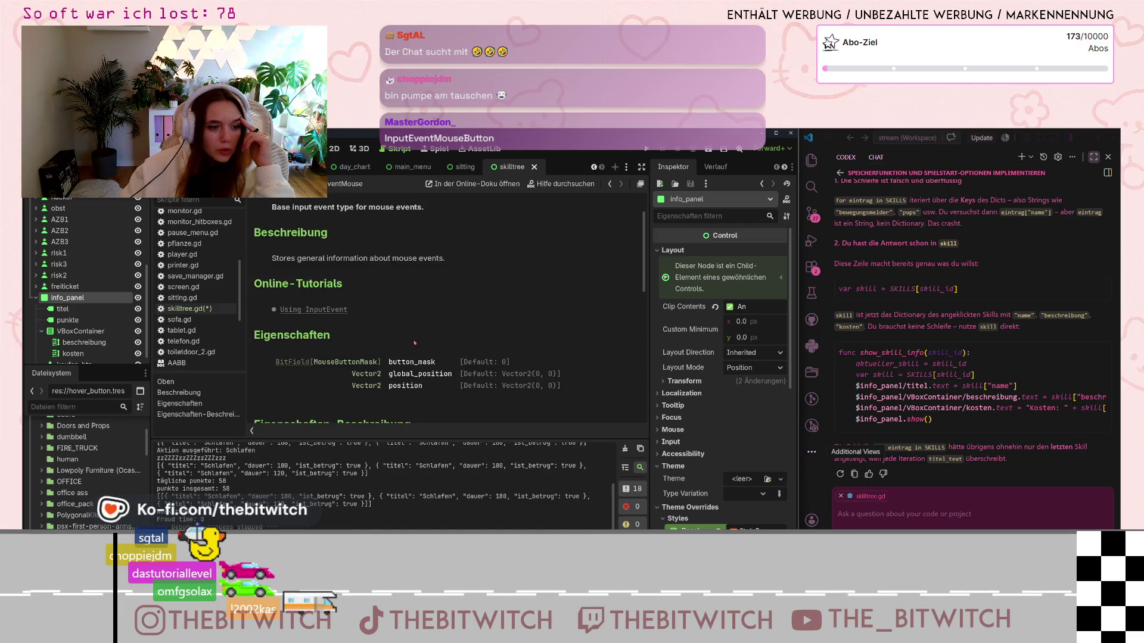
{"action": "scroll", "coordinate": [415, 343], "scroll_direction": "down", "scroll_amount": 2}
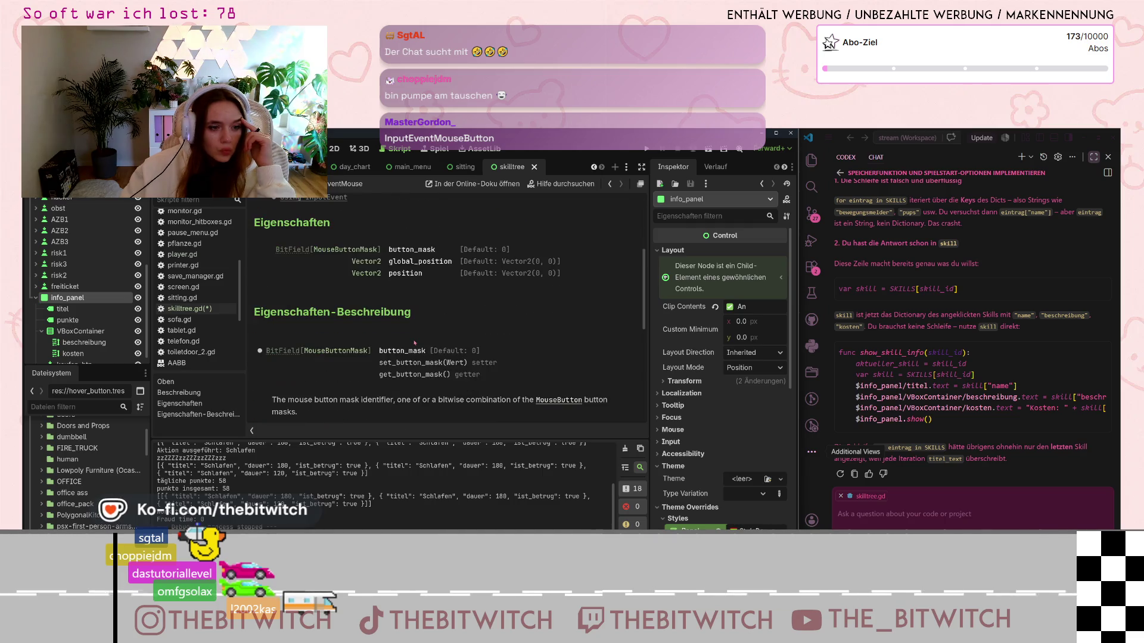
{"action": "scroll", "coordinate": [414, 341], "scroll_direction": "down", "scroll_amount": 3}
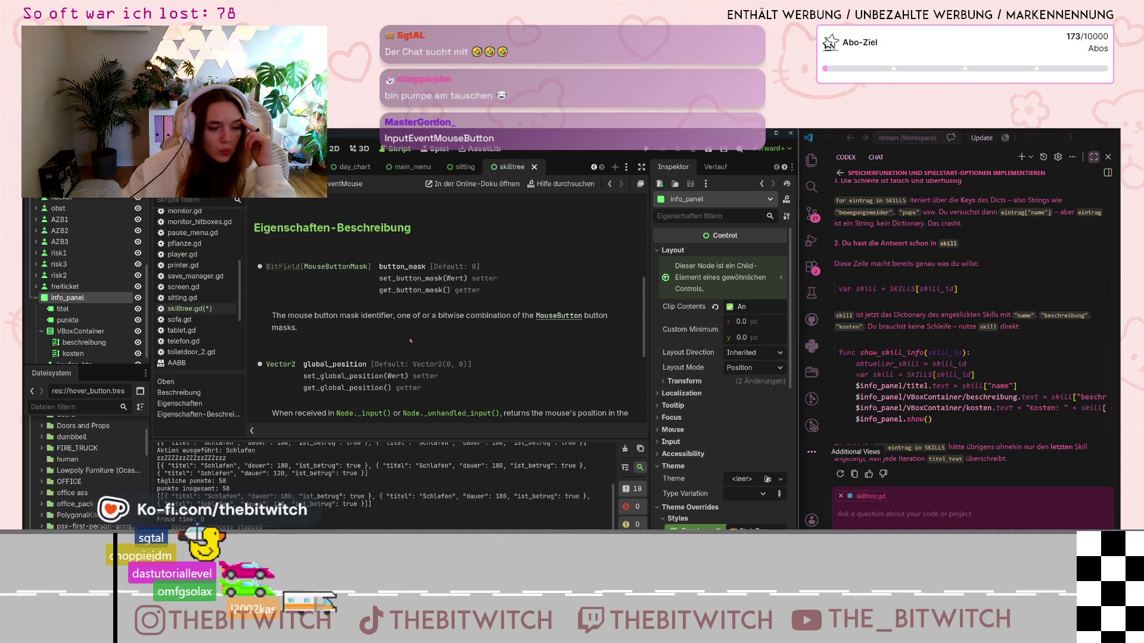
{"action": "scroll", "coordinate": [408, 340], "scroll_direction": "down", "scroll_amount": 2}
{"action": "scroll", "coordinate": [408, 340], "scroll_direction": "down", "scroll_amount": 3}
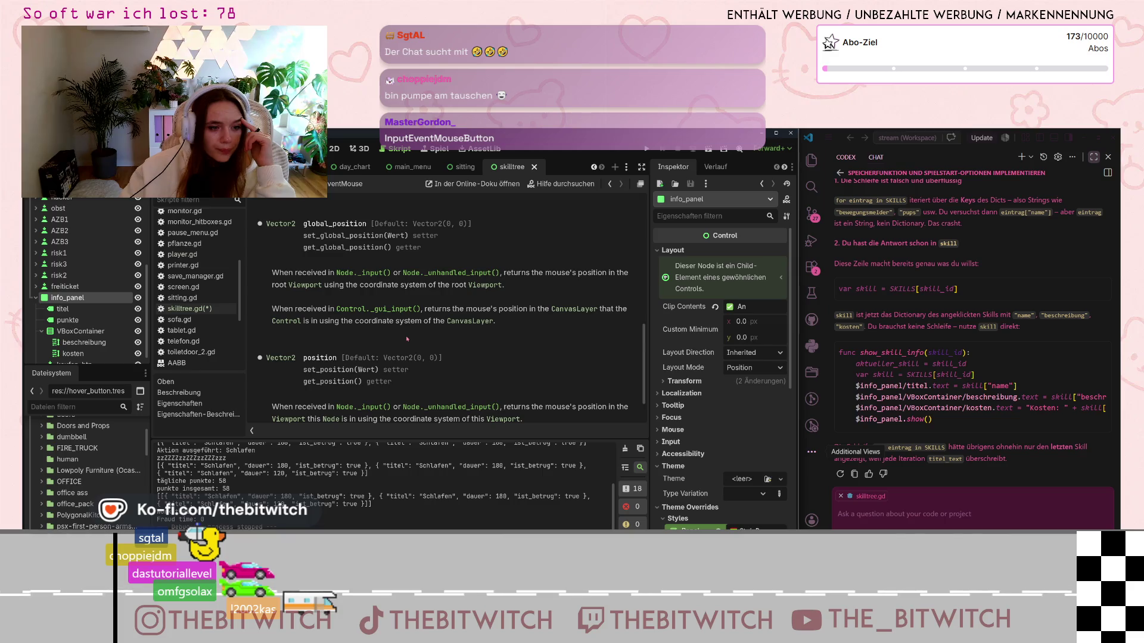
{"action": "scroll", "coordinate": [407, 341], "scroll_direction": "up", "scroll_amount": 10}
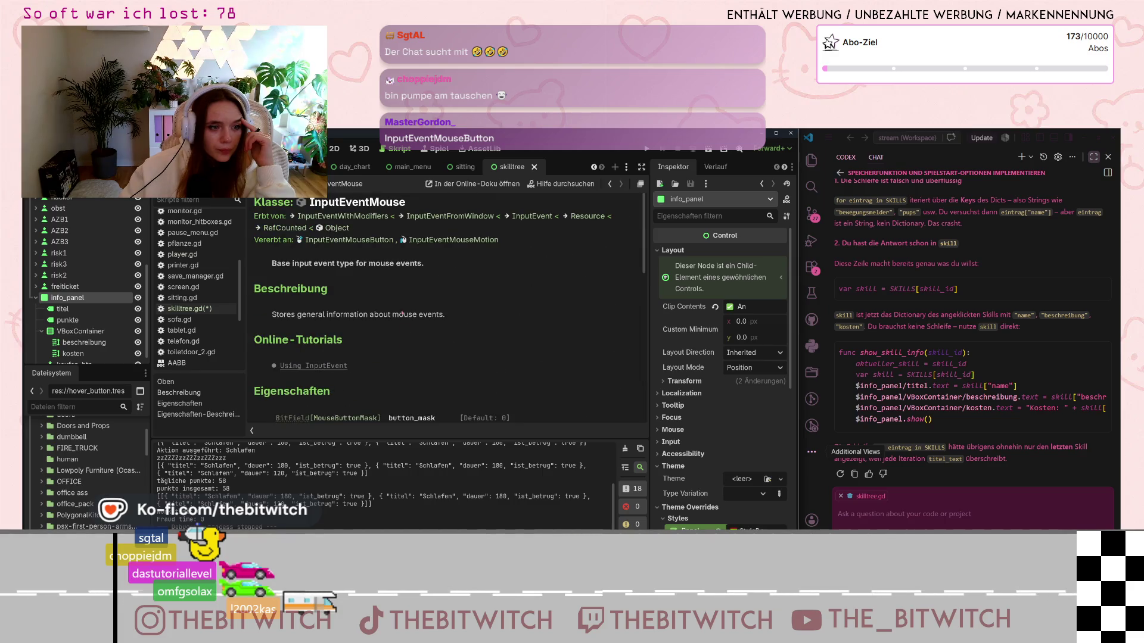
{"action": "left_click", "coordinate": [374, 240]}
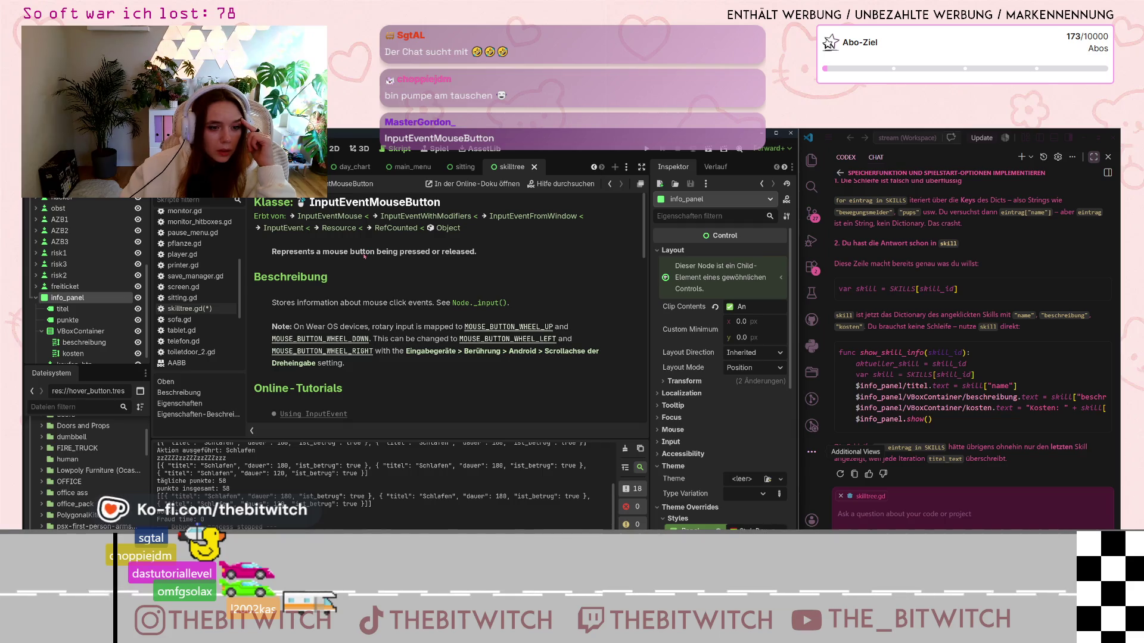
Step: Read InputEventMouseButton's button_index, canceled, double_click, factor and pressed properties
{"action": "scroll", "coordinate": [365, 259], "scroll_direction": "down", "scroll_amount": 1}
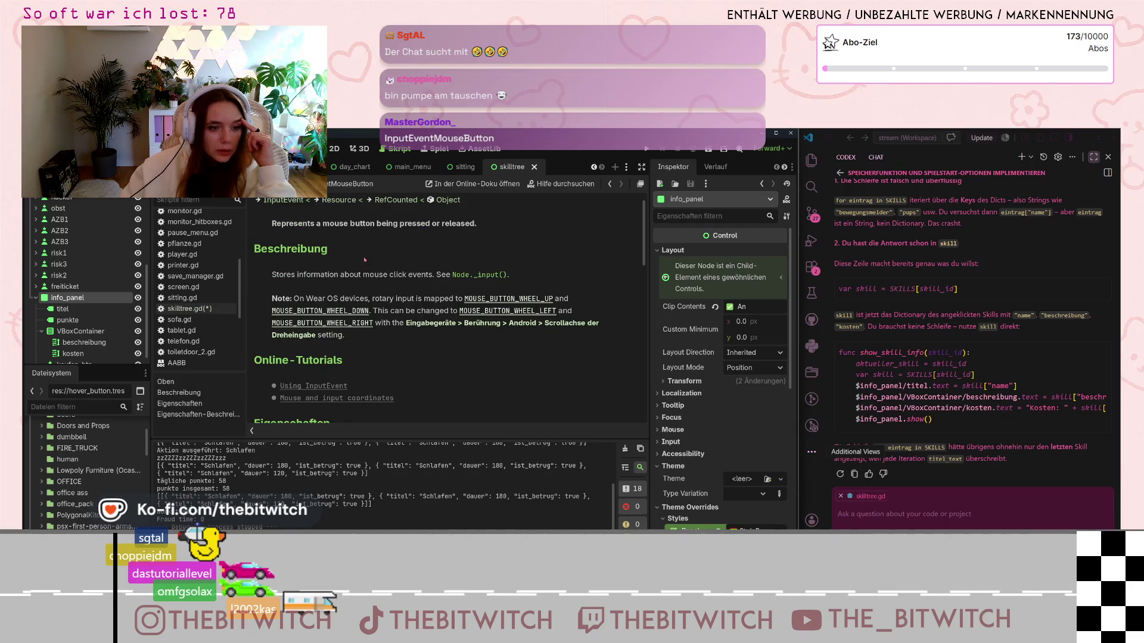
{"action": "scroll", "coordinate": [364, 260], "scroll_direction": "down", "scroll_amount": 5}
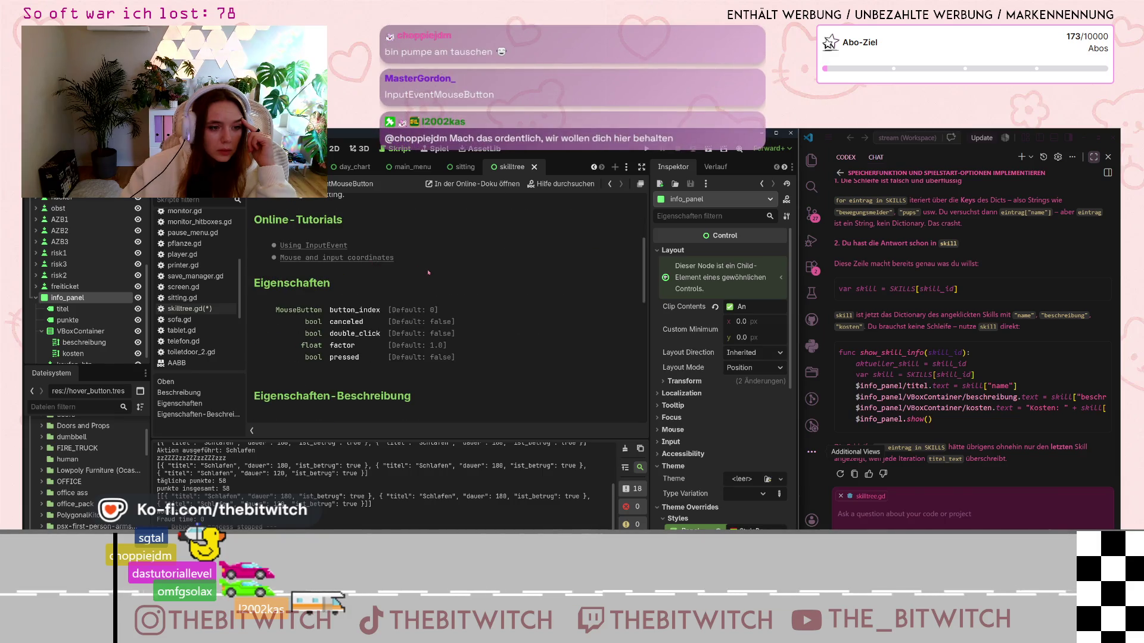
{"action": "scroll", "coordinate": [428, 275], "scroll_direction": "down", "scroll_amount": 4}
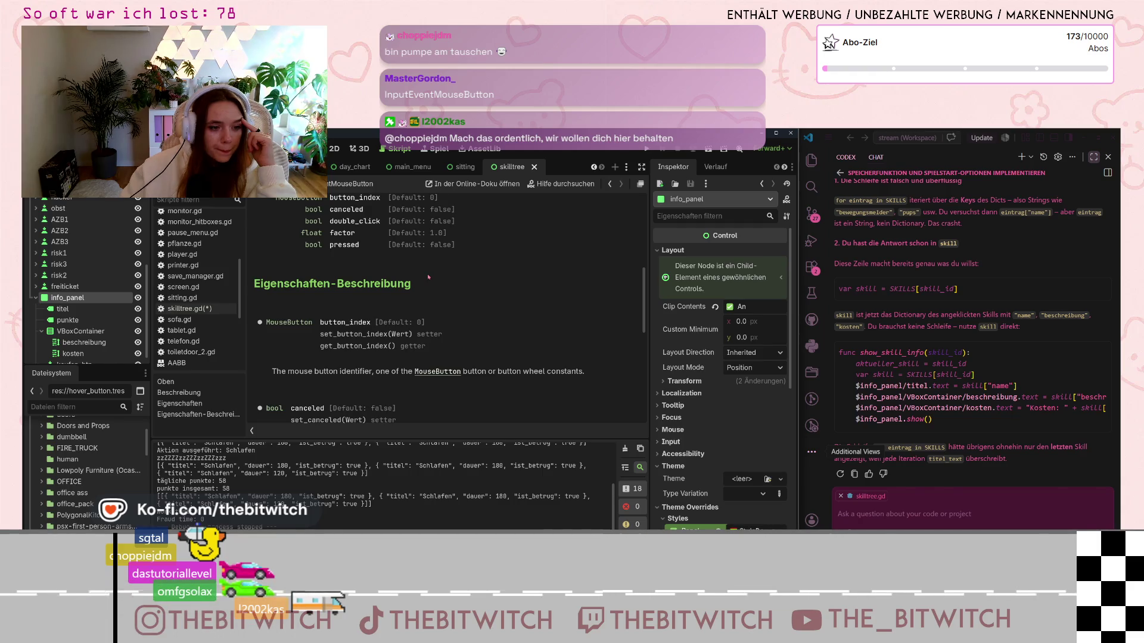
{"action": "scroll", "coordinate": [429, 277], "scroll_direction": "down", "scroll_amount": 2}
{"action": "scroll", "coordinate": [453, 333], "scroll_direction": "down", "scroll_amount": 2}
{"action": "scroll", "coordinate": [452, 343], "scroll_direction": "down", "scroll_amount": 6}
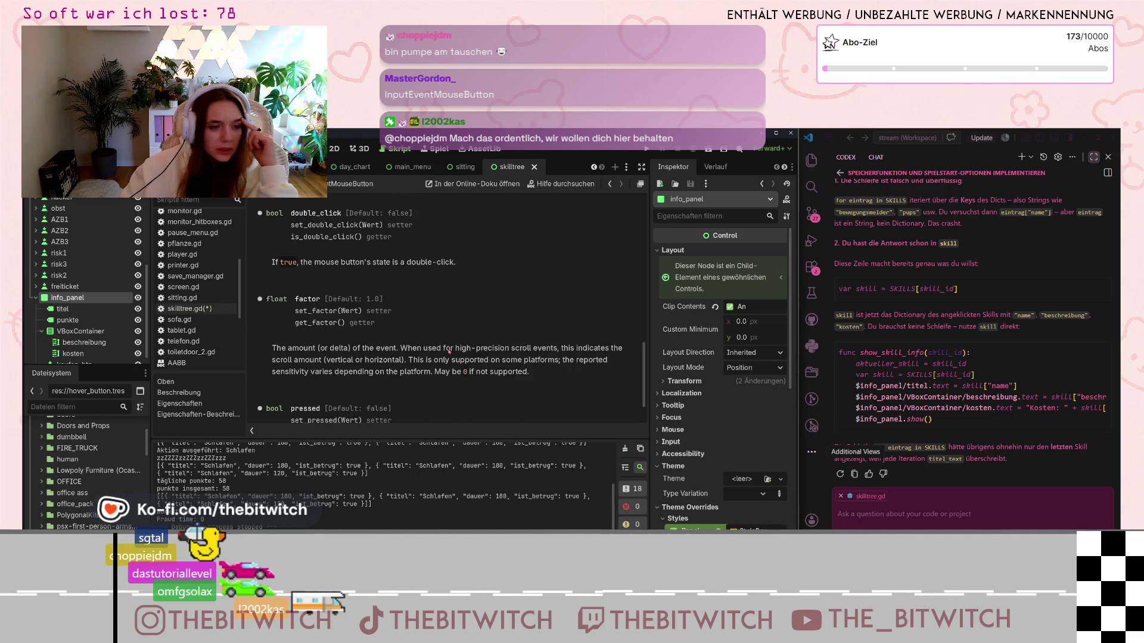
{"action": "scroll", "coordinate": [390, 356], "scroll_direction": "up", "scroll_amount": 4}
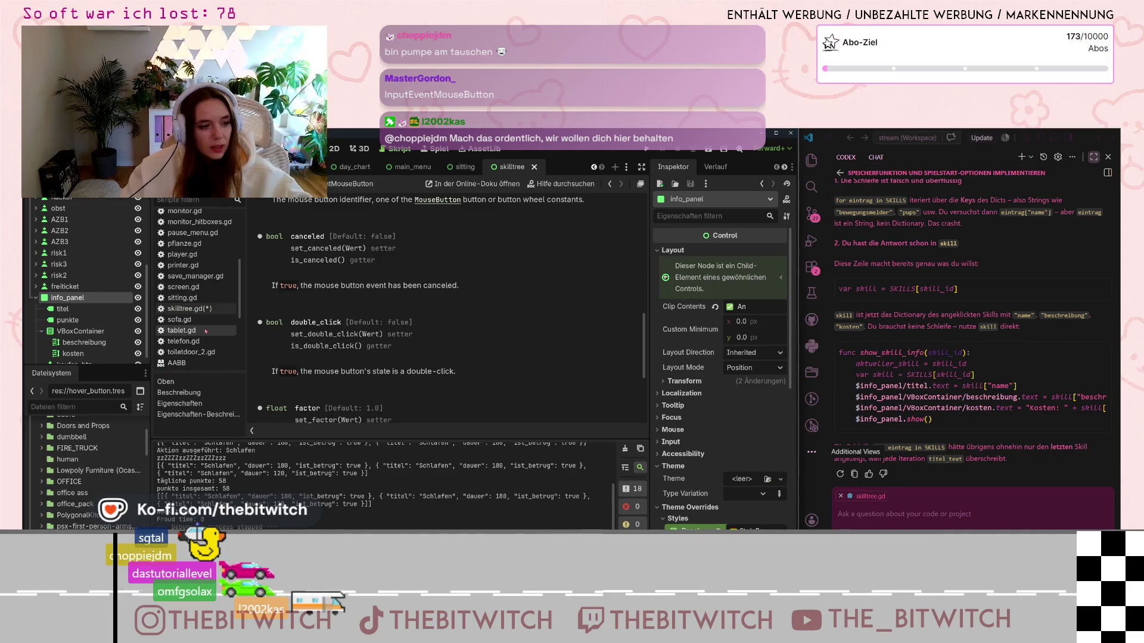
{"action": "left_click", "coordinate": [201, 298]}
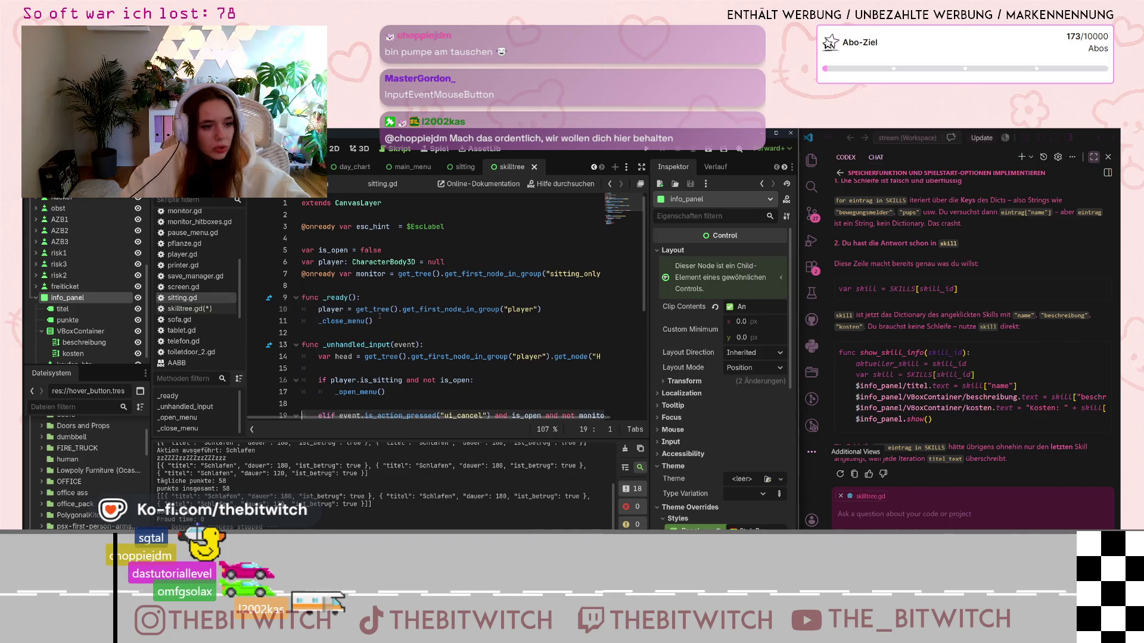
{"action": "scroll", "coordinate": [380, 316], "scroll_direction": "down", "scroll_amount": 1}
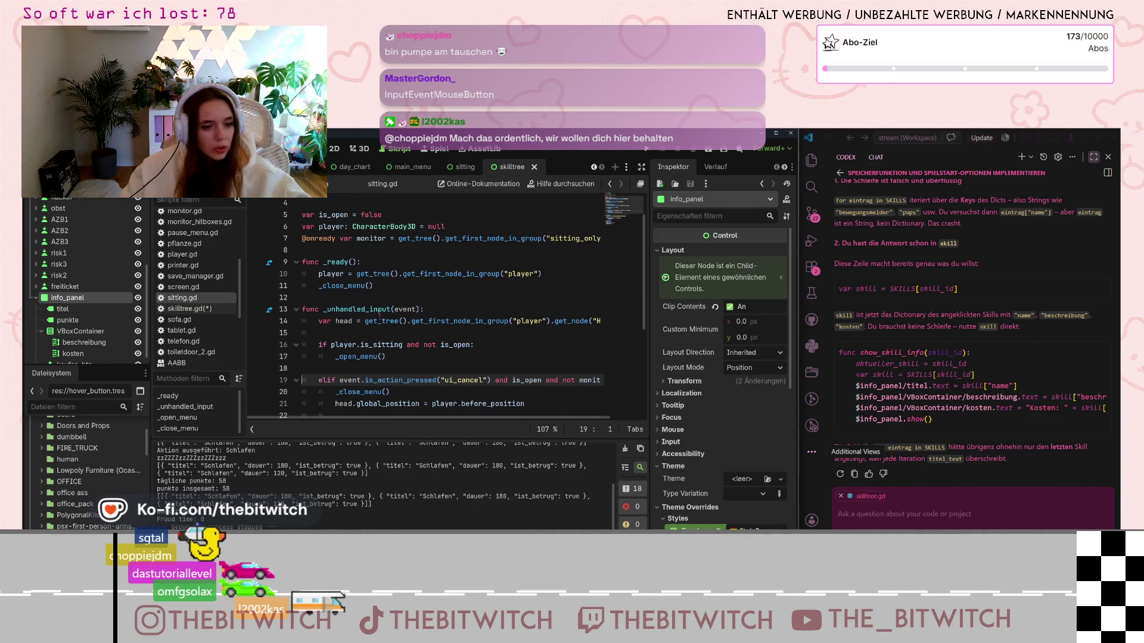
{"action": "scroll", "coordinate": [379, 317], "scroll_direction": "down", "scroll_amount": 3}
{"action": "scroll", "coordinate": [379, 320], "scroll_direction": "up", "scroll_amount": 3}
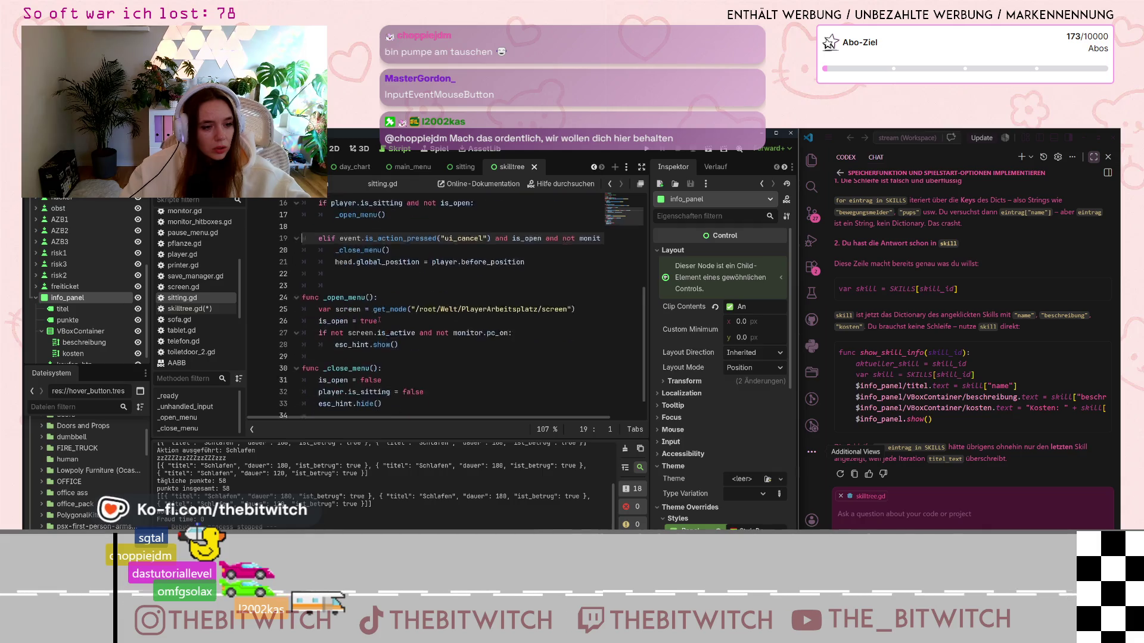
{"action": "scroll", "coordinate": [381, 318], "scroll_direction": "up", "scroll_amount": 1}
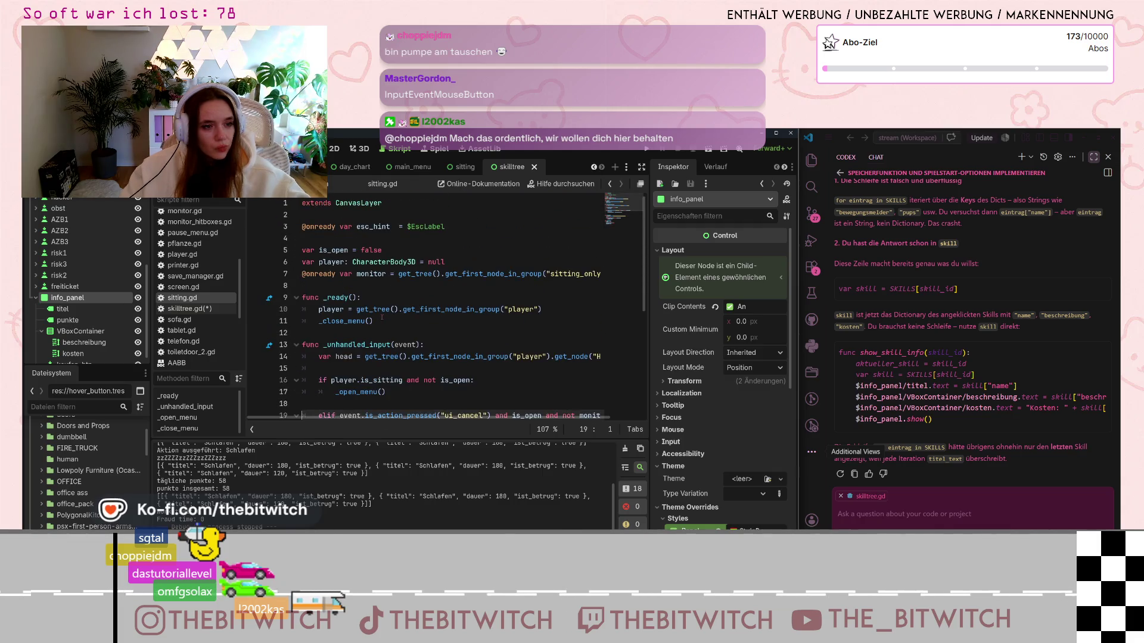
{"action": "left_click", "coordinate": [184, 287]}
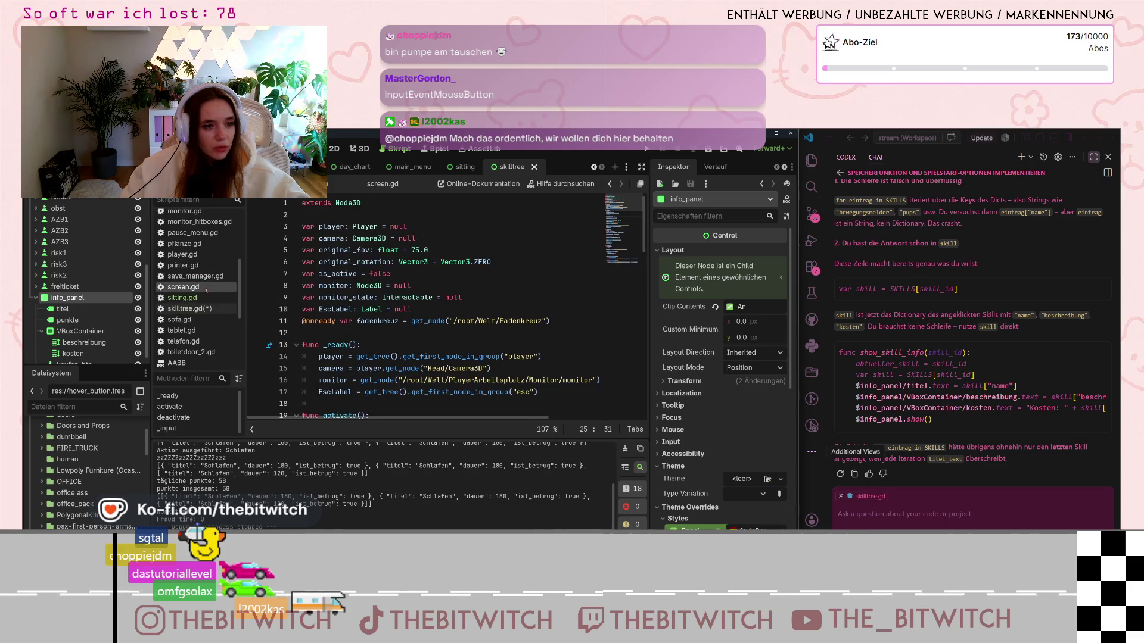
{"action": "scroll", "coordinate": [372, 289], "scroll_direction": "down", "scroll_amount": 3}
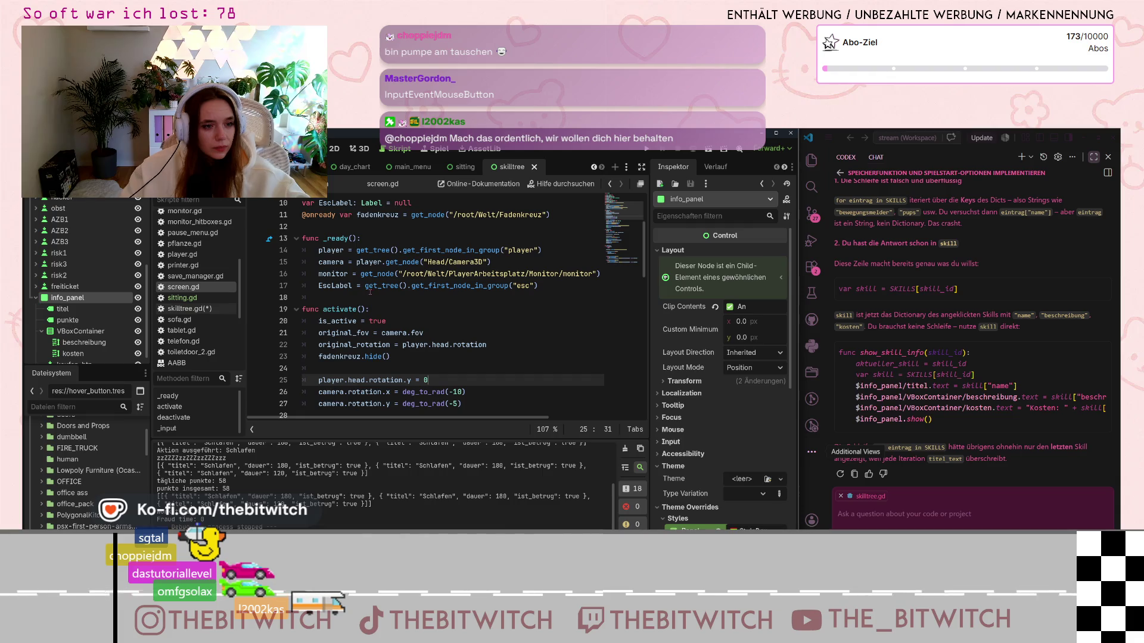
{"action": "scroll", "coordinate": [370, 292], "scroll_direction": "down", "scroll_amount": 3}
{"action": "scroll", "coordinate": [369, 293], "scroll_direction": "down", "scroll_amount": 1}
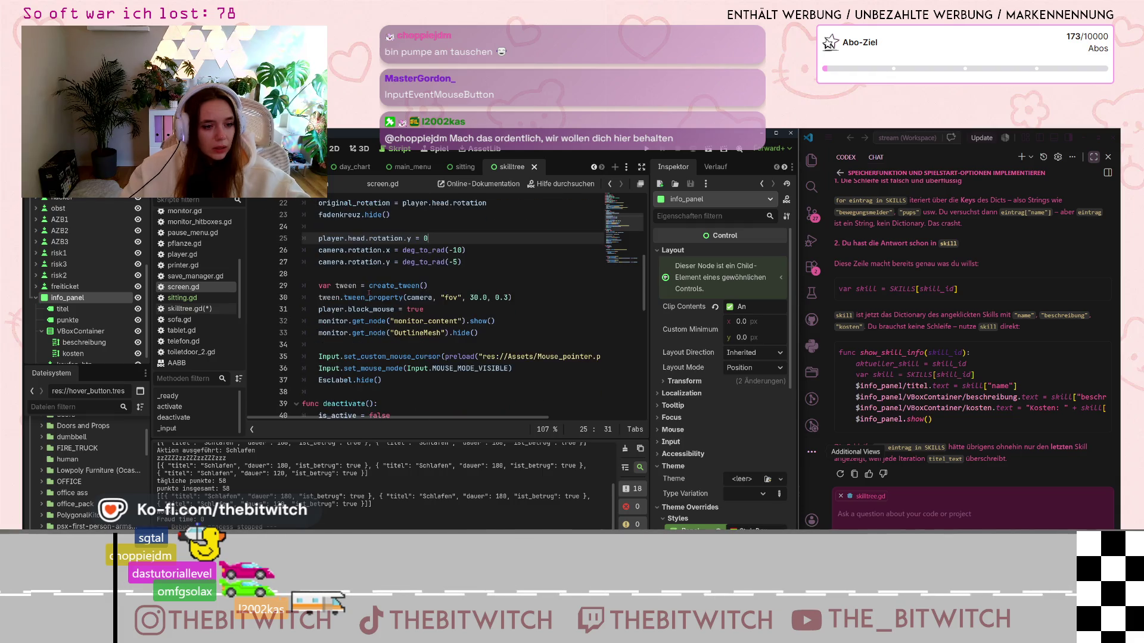
{"action": "scroll", "coordinate": [368, 294], "scroll_direction": "down", "scroll_amount": 5}
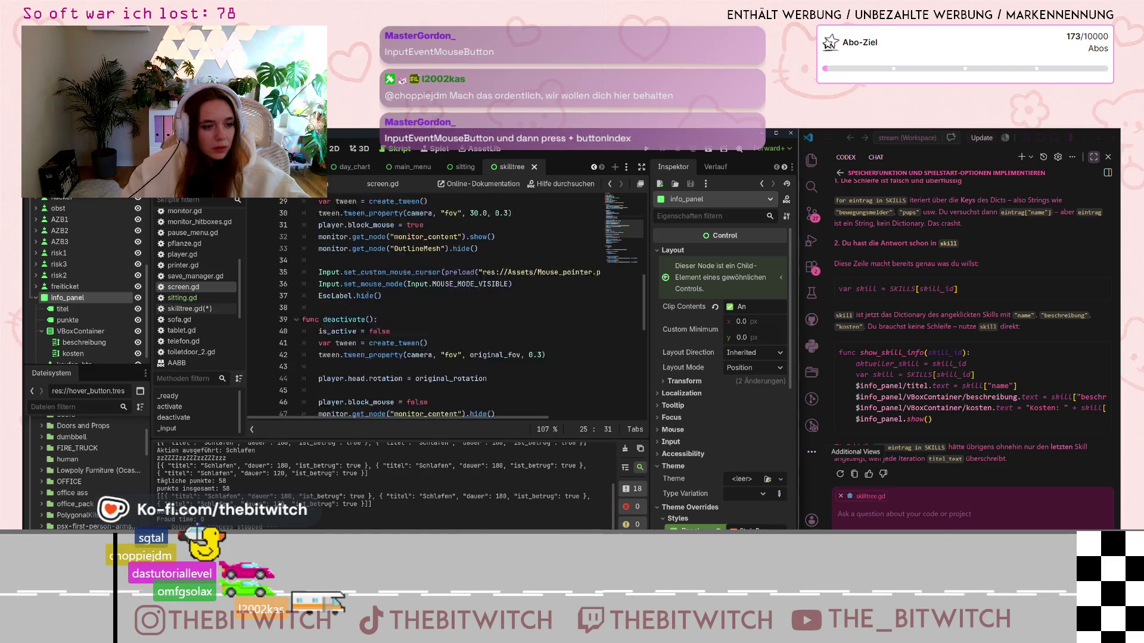
{"action": "scroll", "coordinate": [367, 295], "scroll_direction": "down", "scroll_amount": 3}
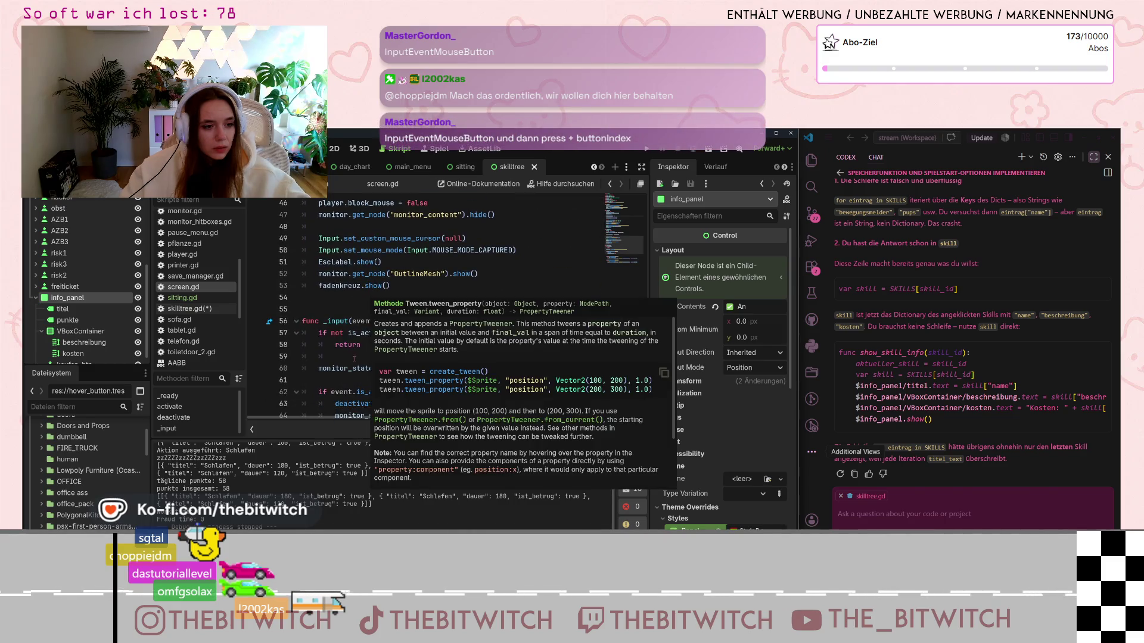
{"action": "left_click", "coordinate": [321, 310]}
{"action": "scroll", "coordinate": [361, 332], "scroll_direction": "down", "scroll_amount": 2}
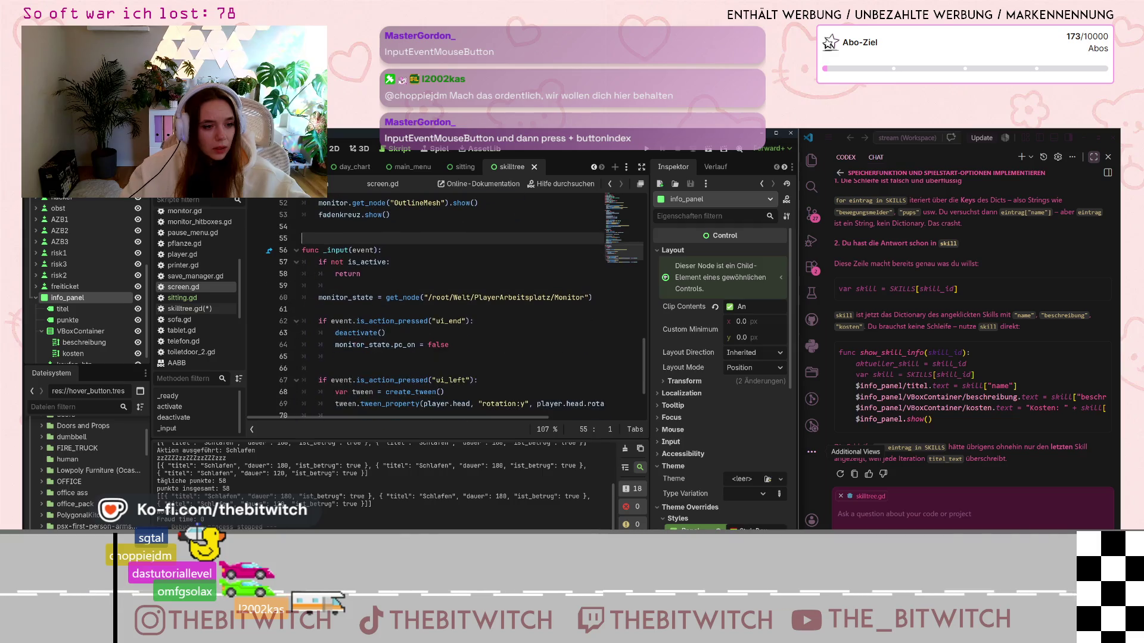
{"action": "scroll", "coordinate": [353, 335], "scroll_direction": "down", "scroll_amount": 2}
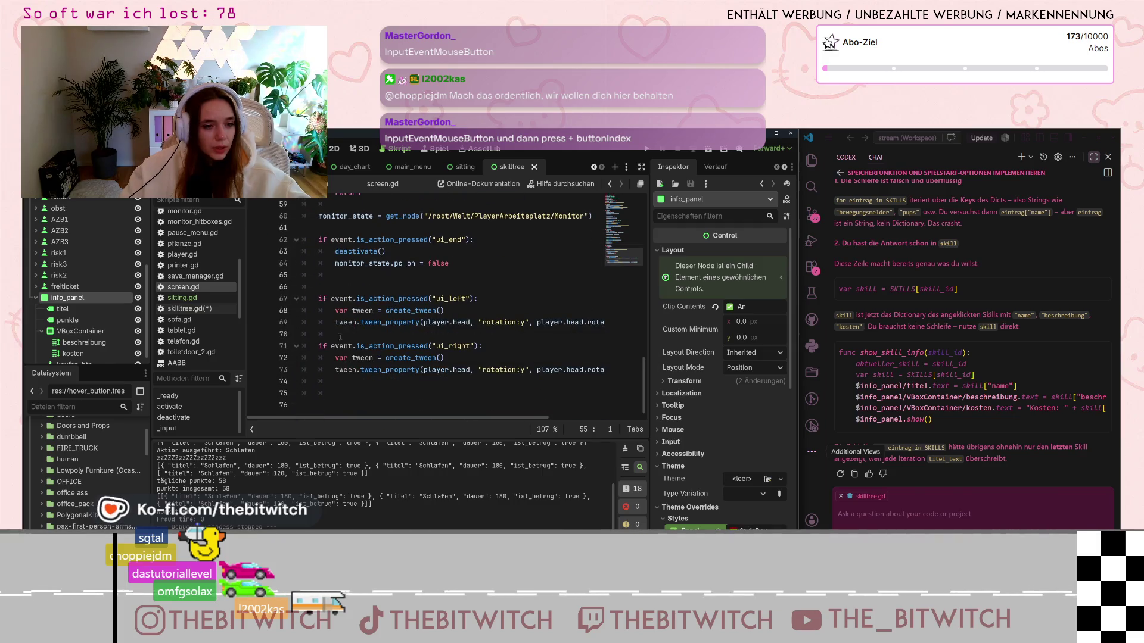
{"action": "left_click", "coordinate": [362, 346]}
{"action": "scroll", "coordinate": [364, 339], "scroll_direction": "up", "scroll_amount": 1}
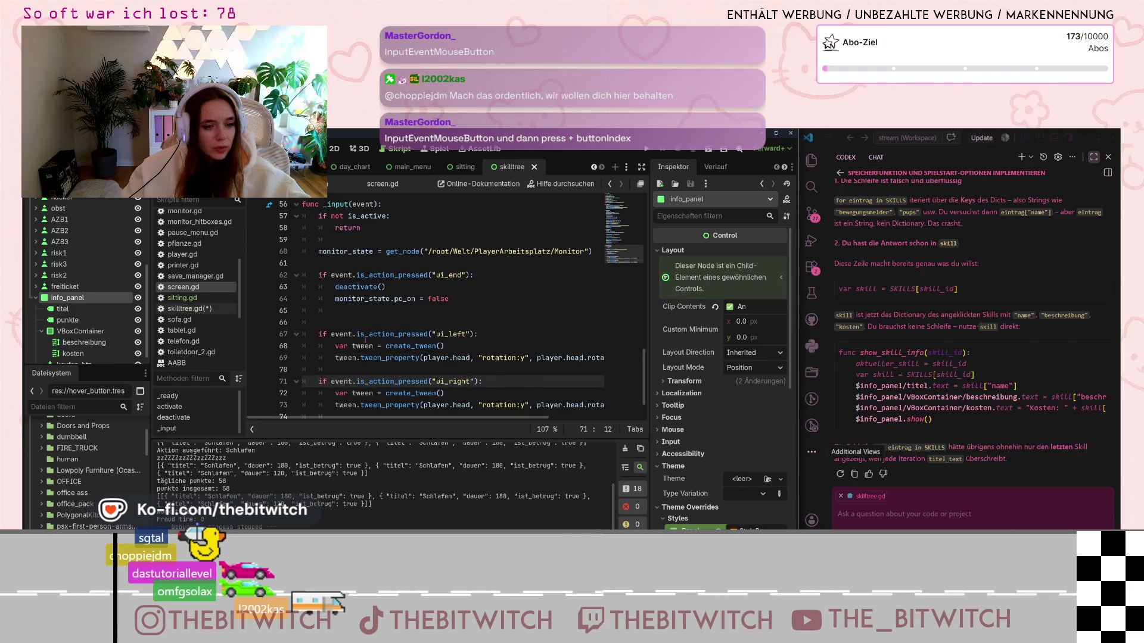
{"action": "scroll", "coordinate": [365, 341], "scroll_direction": "up", "scroll_amount": 3}
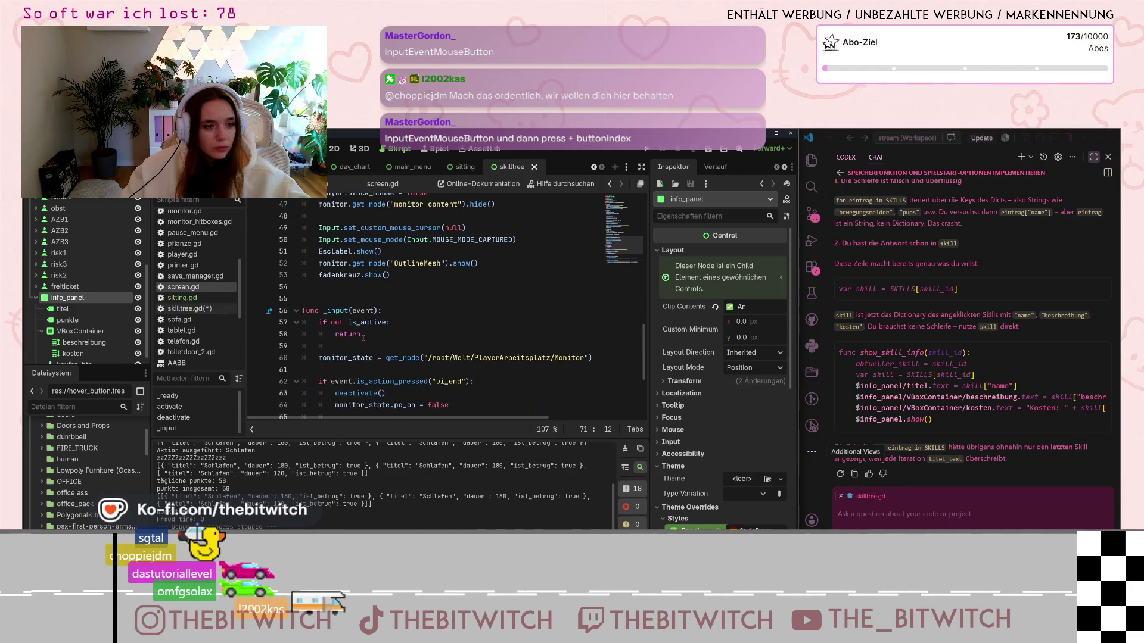
{"action": "scroll", "coordinate": [363, 338], "scroll_direction": "up", "scroll_amount": 4}
{"action": "scroll", "coordinate": [362, 337], "scroll_direction": "down", "scroll_amount": 5}
{"action": "scroll", "coordinate": [361, 337], "scroll_direction": "up", "scroll_amount": 4}
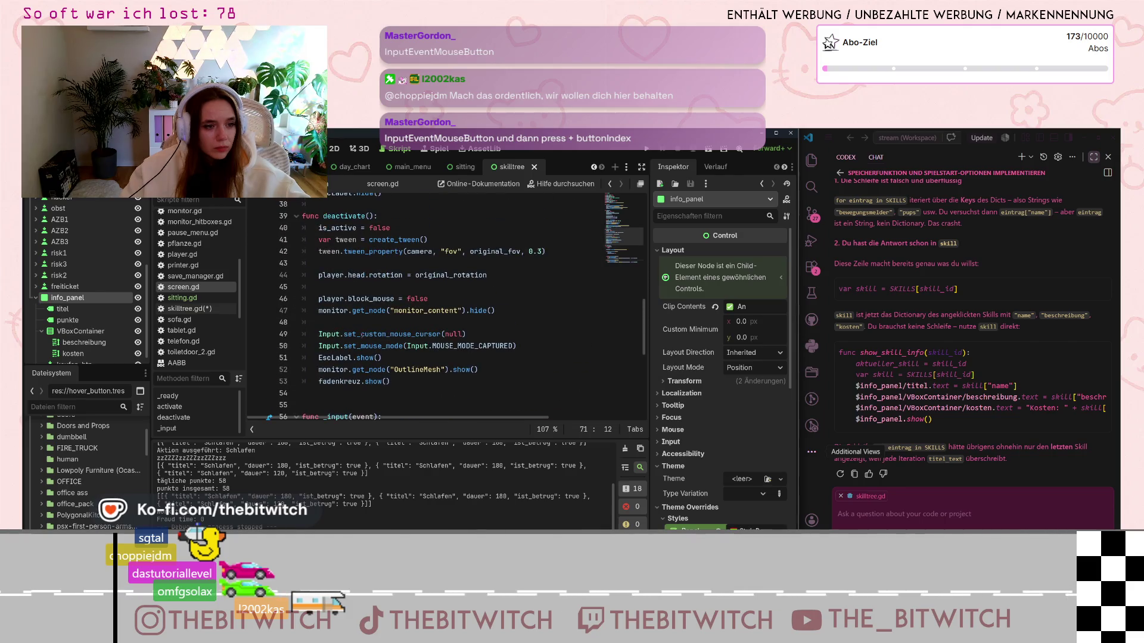
Step: Scroll back and forth through the screen.gd script
{"action": "mouse_move", "coordinate": [360, 327]}
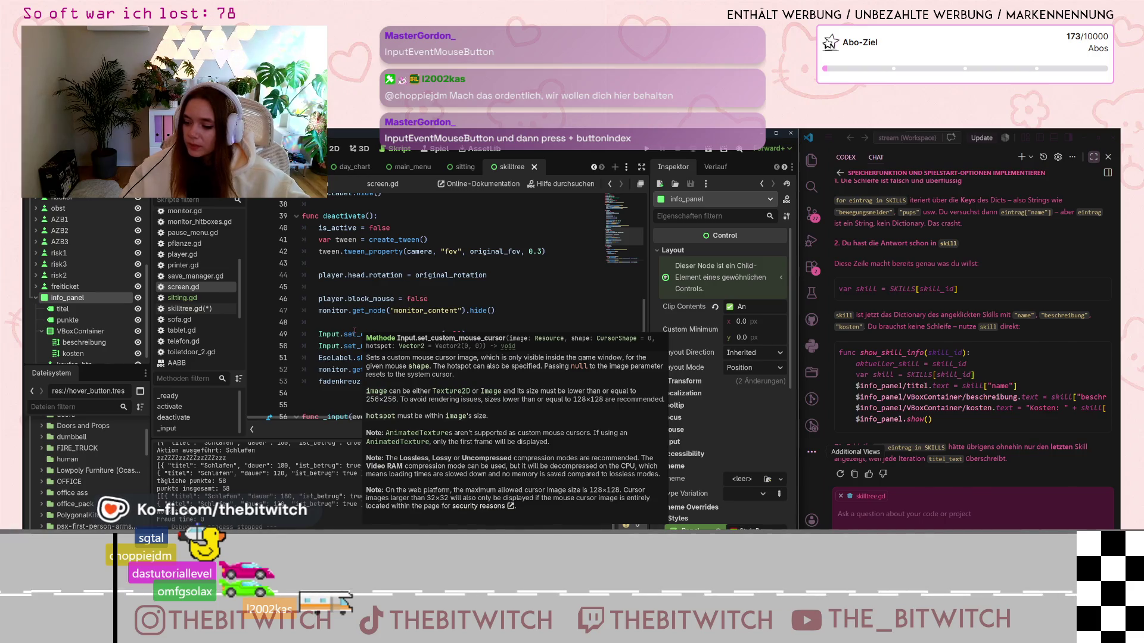
{"action": "scroll", "coordinate": [372, 269], "scroll_direction": "up", "scroll_amount": 3}
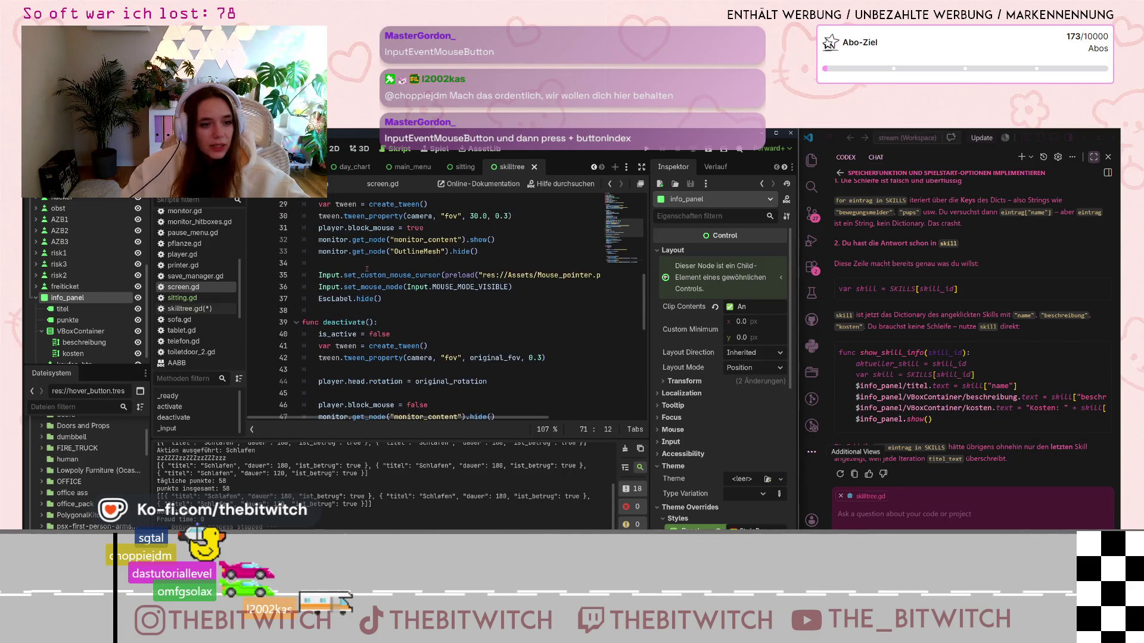
{"action": "scroll", "coordinate": [366, 269], "scroll_direction": "up", "scroll_amount": 2}
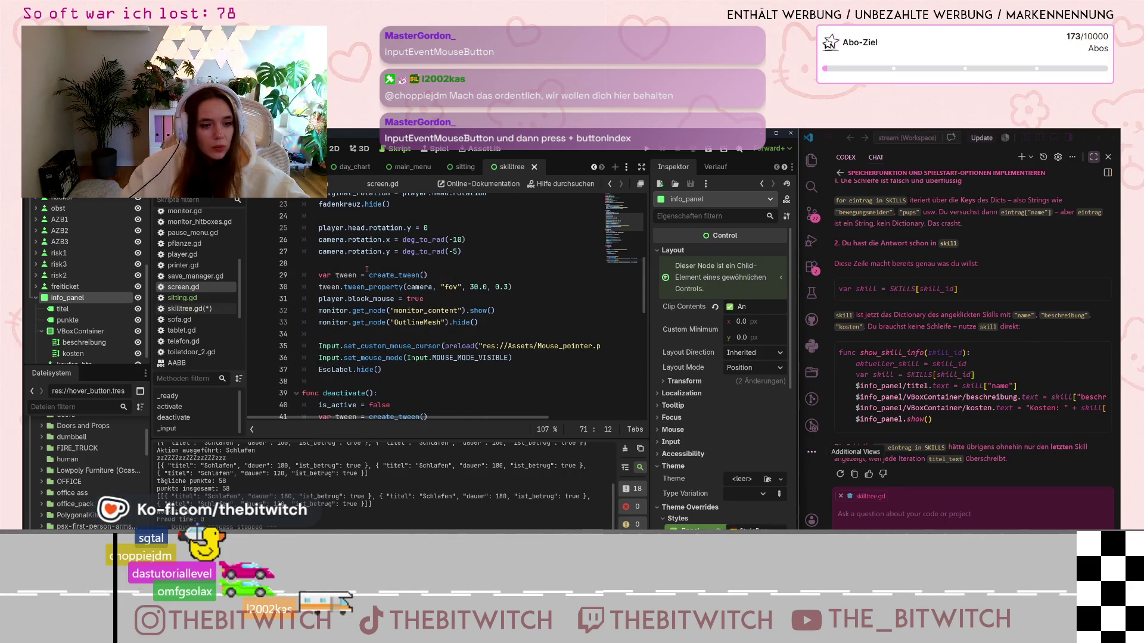
{"action": "scroll", "coordinate": [366, 269], "scroll_direction": "up", "scroll_amount": 3}
{"action": "scroll", "coordinate": [367, 268], "scroll_direction": "up", "scroll_amount": 3}
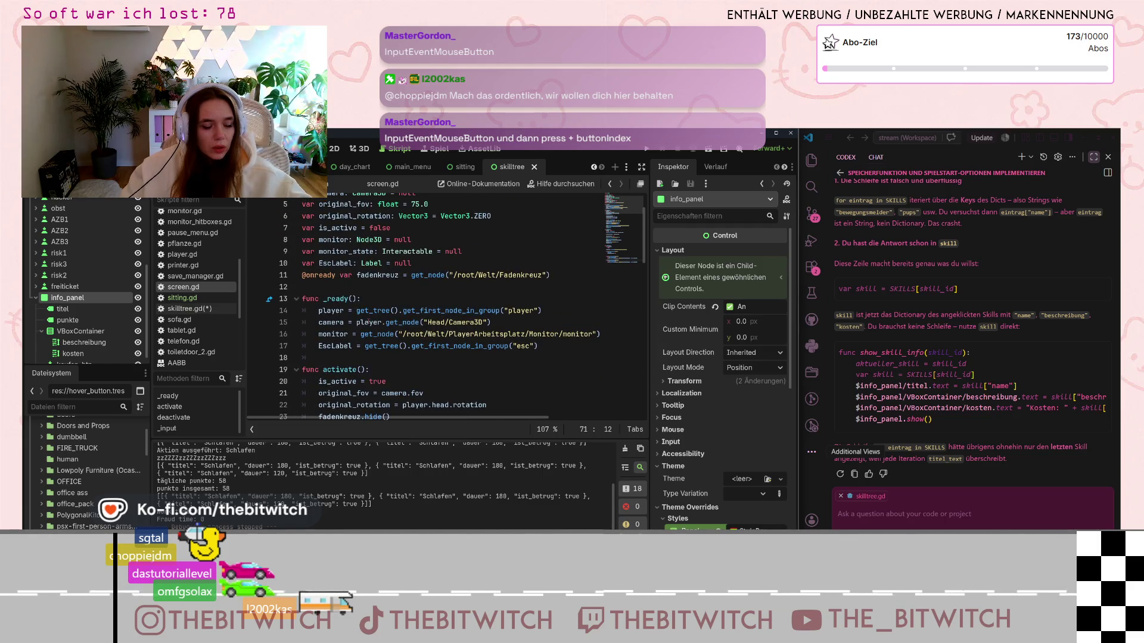
{"action": "scroll", "coordinate": [370, 322], "scroll_direction": "down", "scroll_amount": 2}
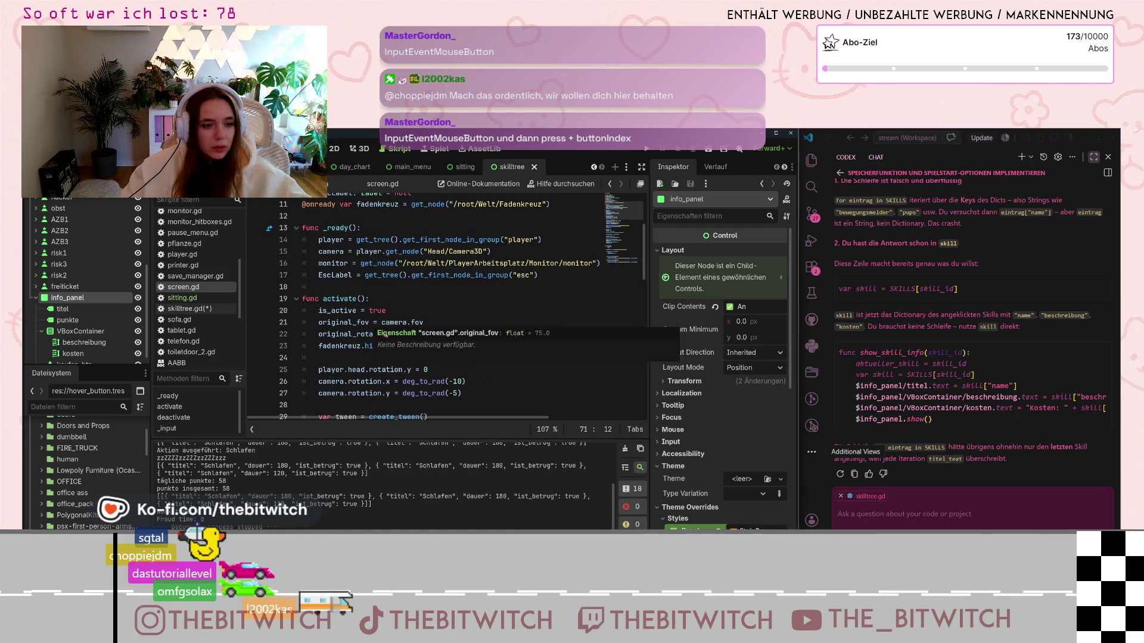
{"action": "scroll", "coordinate": [369, 333], "scroll_direction": "down", "scroll_amount": 3}
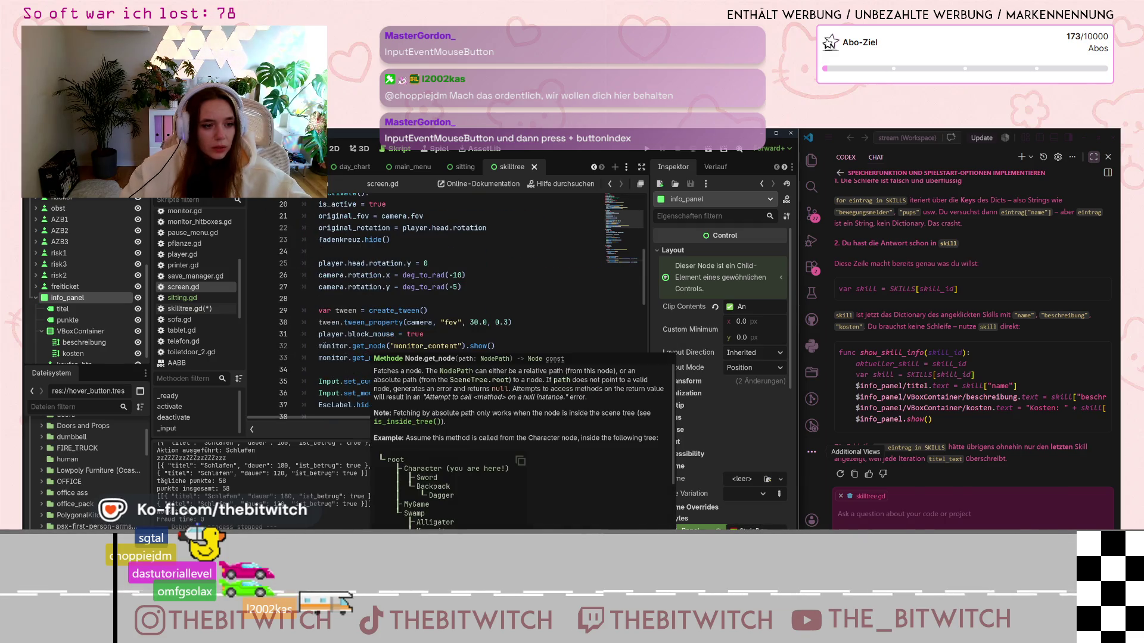
{"action": "scroll", "coordinate": [337, 333], "scroll_direction": "up", "scroll_amount": 6}
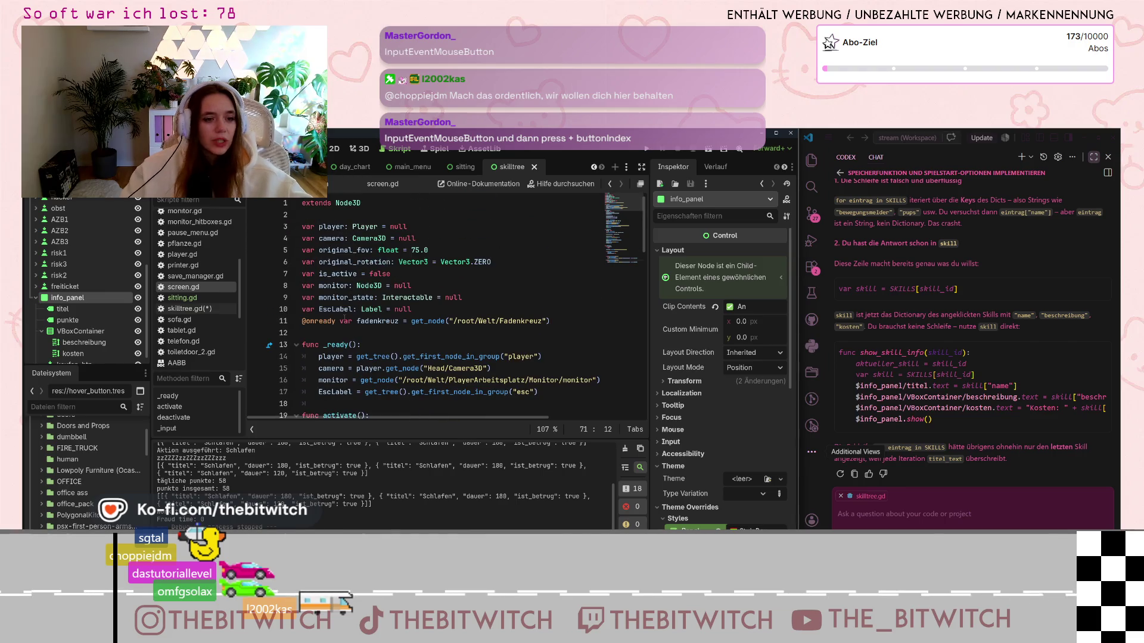
{"action": "scroll", "coordinate": [393, 308], "scroll_direction": "down", "scroll_amount": 5}
{"action": "scroll", "coordinate": [392, 308], "scroll_direction": "down", "scroll_amount": 3}
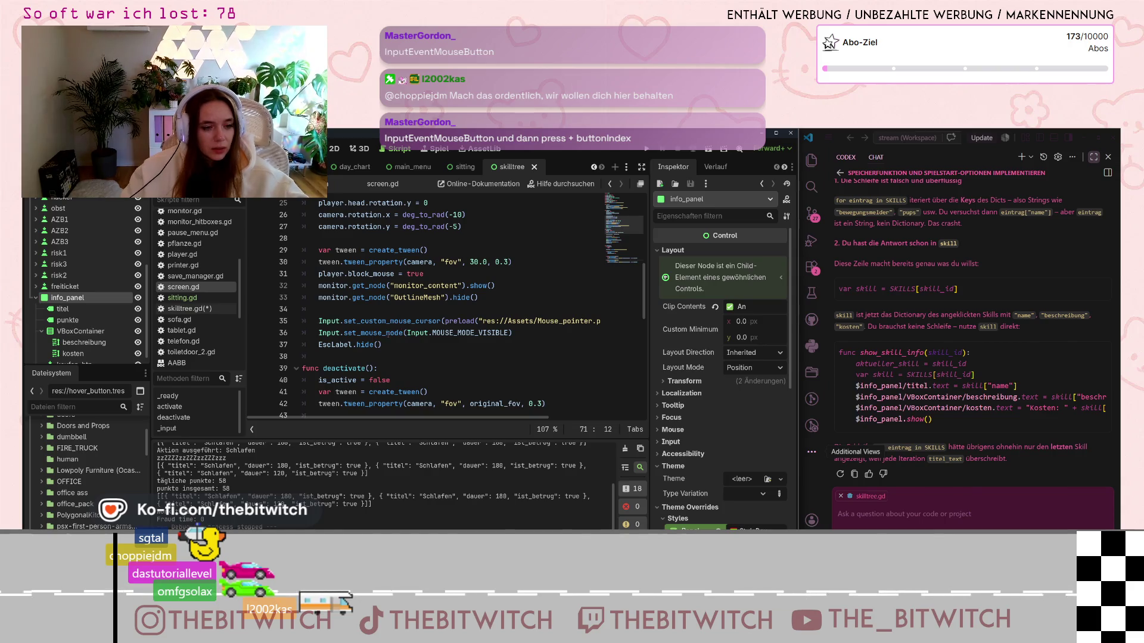
{"action": "scroll", "coordinate": [401, 368], "scroll_direction": "down", "scroll_amount": 9}
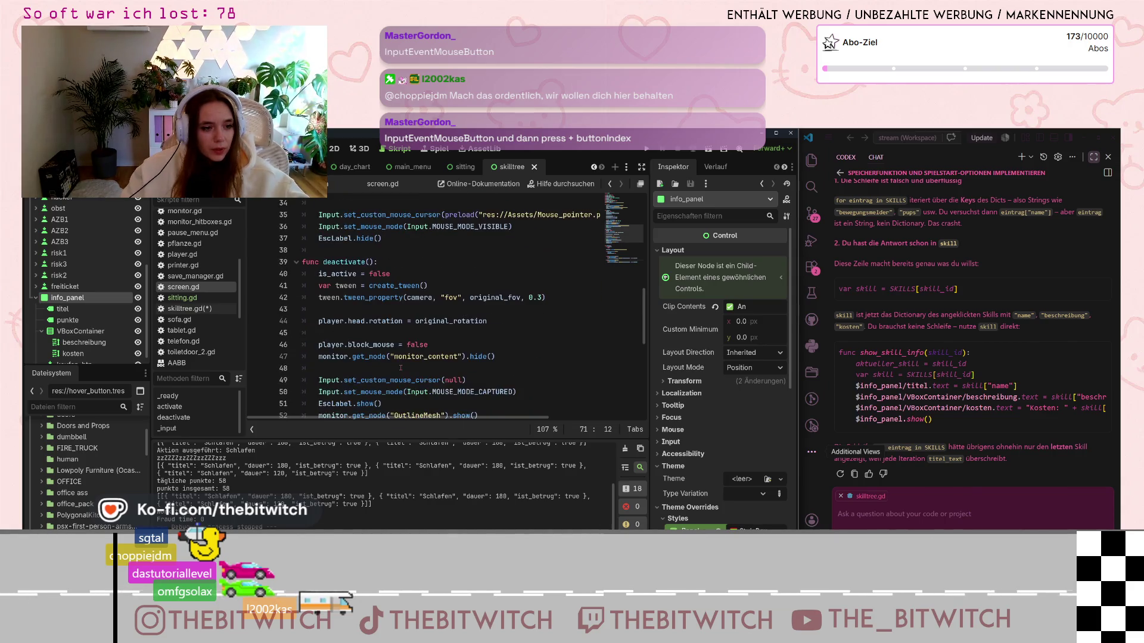
{"action": "scroll", "coordinate": [395, 369], "scroll_direction": "up", "scroll_amount": 2}
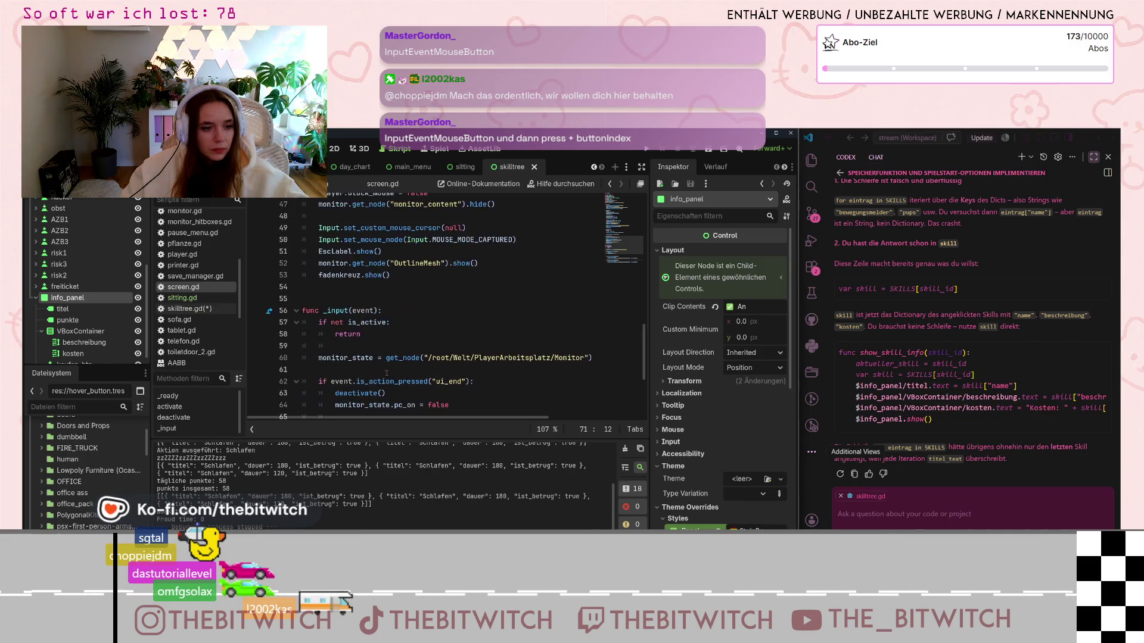
Step: Find monitor_hitboxes.gd in the script list and open it
{"action": "scroll", "coordinate": [360, 316], "scroll_direction": "down", "scroll_amount": 1}
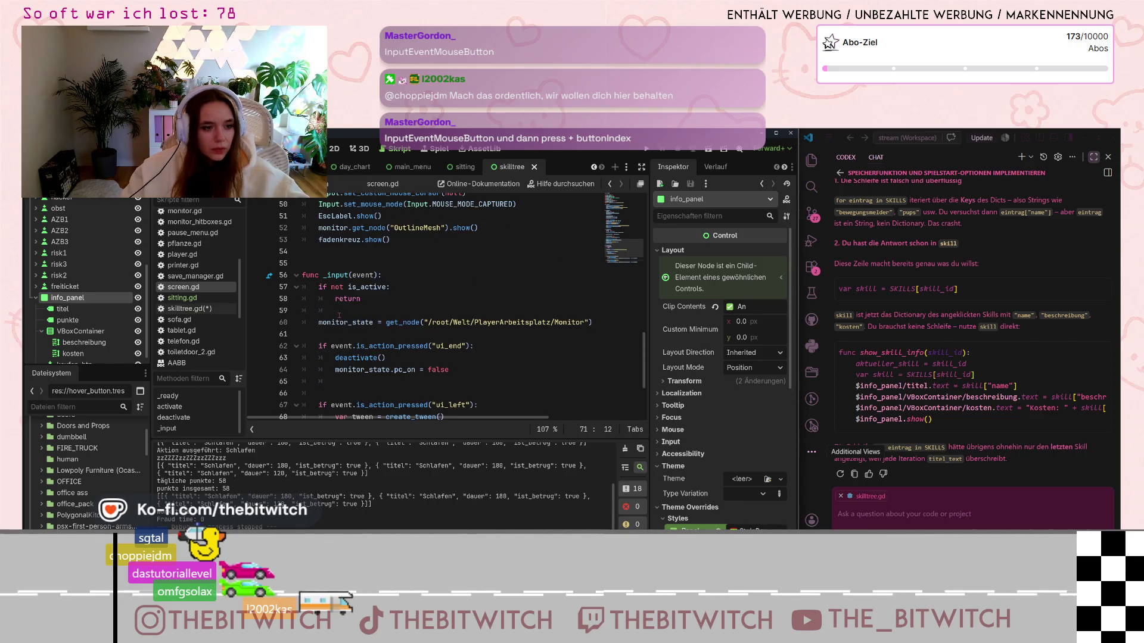
{"action": "scroll", "coordinate": [339, 315], "scroll_direction": "down", "scroll_amount": 1}
{"action": "scroll", "coordinate": [393, 328], "scroll_direction": "down", "scroll_amount": 2}
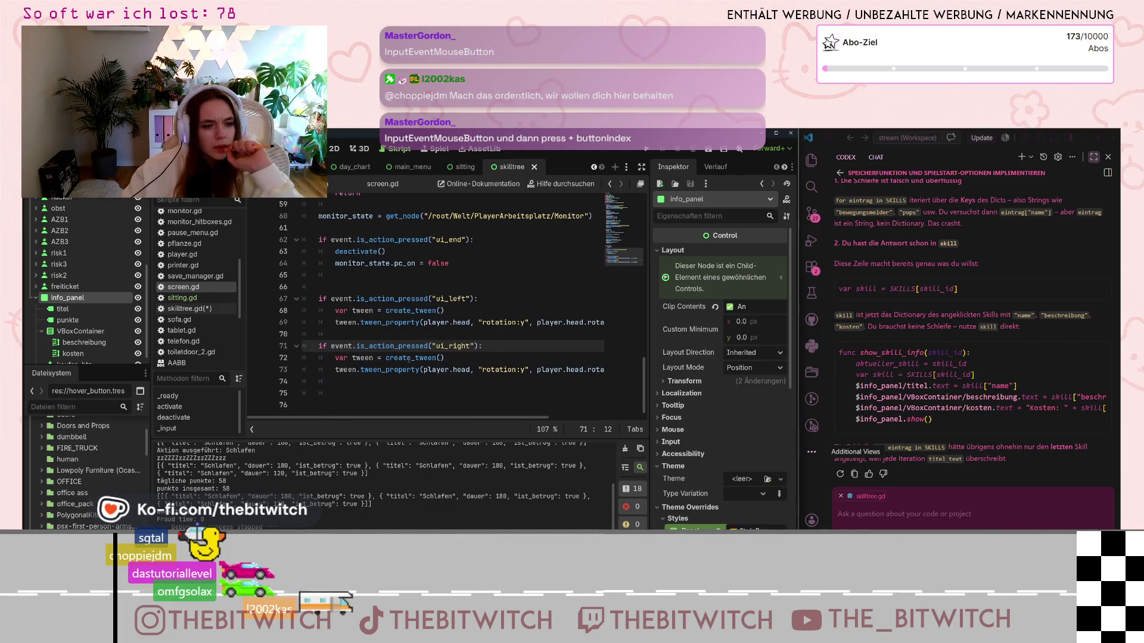
{"action": "scroll", "coordinate": [403, 361], "scroll_direction": "up", "scroll_amount": 3}
{"action": "scroll", "coordinate": [403, 361], "scroll_direction": "up", "scroll_amount": 2}
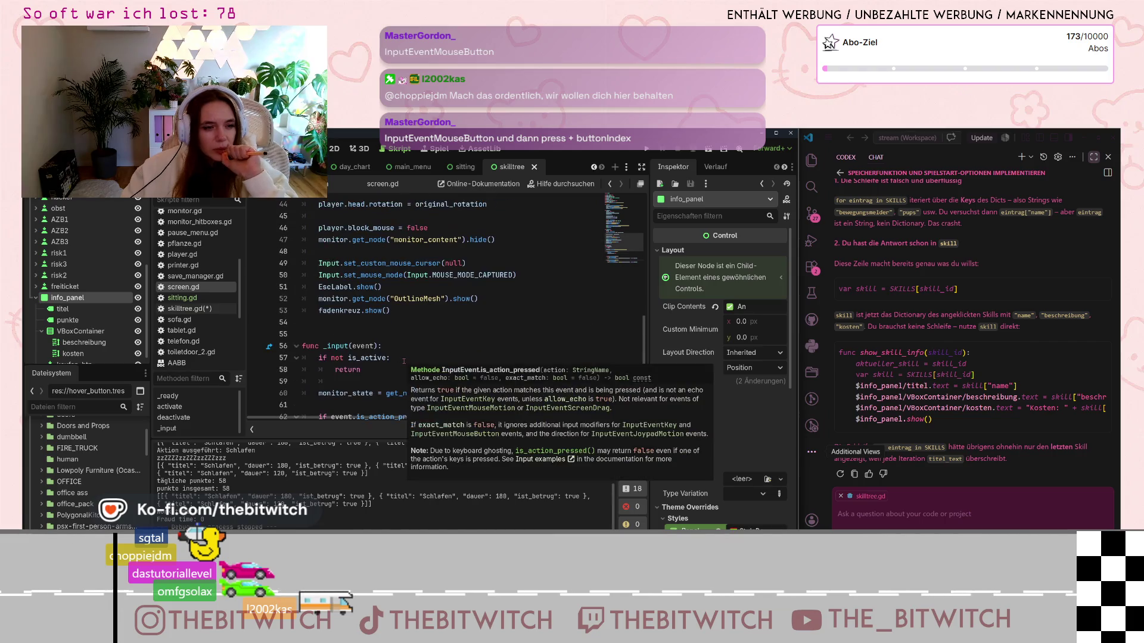
{"action": "scroll", "coordinate": [403, 362], "scroll_direction": "up", "scroll_amount": 14}
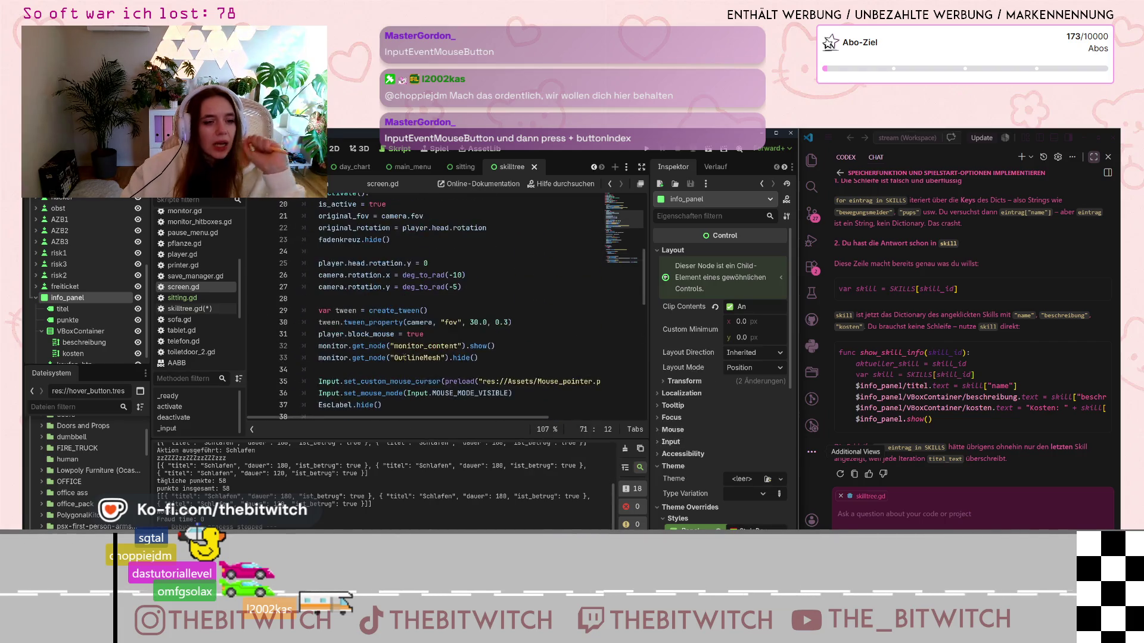
{"action": "scroll", "coordinate": [200, 305], "scroll_direction": "up", "scroll_amount": 2}
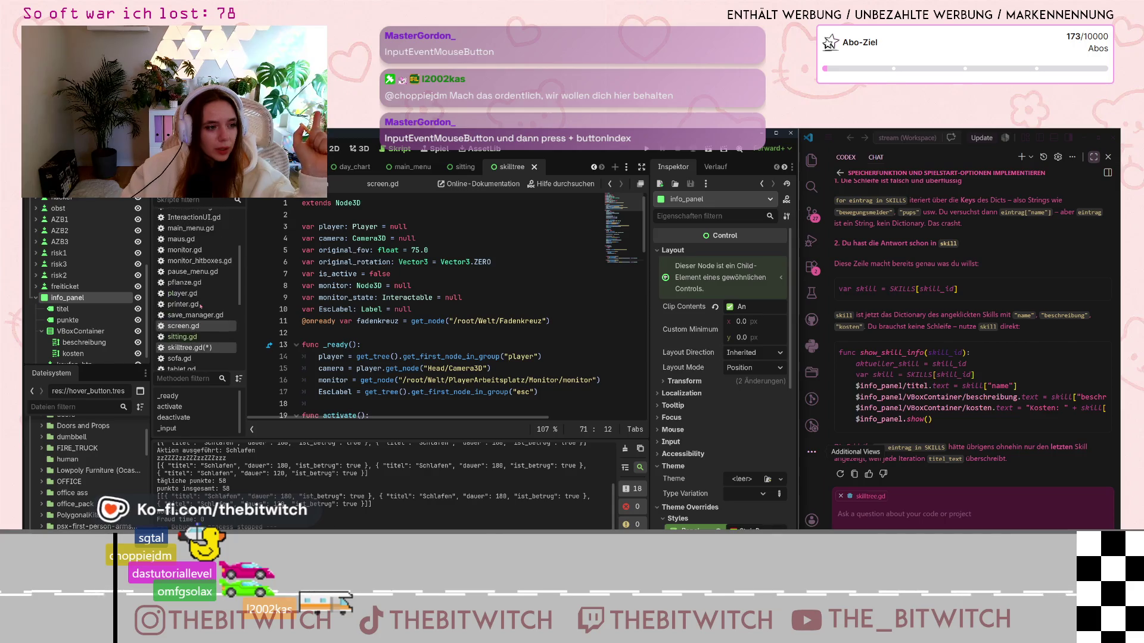
{"action": "scroll", "coordinate": [201, 305], "scroll_direction": "down", "scroll_amount": 3}
{"action": "scroll", "coordinate": [200, 308], "scroll_direction": "up", "scroll_amount": 3}
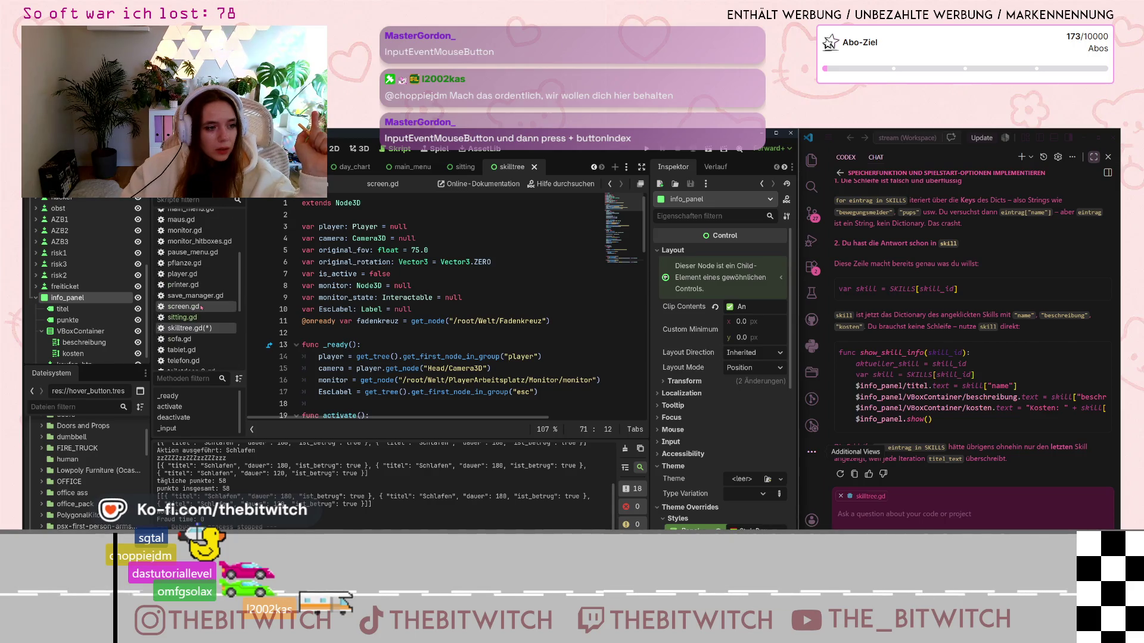
{"action": "scroll", "coordinate": [203, 322], "scroll_direction": "up", "scroll_amount": 2}
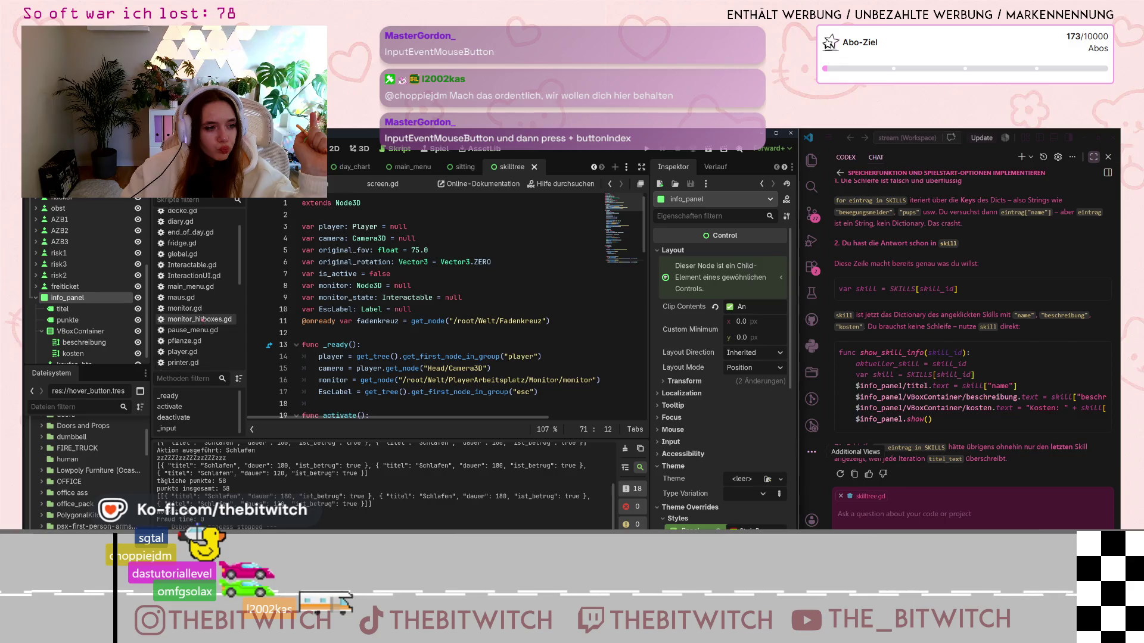
{"action": "left_click", "coordinate": [200, 319]}
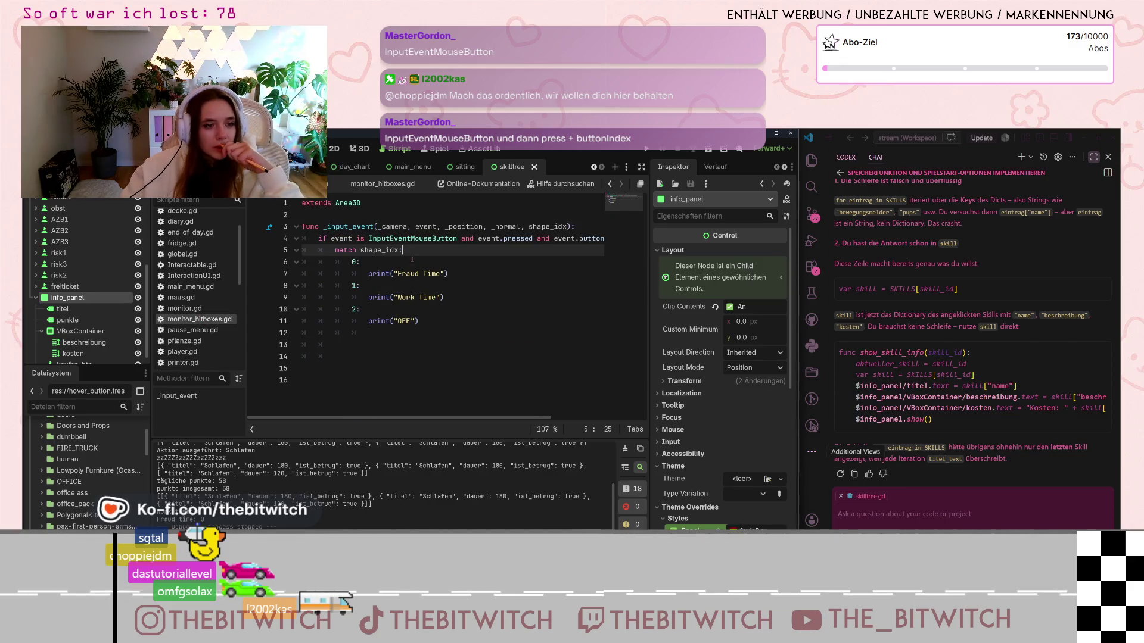
Step: Study the pressed and left-button condition on line 4, then return to skilltree.gd
{"action": "left_click", "coordinate": [383, 239]}
{"action": "left_click_drag", "start_coordinate": [369, 238], "coordinate": [581, 239]}
{"action": "left_click", "coordinate": [524, 238]}
{"action": "left_click_drag", "start_coordinate": [478, 239], "coordinate": [604, 239]}
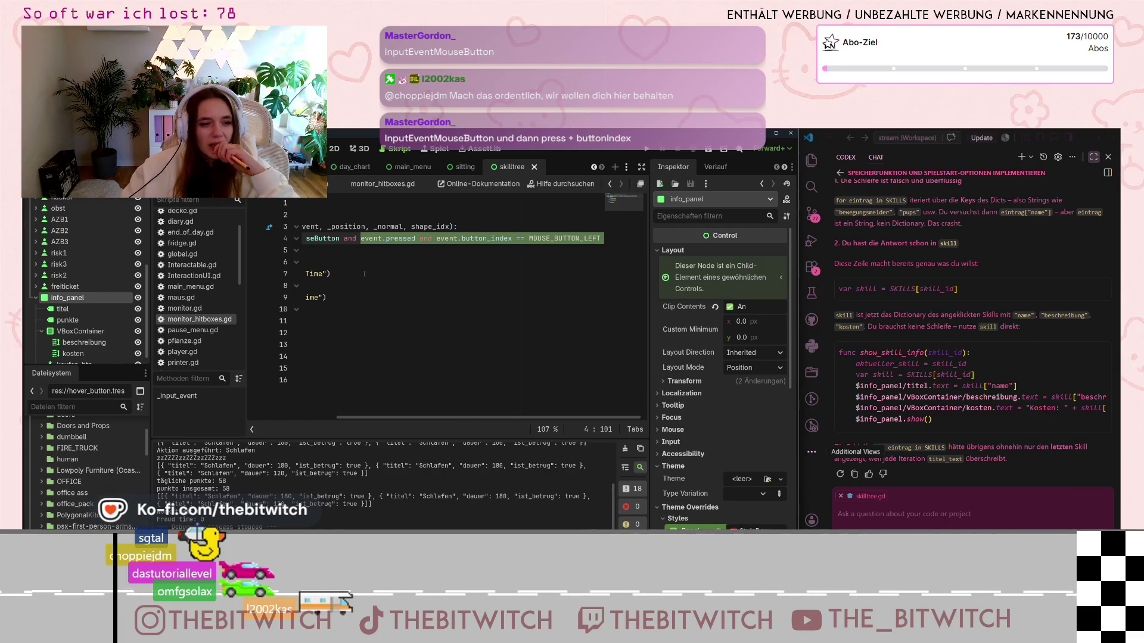
{"action": "left_click", "coordinate": [352, 240]}
{"action": "left_click_drag", "start_coordinate": [339, 238], "coordinate": [613, 239]}
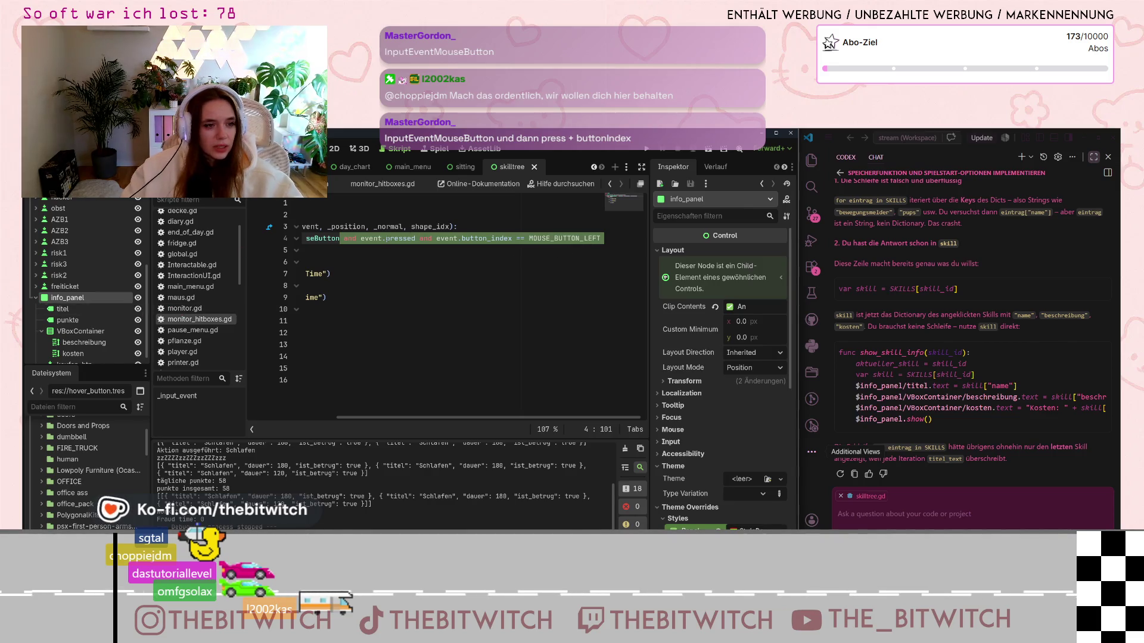
{"action": "left_click", "coordinate": [401, 238]}
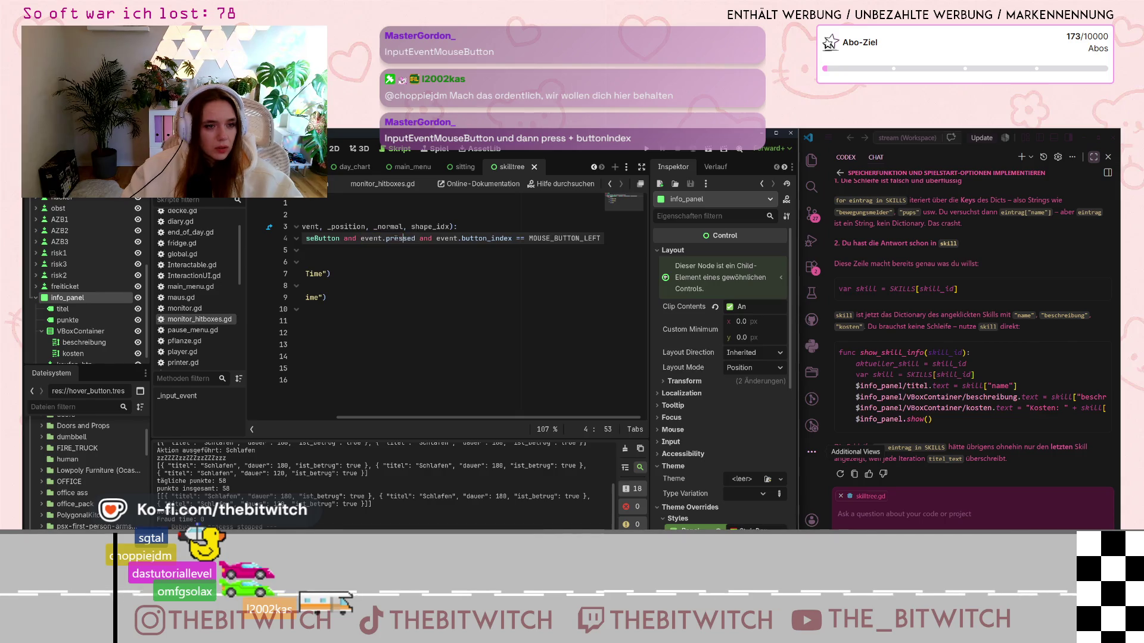
{"action": "scroll", "coordinate": [201, 316], "scroll_direction": "up", "scroll_amount": 2}
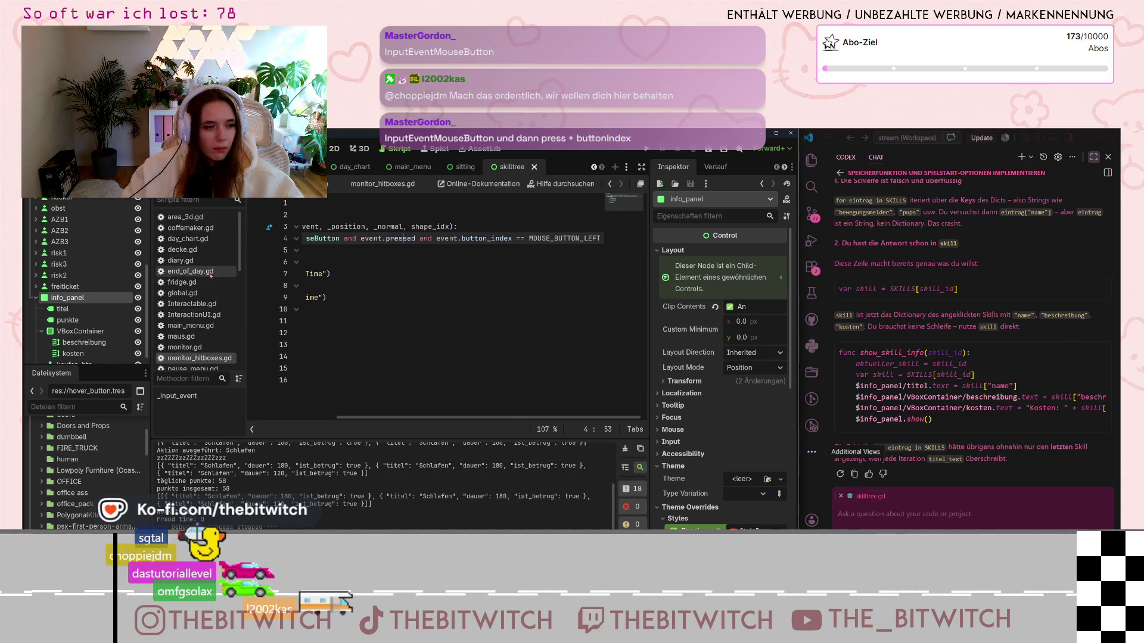
{"action": "scroll", "coordinate": [203, 316], "scroll_direction": "down", "scroll_amount": 5}
{"action": "left_click", "coordinate": [189, 328]}
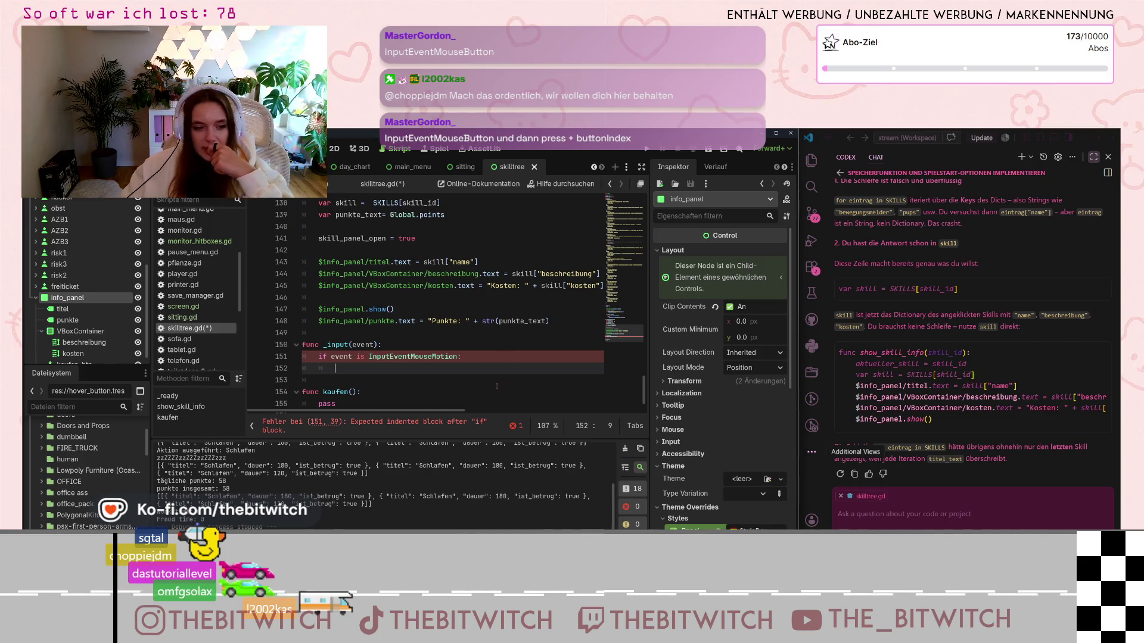
Step: Append 'and event.pressed and event.button_index == MOUSE_BUTTON_LEFT:' to line 151's if condition
{"action": "left_click", "coordinate": [499, 357]}
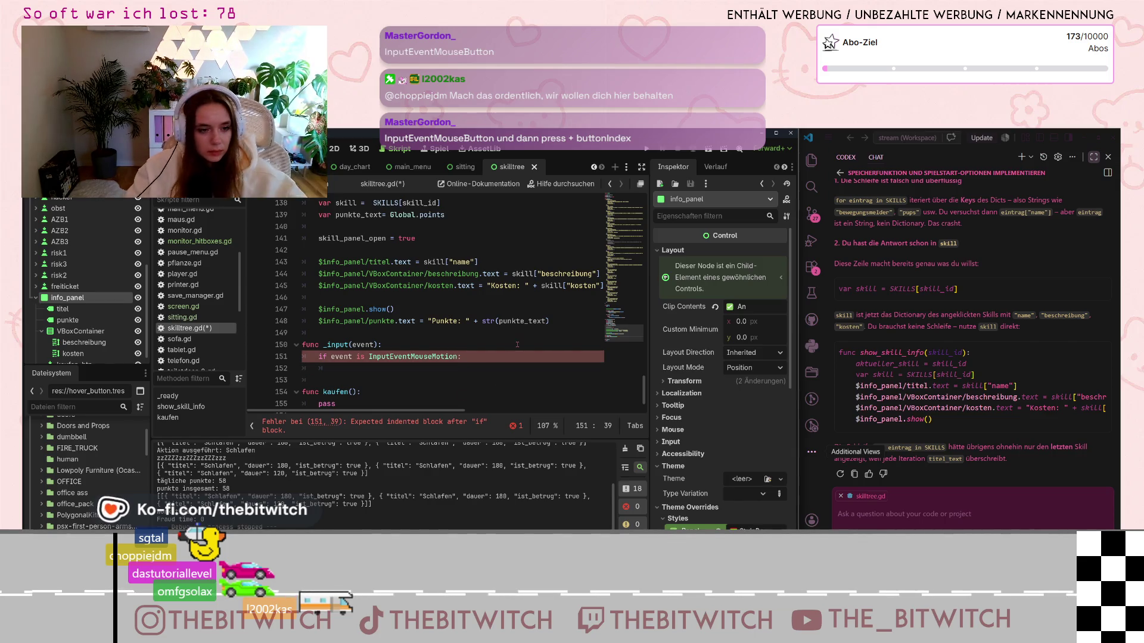
{"action": "key", "text": "BackSpace"}
{"action": "type", "text": "and event.pressed and event.button_index == MOUSE_BUTTON_LEFT:"}
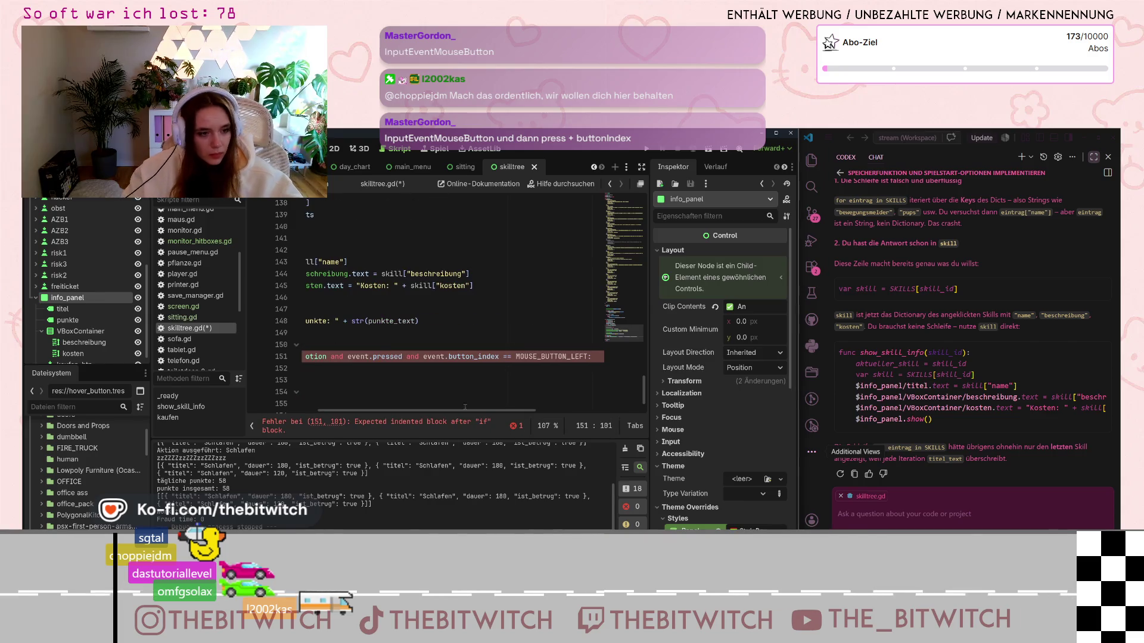
{"action": "left_click_drag", "start_coordinate": [462, 411], "coordinate": [366, 422]}
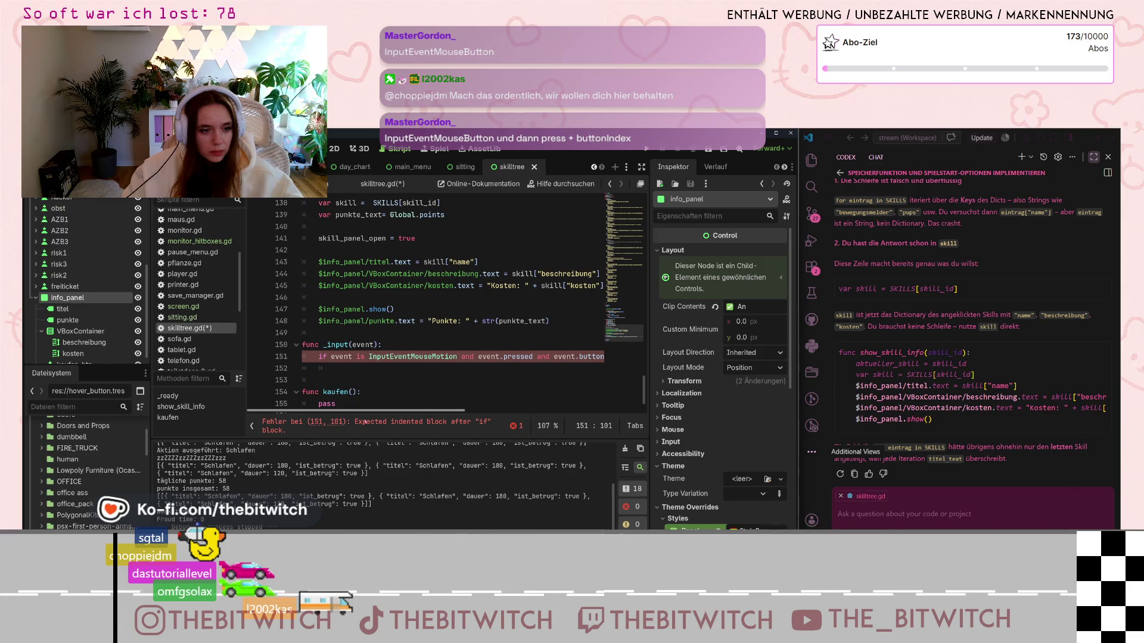
{"action": "left_click", "coordinate": [386, 374]}
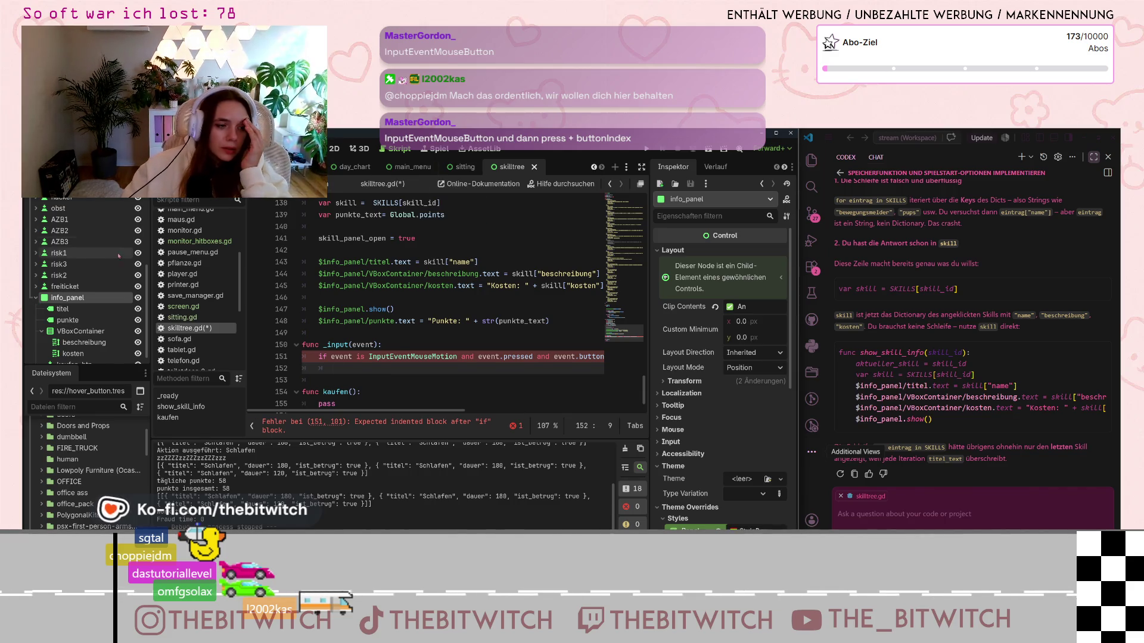
{"action": "left_click", "coordinate": [512, 357]}
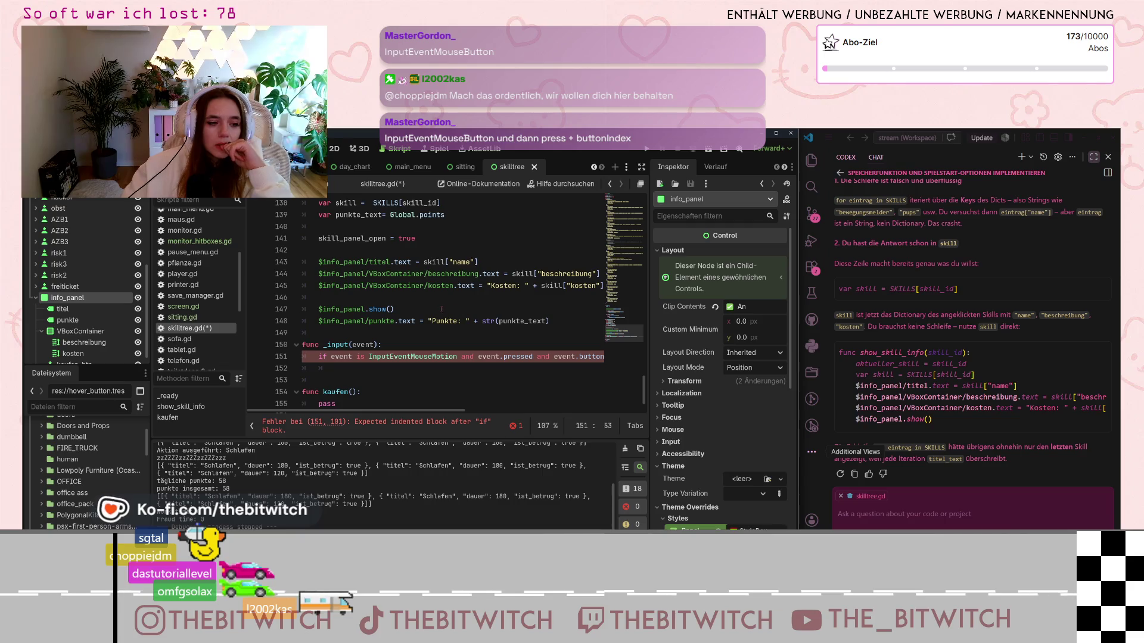
{"action": "key", "text": "Down"}
{"action": "scroll", "coordinate": [215, 303], "scroll_direction": "up", "scroll_amount": 2}
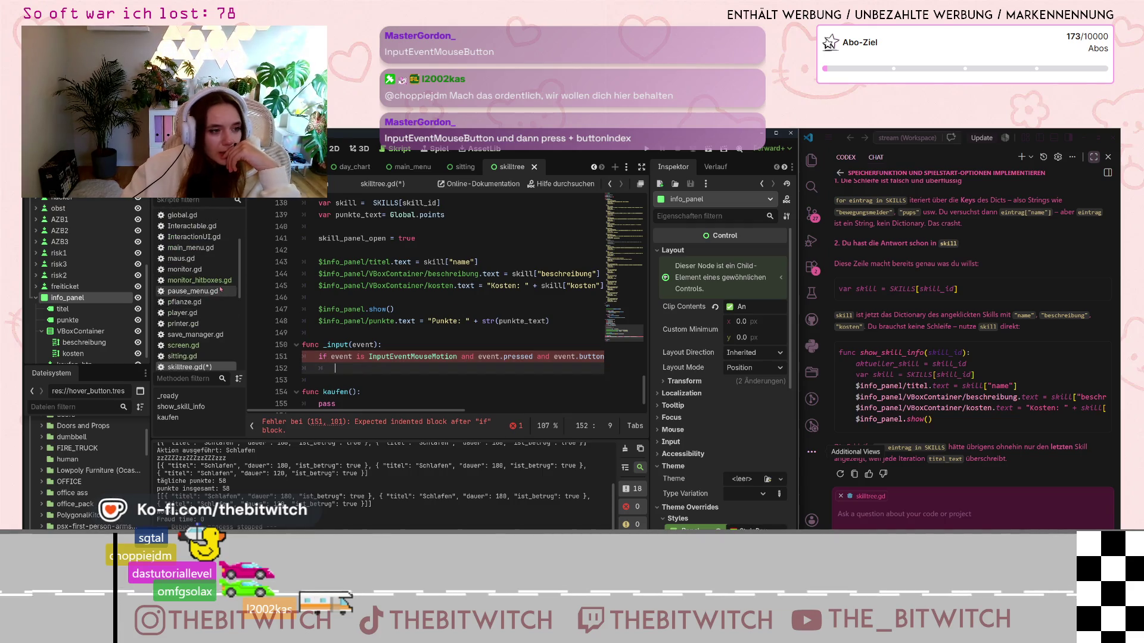
{"action": "left_click", "coordinate": [200, 280]}
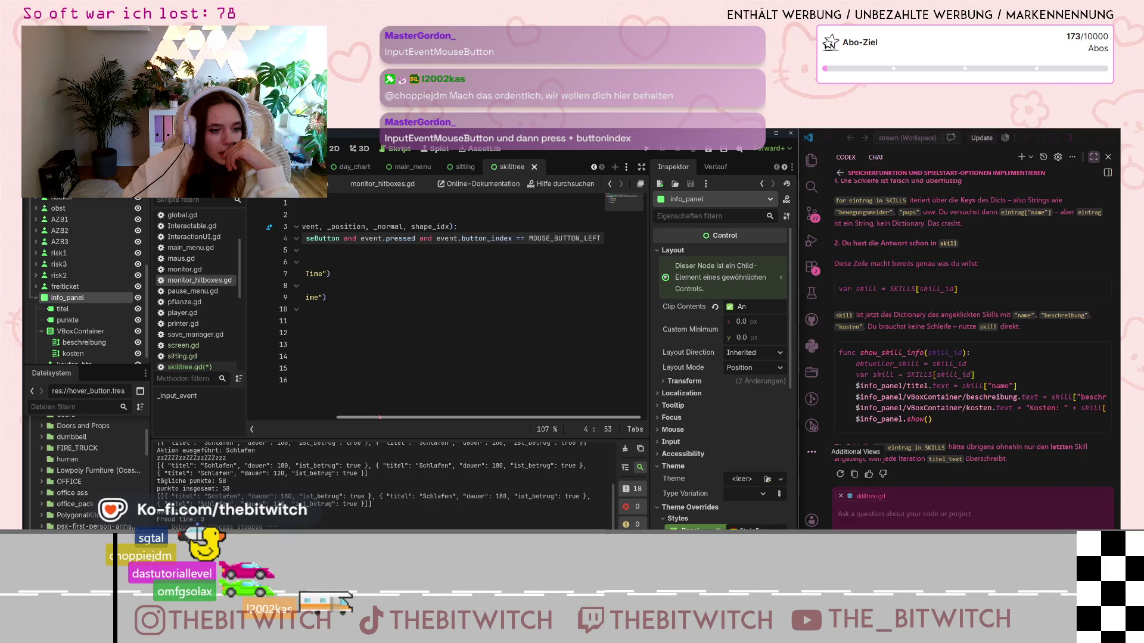
{"action": "left_click", "coordinate": [382, 380]}
{"action": "left_click", "coordinate": [384, 227]}
{"action": "left_click_drag", "start_coordinate": [384, 227], "coordinate": [471, 226]}
{"action": "key", "text": "Right"}
{"action": "key", "text": "ctrl+Right"}
{"action": "key", "text": "ctrl+Right"}
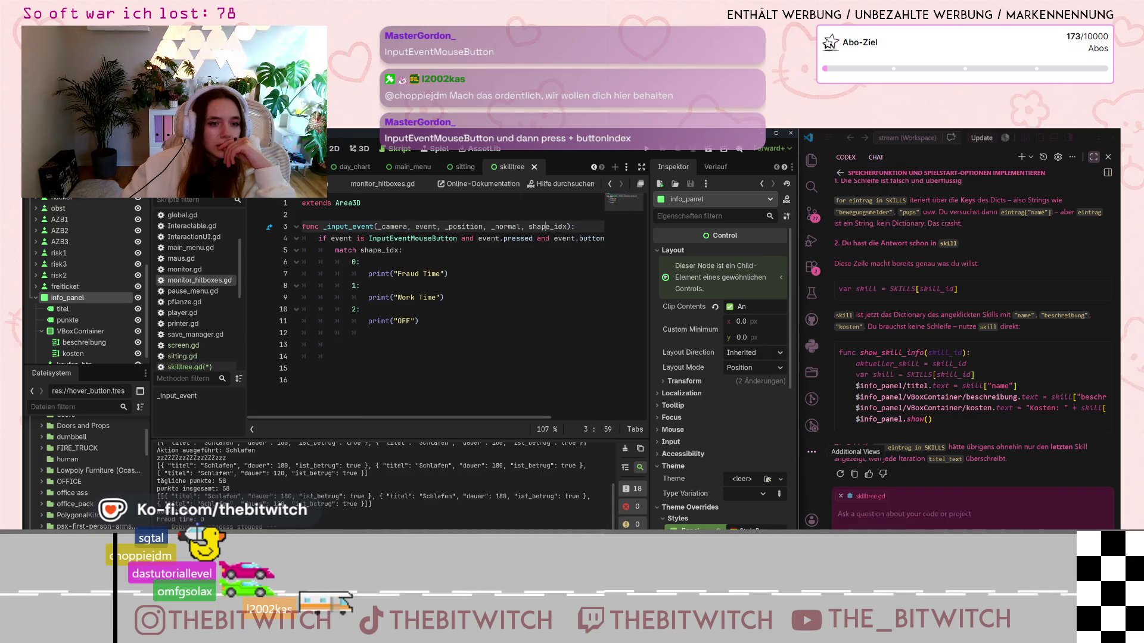
{"action": "left_click", "coordinate": [475, 237]}
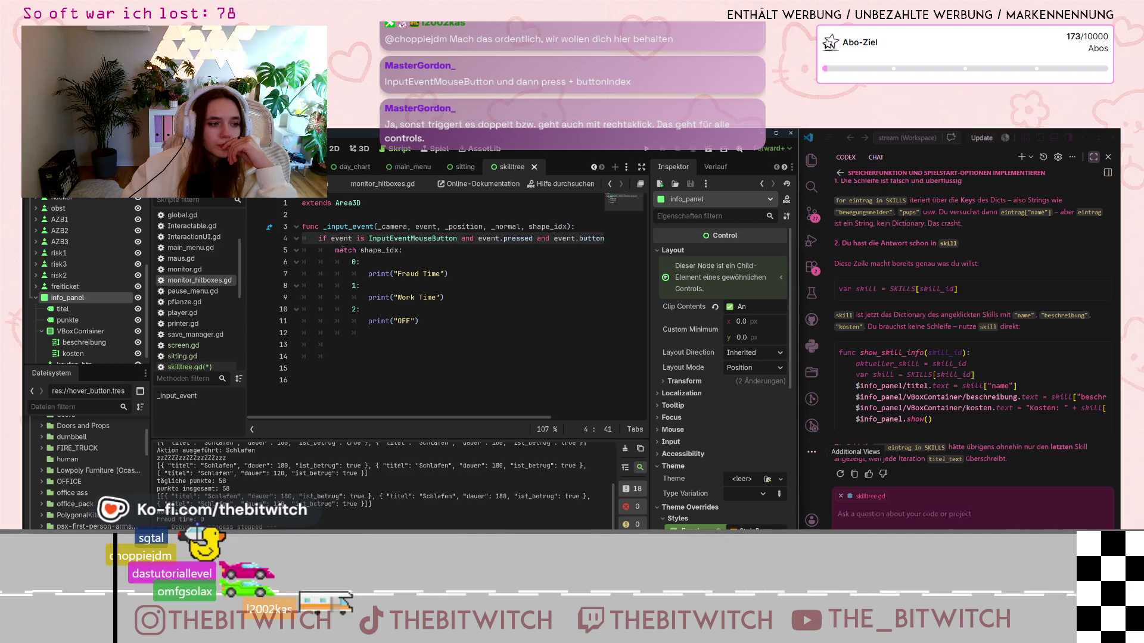
{"action": "left_click", "coordinate": [337, 250]}
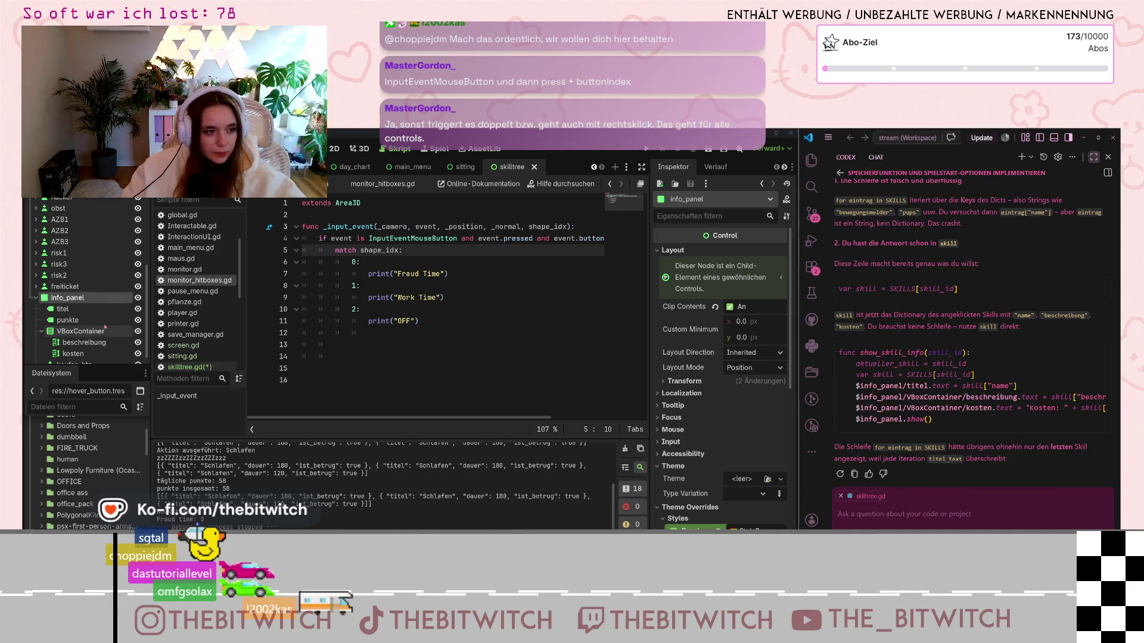
{"action": "scroll", "coordinate": [196, 333], "scroll_direction": "down", "scroll_amount": 1}
{"action": "left_click", "coordinate": [190, 348]}
{"action": "left_click", "coordinate": [844, 511]}
{"action": "type", "text": "im skilltree möchte ic"}
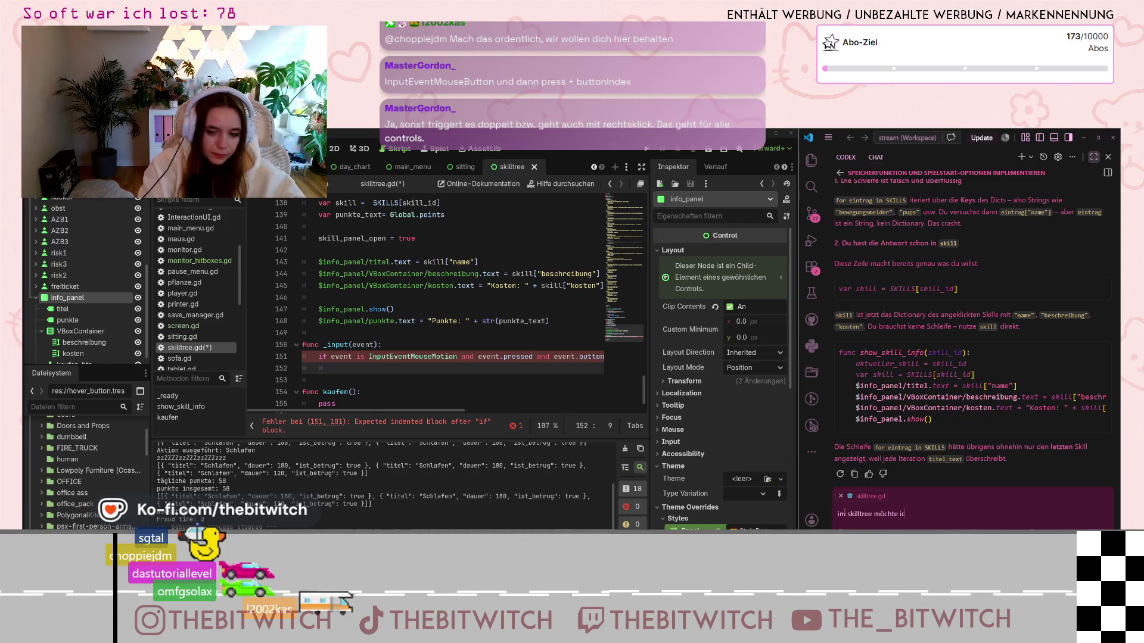
Step: Ask the AI chat how to close the open side panel when clicking outside it
{"action": "type", "text": "h einbauen, wenn man irgendwo a"}
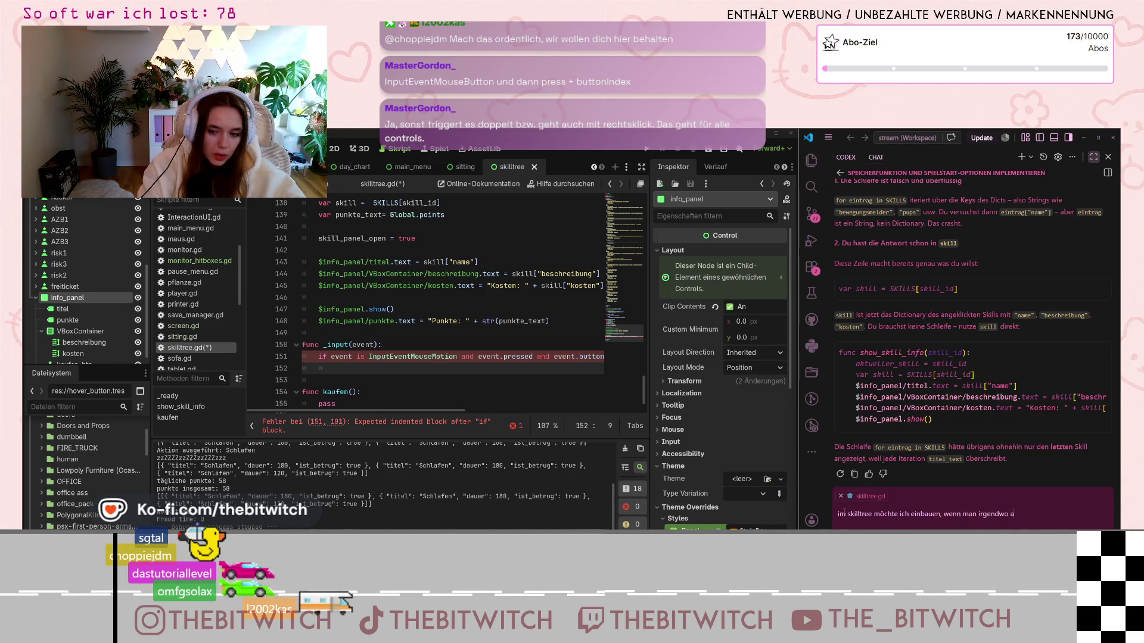
{"action": "type", "text": "kt alsdas "}
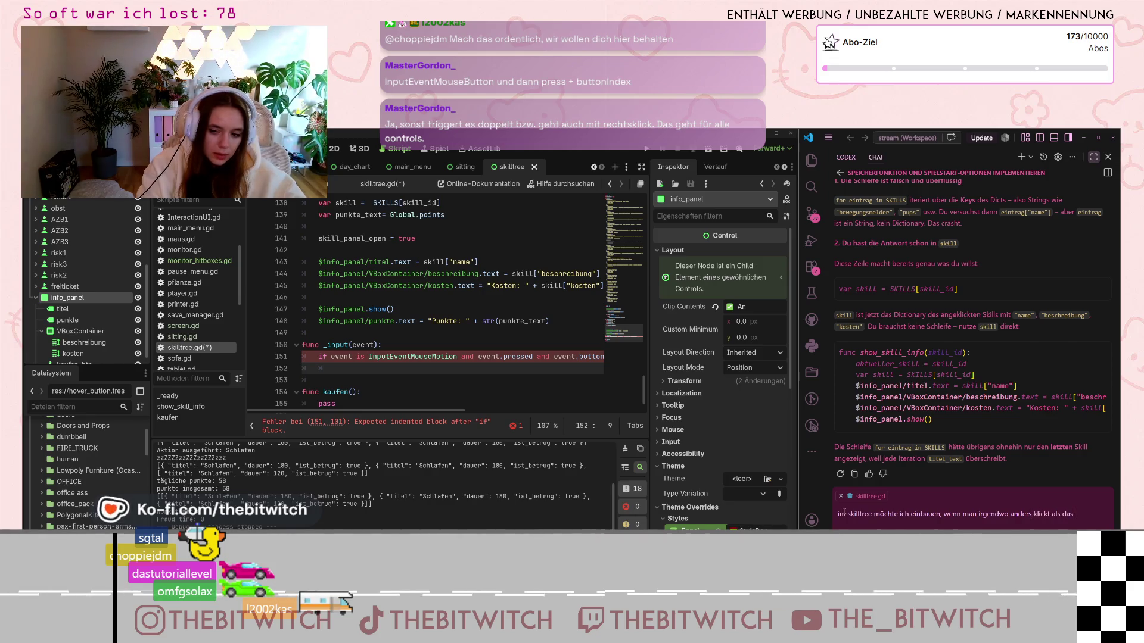
{"action": "type", "text": "an"}
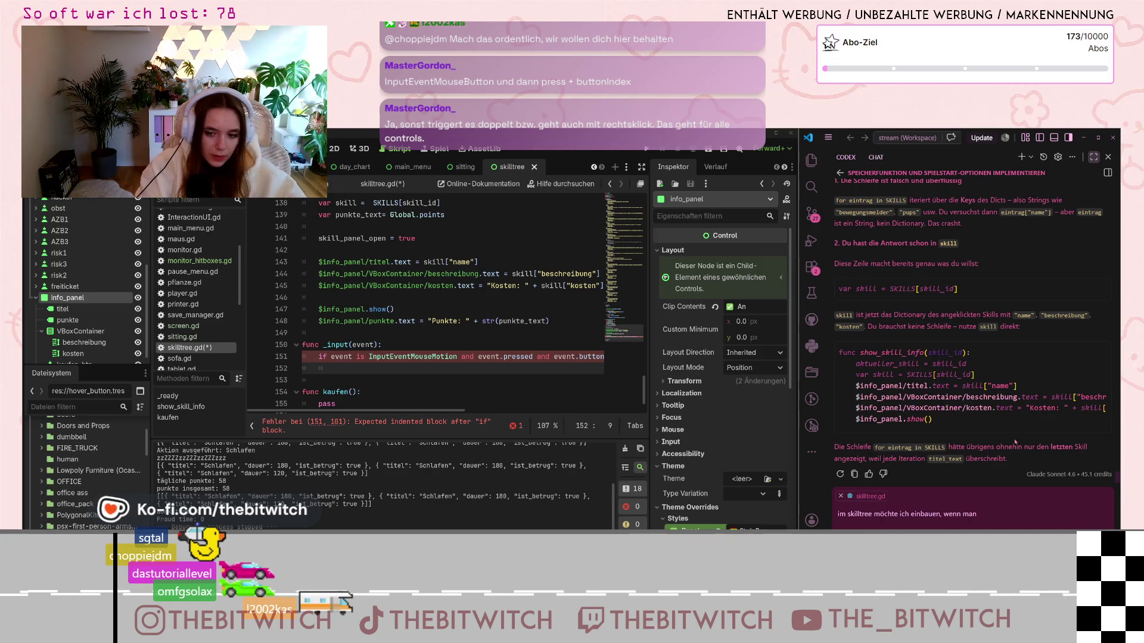
{"action": "type", "text": "e das side pa"}
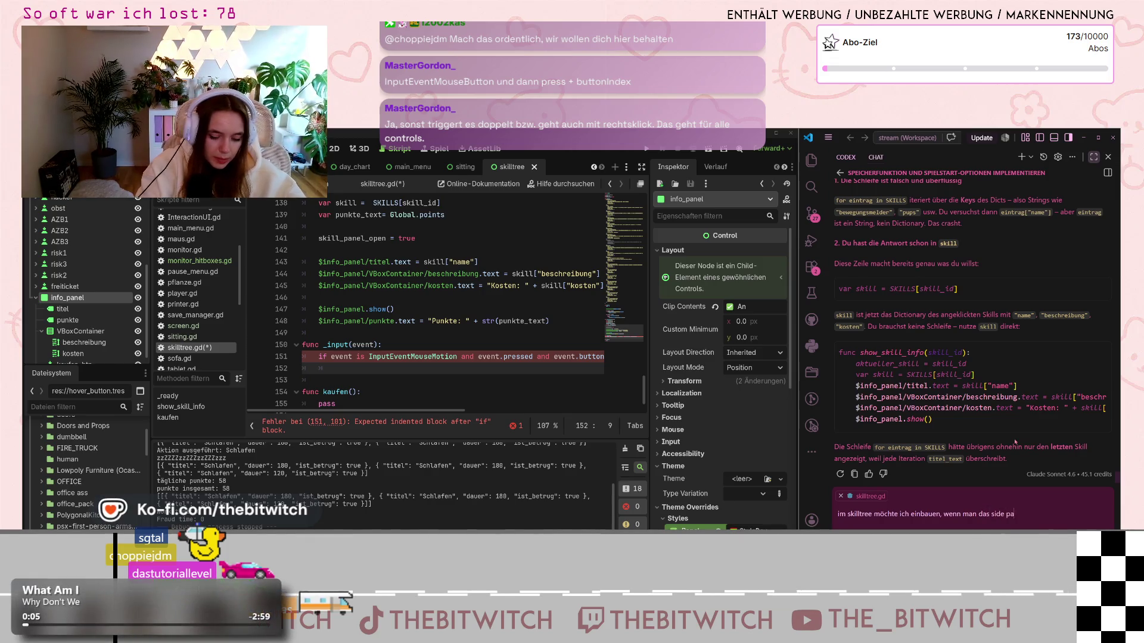
{"action": "type", "text": " geöffnet ist und man a"}
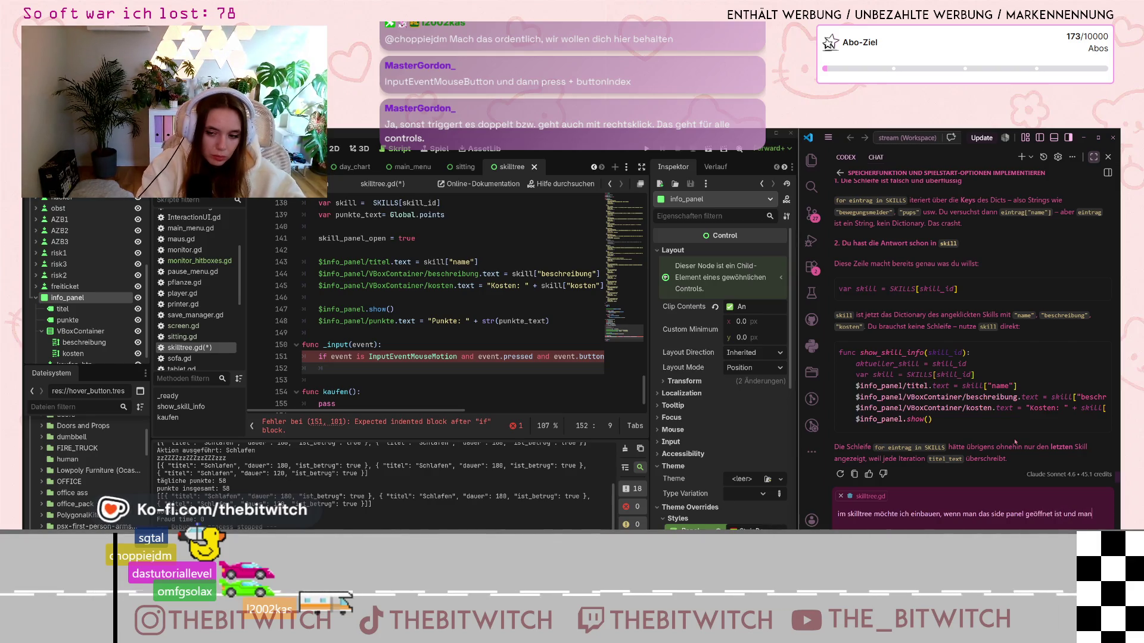
{"action": "type", "text": "ußerha"}
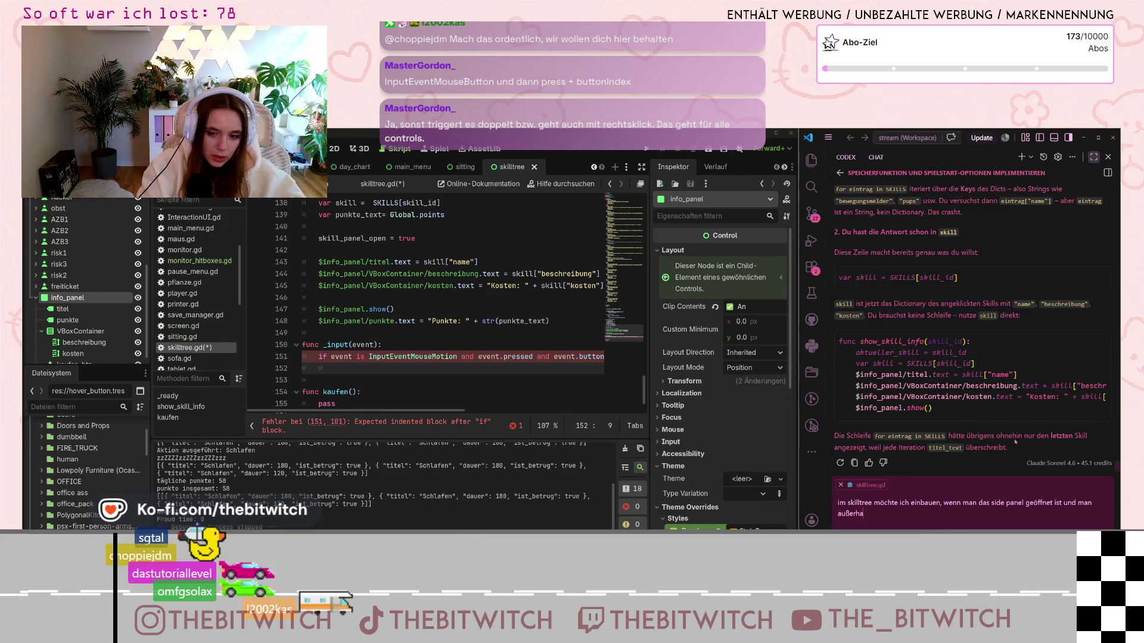
{"action": "type", "text": "lb des pan"}
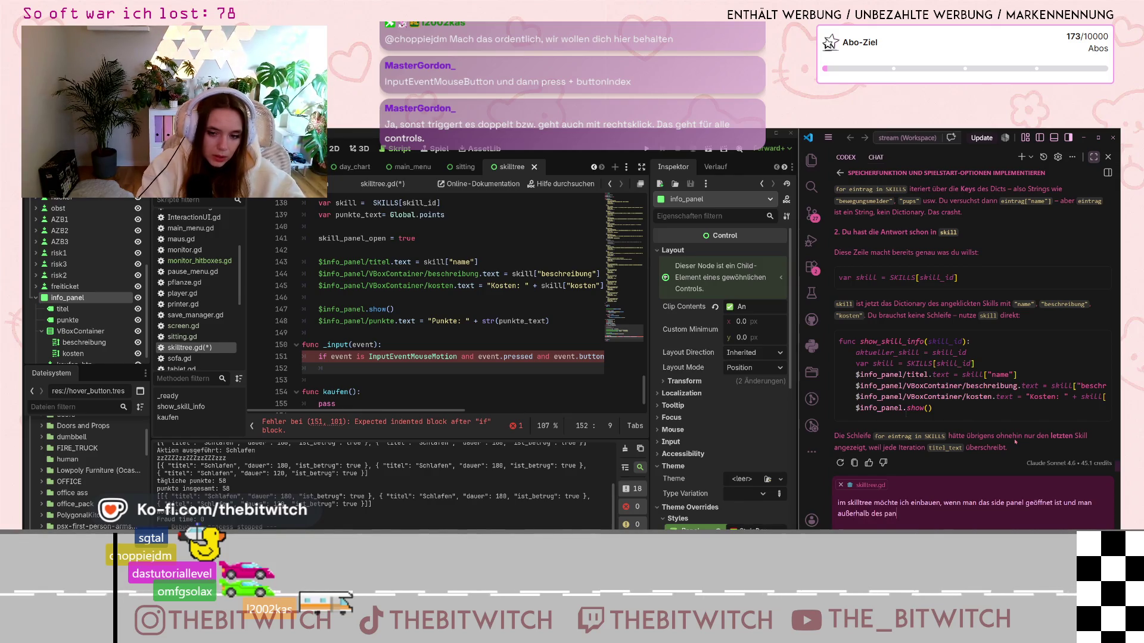
{"action": "type", "text": "els klickt, da"}
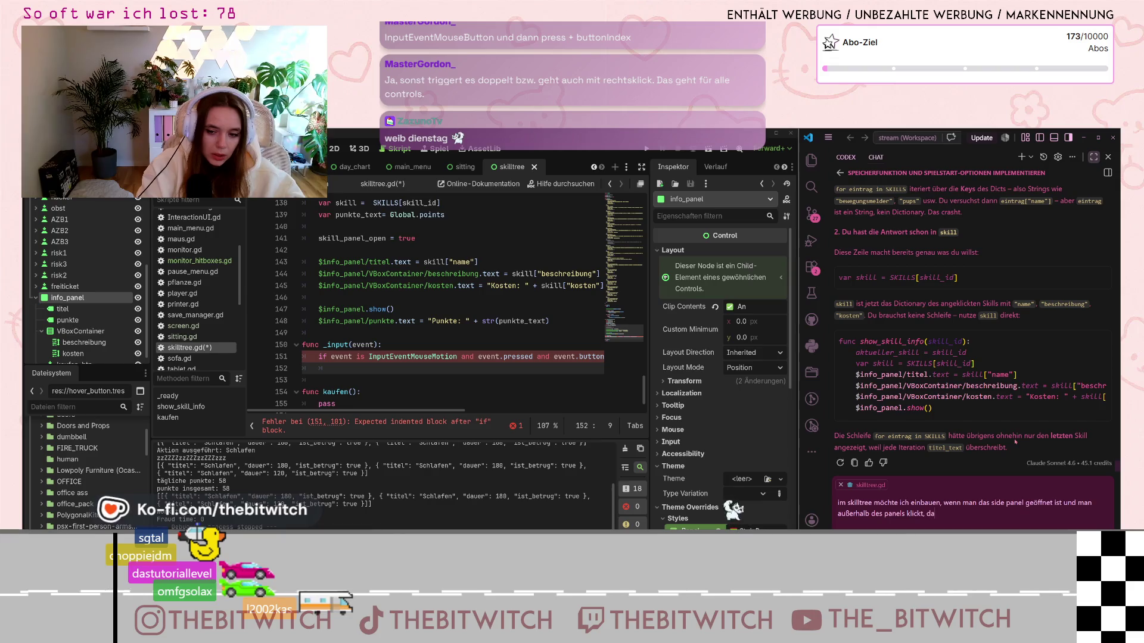
{"action": "type", "text": "ss es sich schließt"}
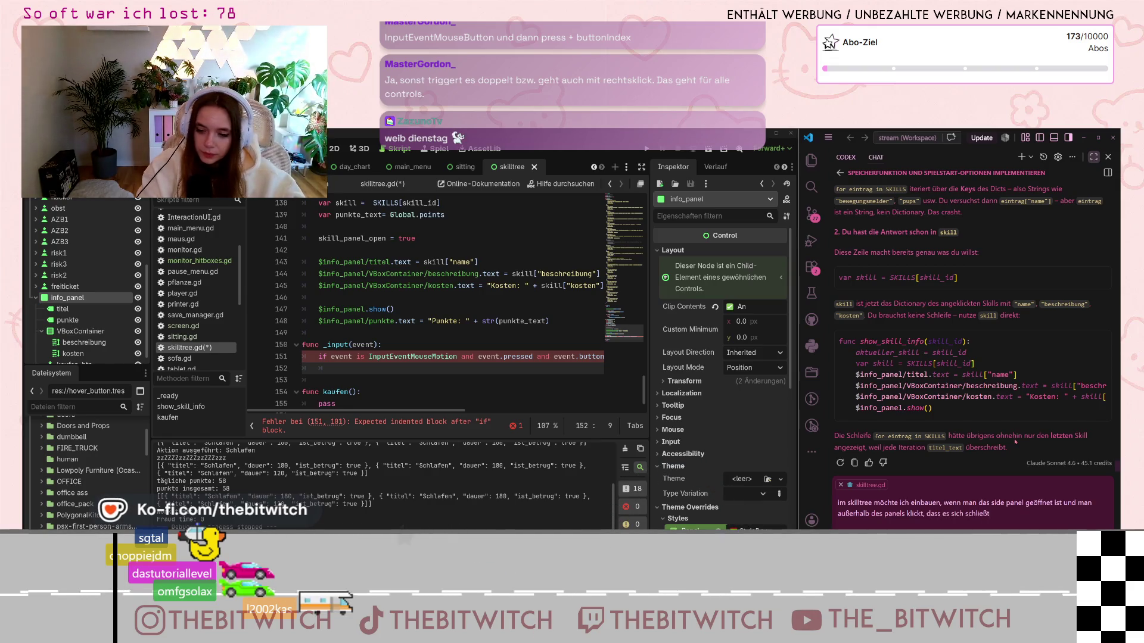
{"action": "key", "text": "Return"}
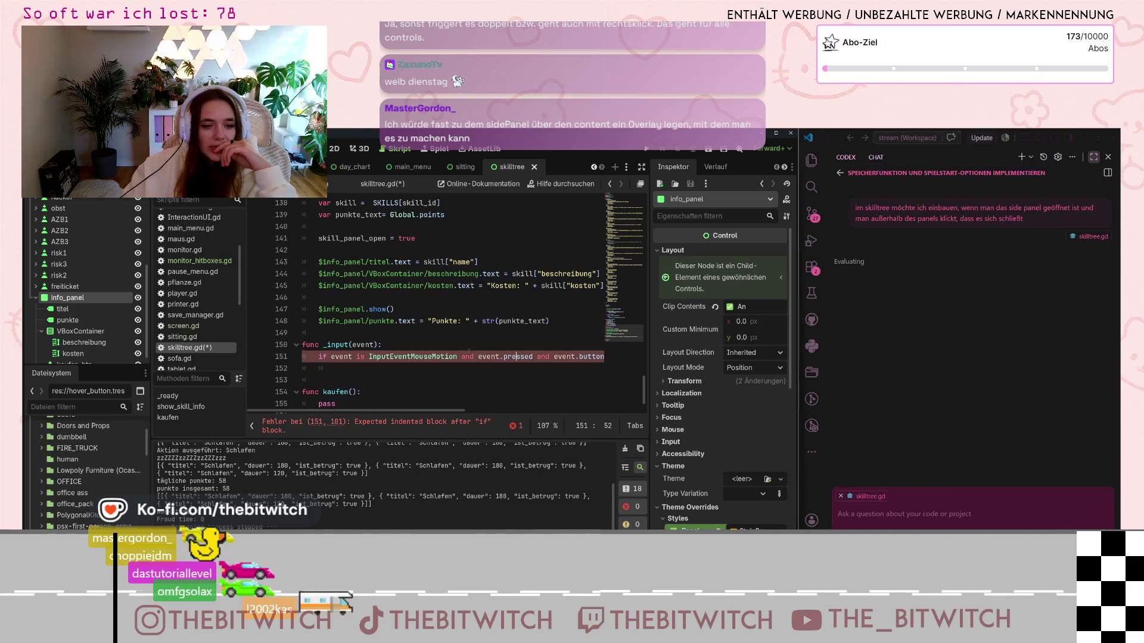
Step: Retype the condition's ending as '_index == MOUSE_BUTTON_LEFT:' and go to the line below
{"action": "left_click_drag", "start_coordinate": [543, 356], "coordinate": [581, 356]}
{"action": "type", "text": "_index == MOUSE_BUTTON_LEFT:"}
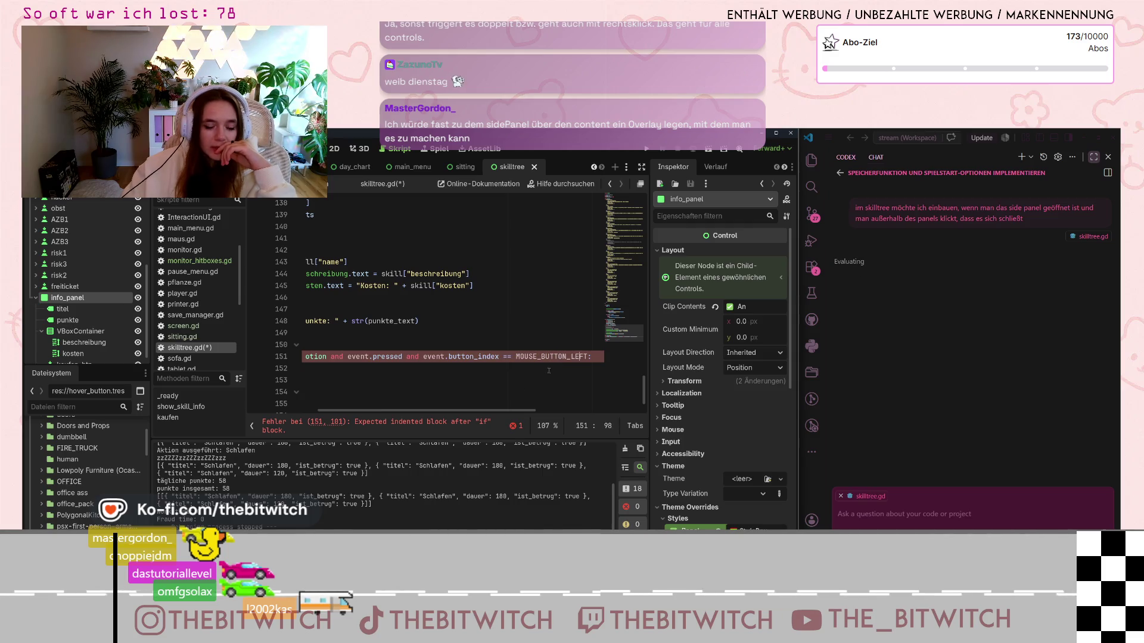
{"action": "left_click_drag", "start_coordinate": [485, 411], "coordinate": [399, 413]}
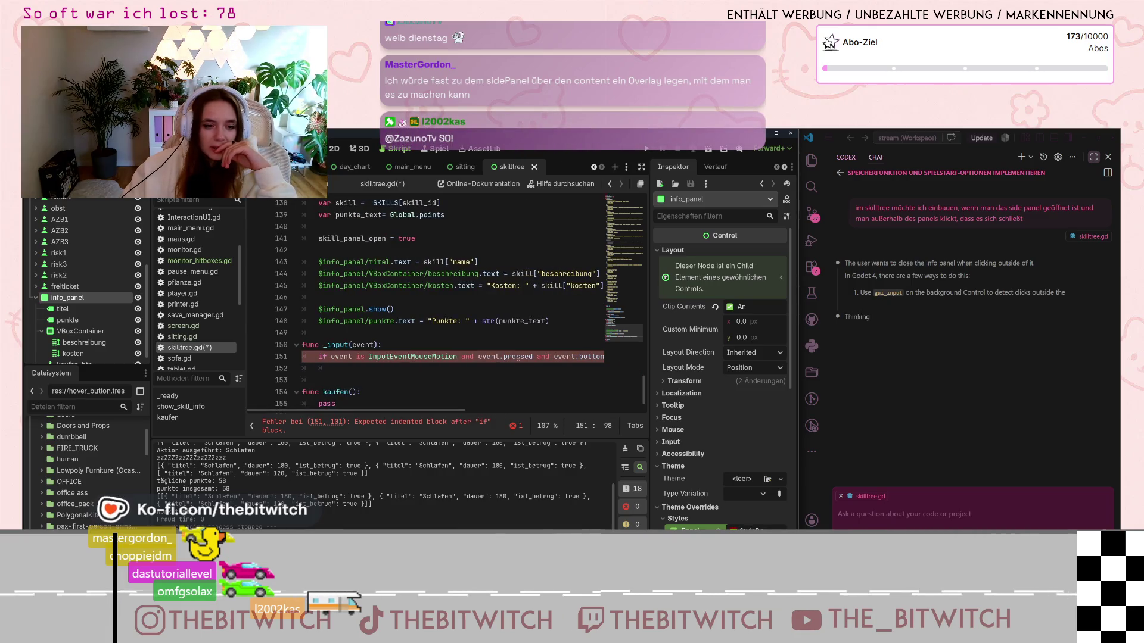
{"action": "left_click", "coordinate": [500, 381]}
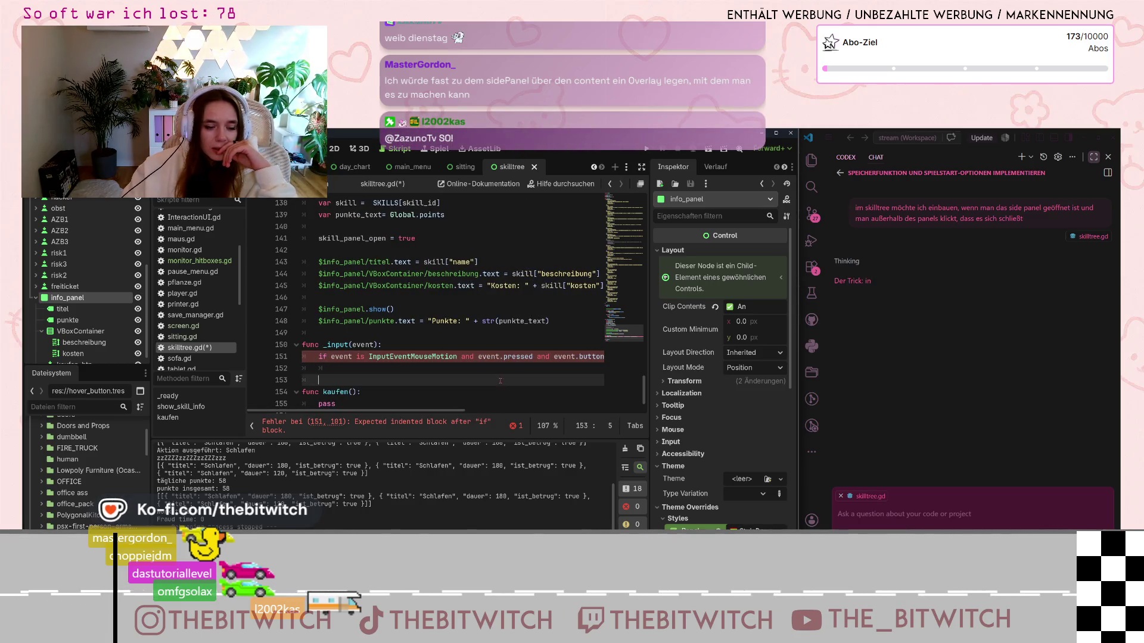
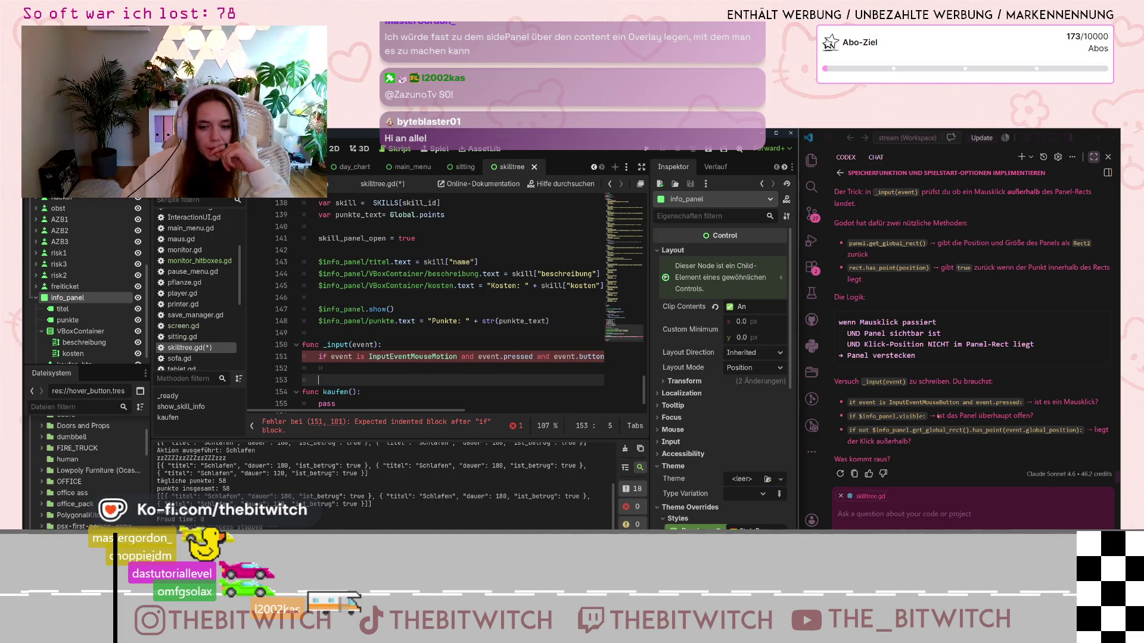
Step: Add an indented empty line under the mouse-event if check in skilltree.gd's _input function
{"action": "scroll", "coordinate": [494, 356], "scroll_direction": "down", "scroll_amount": 1}
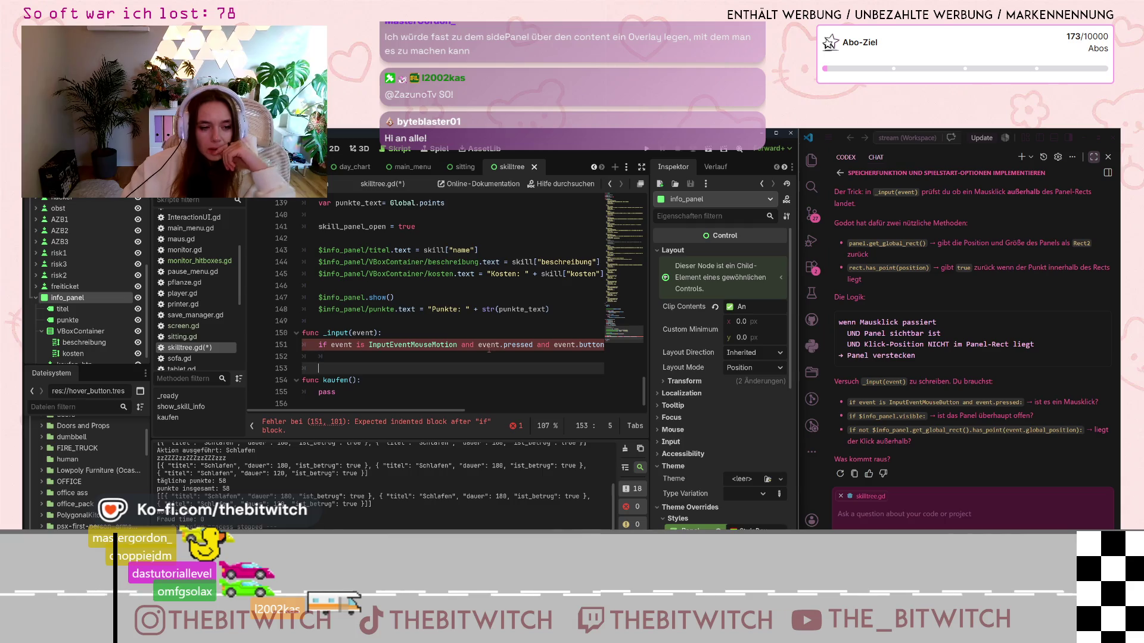
{"action": "key", "text": "Return"}
{"action": "left_click", "coordinate": [330, 357]}
{"action": "key", "text": "Tab"}
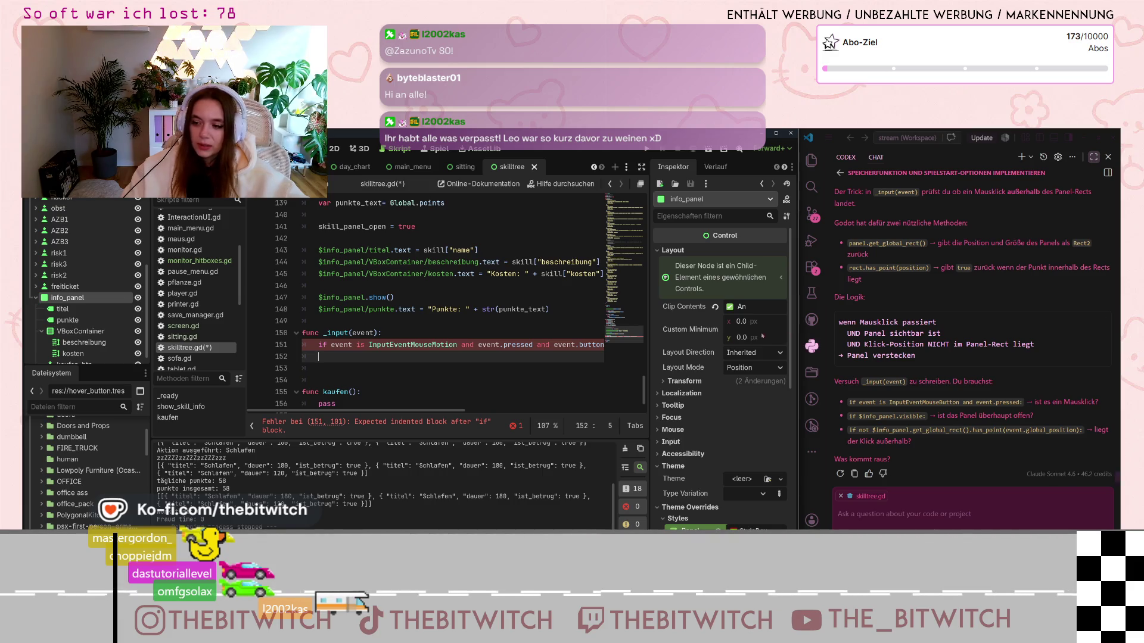
{"action": "key", "text": "Tab"}
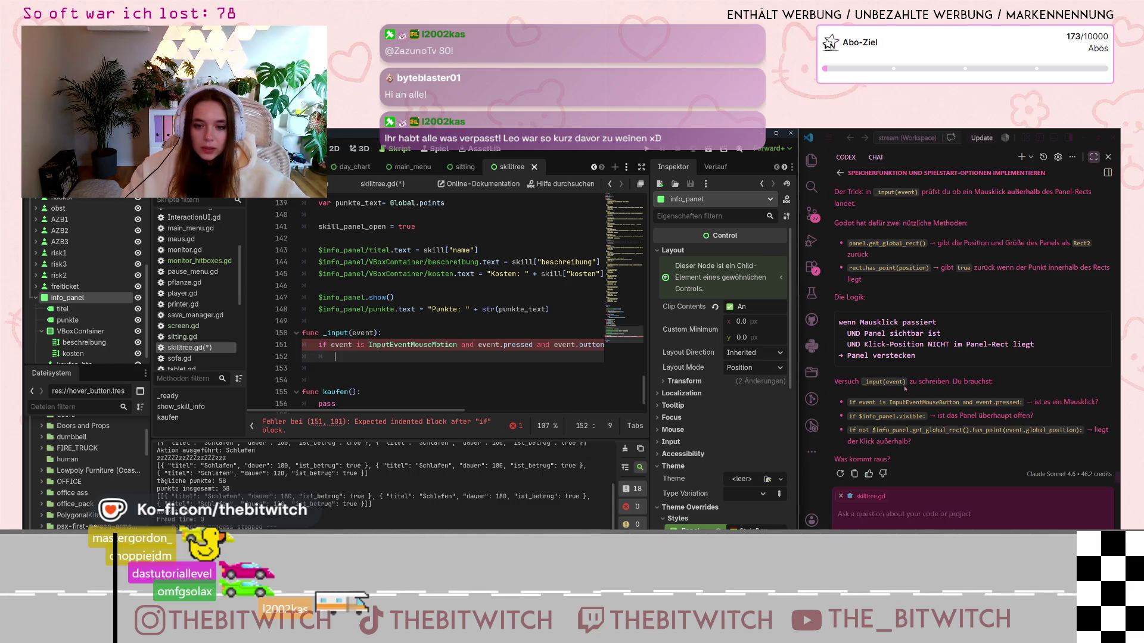
Step: Read the Codex chat's explanation for closing the info panel on outside clicks, then return to Godot's 2D view
{"action": "scroll", "coordinate": [917, 358], "scroll_direction": "up", "scroll_amount": 3}
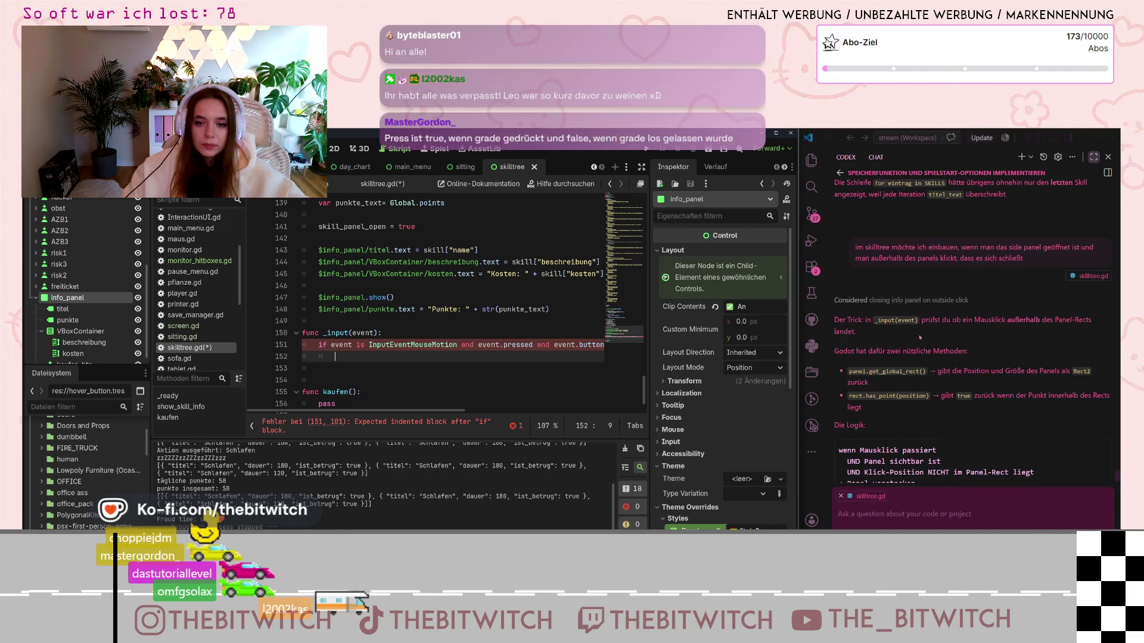
{"action": "scroll", "coordinate": [905, 331], "scroll_direction": "down", "scroll_amount": 1}
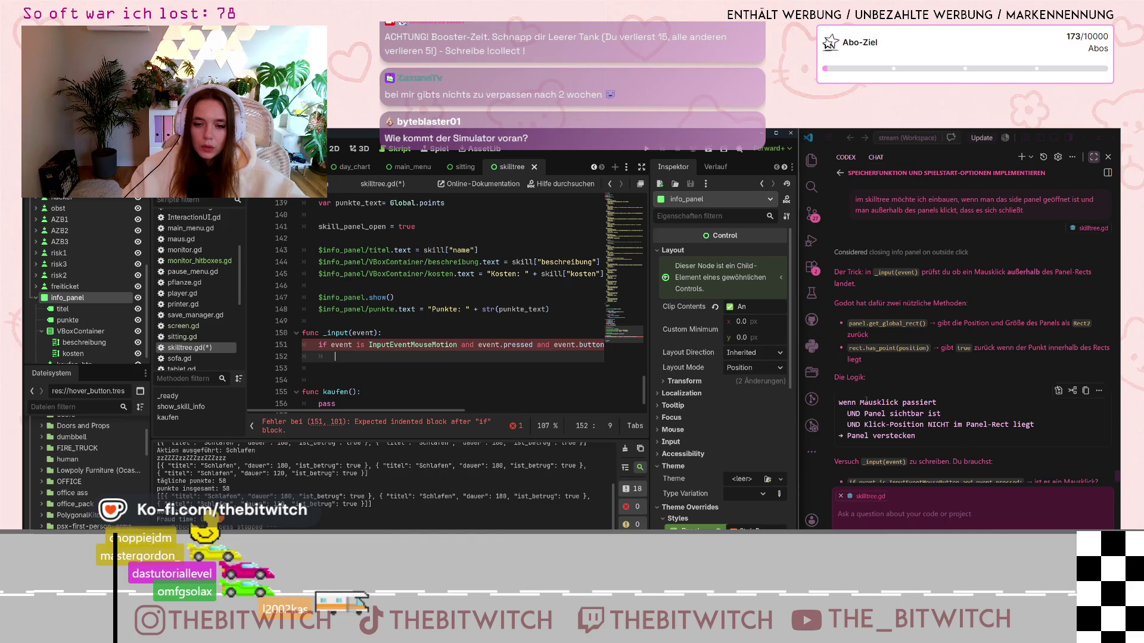
{"action": "left_click", "coordinate": [860, 414]}
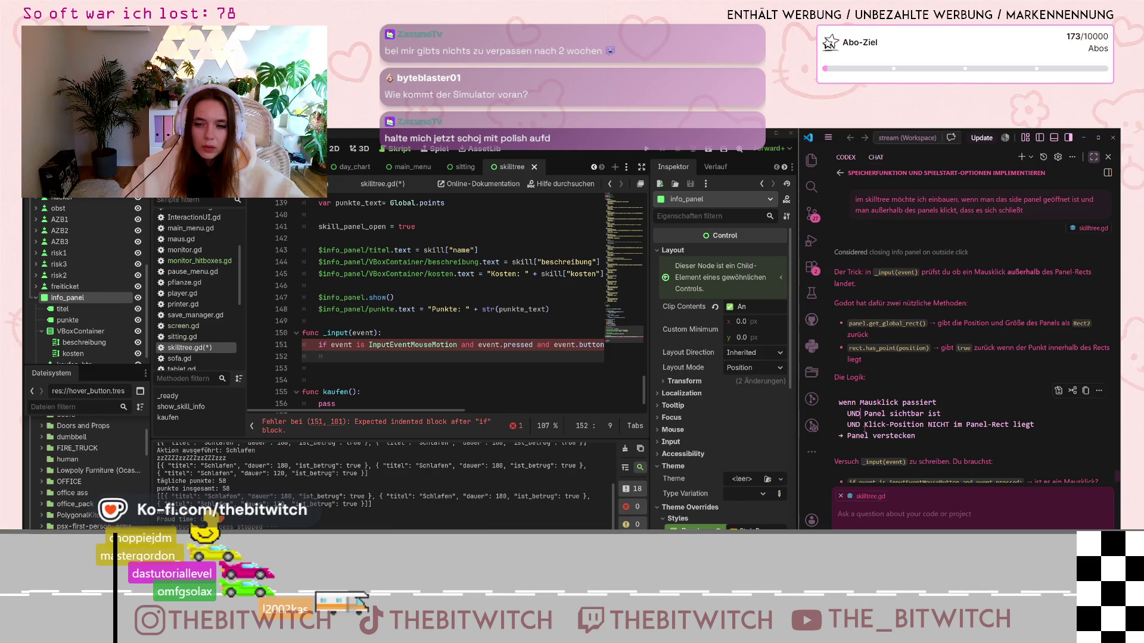
{"action": "scroll", "coordinate": [998, 337], "scroll_direction": "down", "scroll_amount": 2}
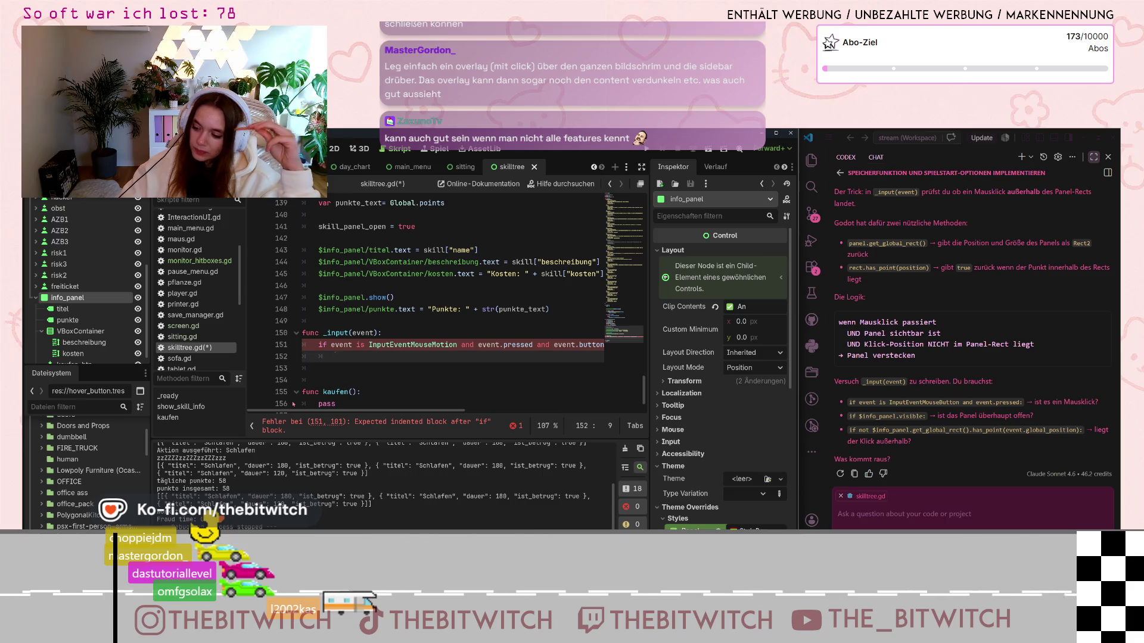
{"action": "key", "text": "ctrl+F1"}
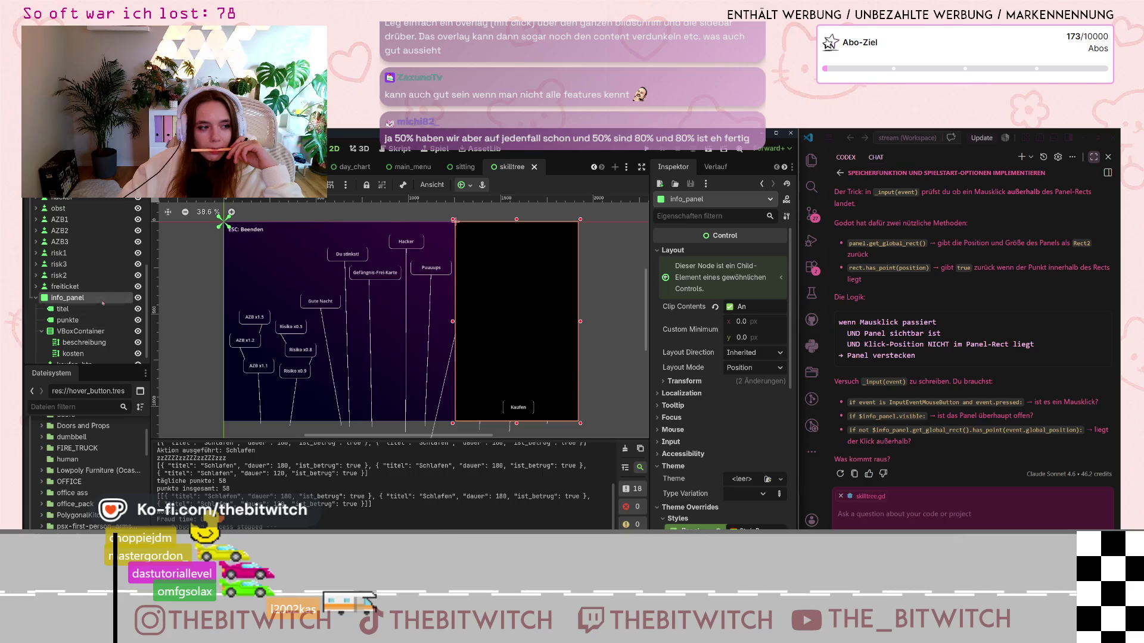
Step: Undo an accidental duplicate of info_panel and reselect the original info_panel node
{"action": "scroll", "coordinate": [81, 317], "scroll_direction": "down", "scroll_amount": 1}
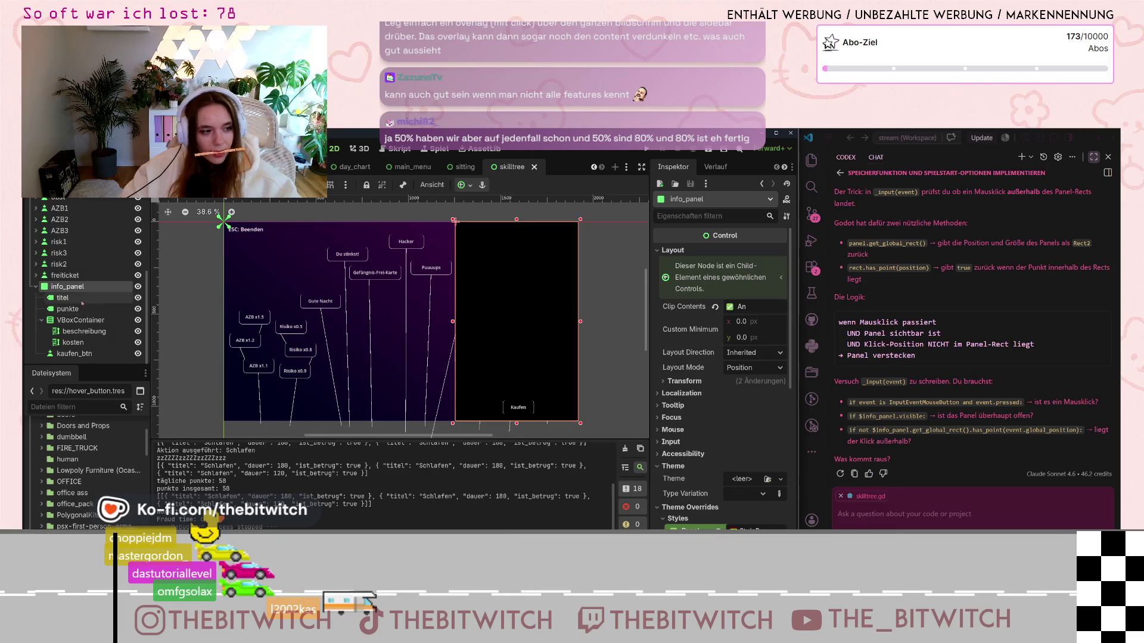
{"action": "right_click", "coordinate": [81, 289]}
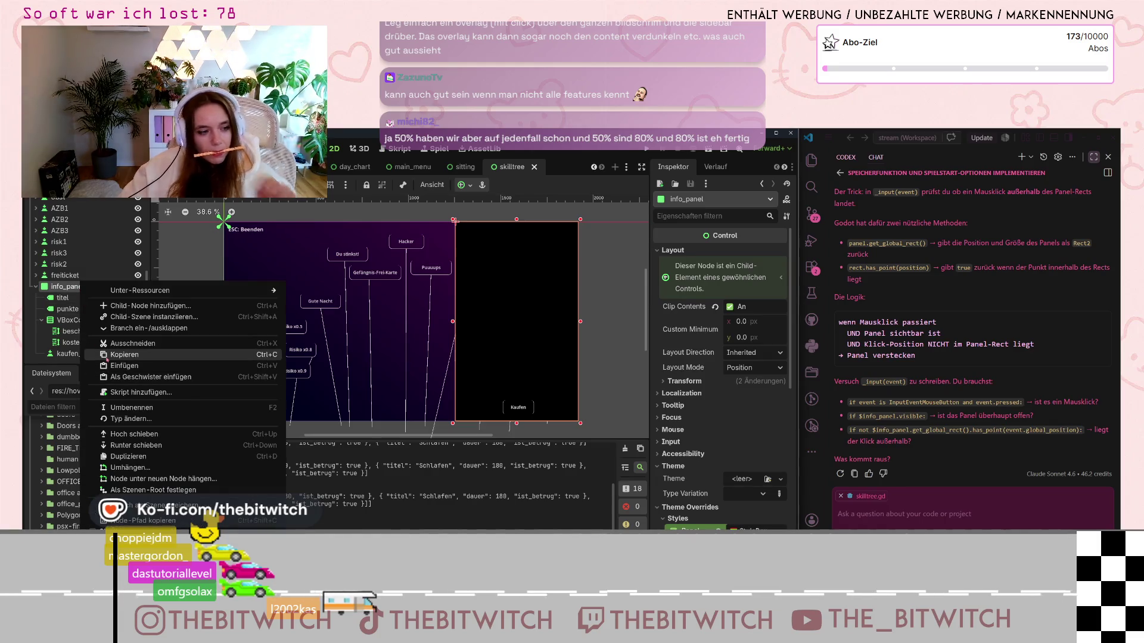
{"action": "left_click", "coordinate": [132, 457]}
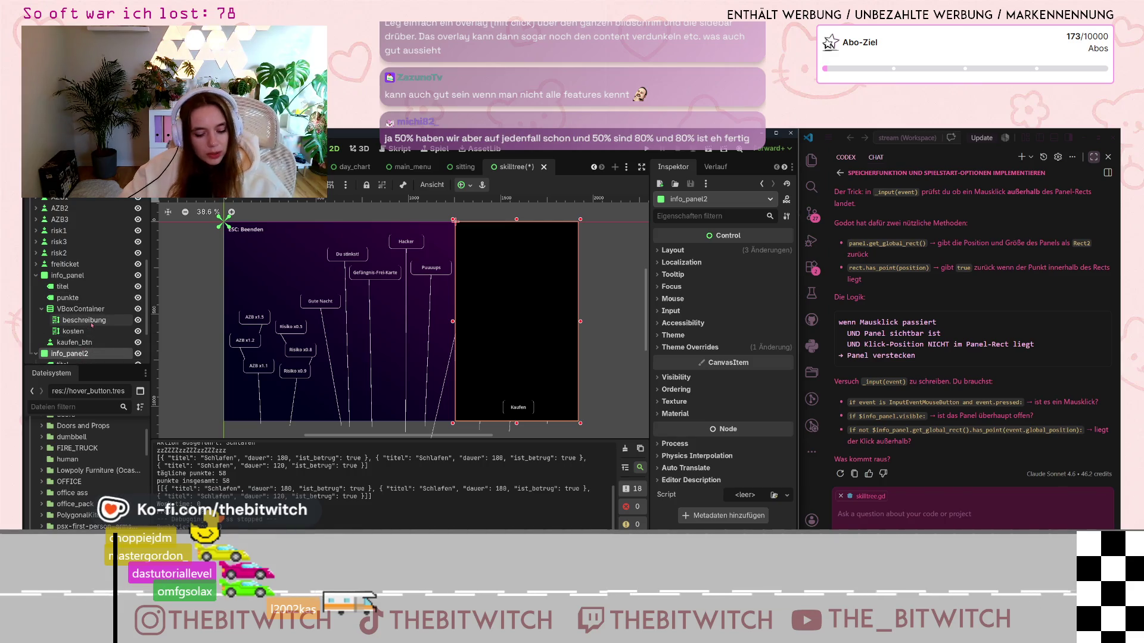
{"action": "key", "text": "ctrl+z"}
{"action": "left_click", "coordinate": [72, 286]}
{"action": "right_click", "coordinate": [82, 284]}
{"action": "key", "text": "Escape"}
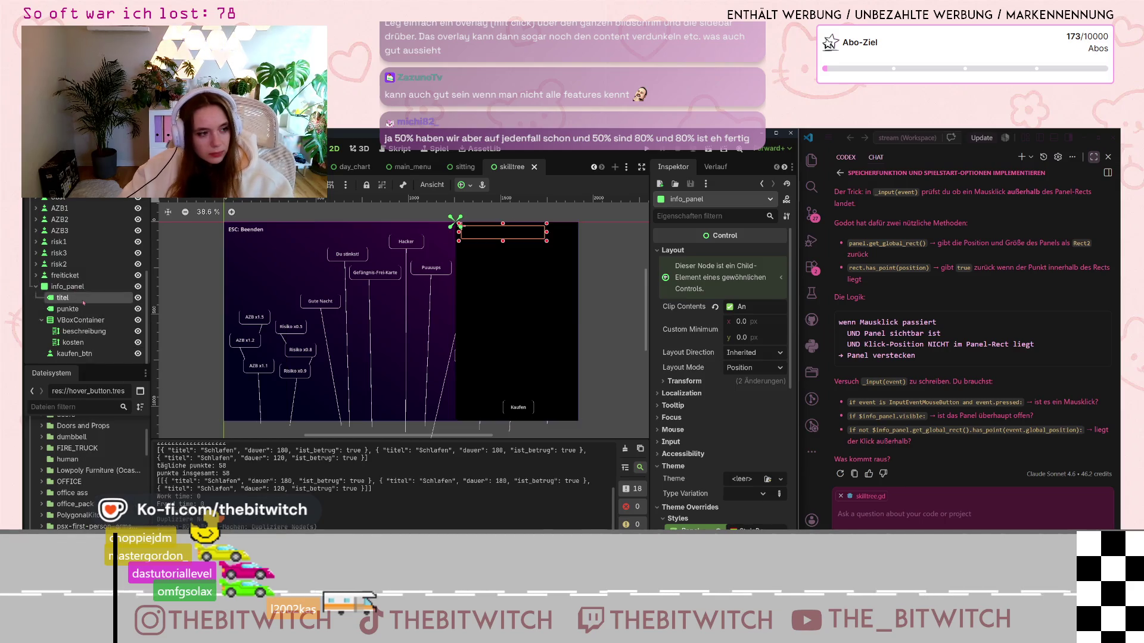
Step: Add a ColorRect child node to info_panel by searching 'color'
{"action": "right_click", "coordinate": [81, 283]}
{"action": "left_click", "coordinate": [142, 308]}
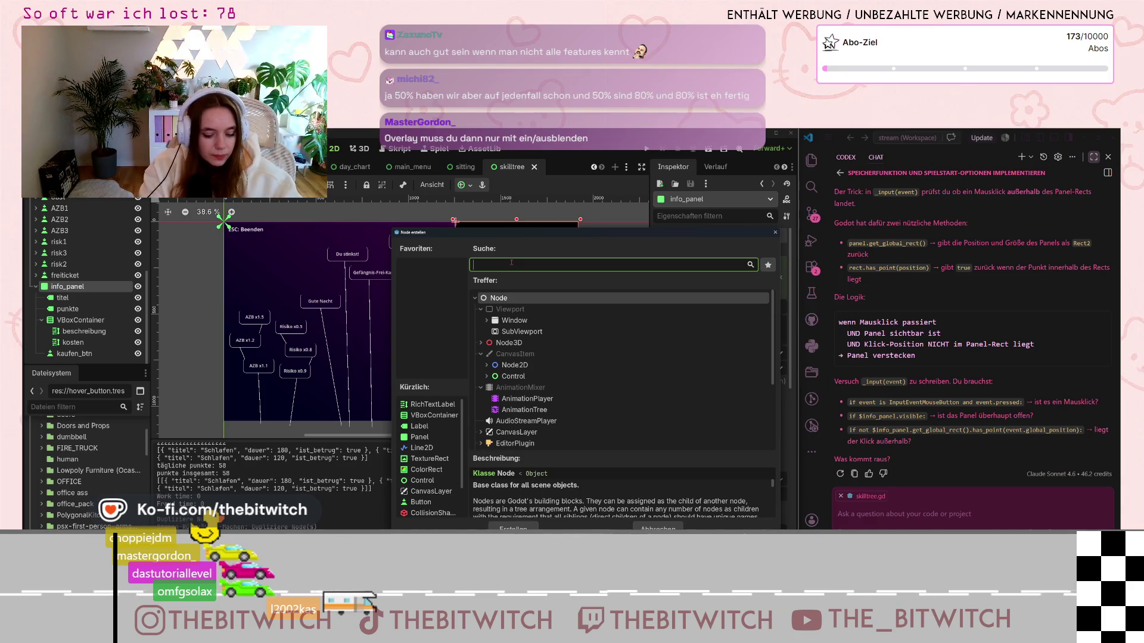
{"action": "type", "text": "color"}
{"action": "scroll", "coordinate": [567, 385], "scroll_direction": "up", "scroll_amount": 3}
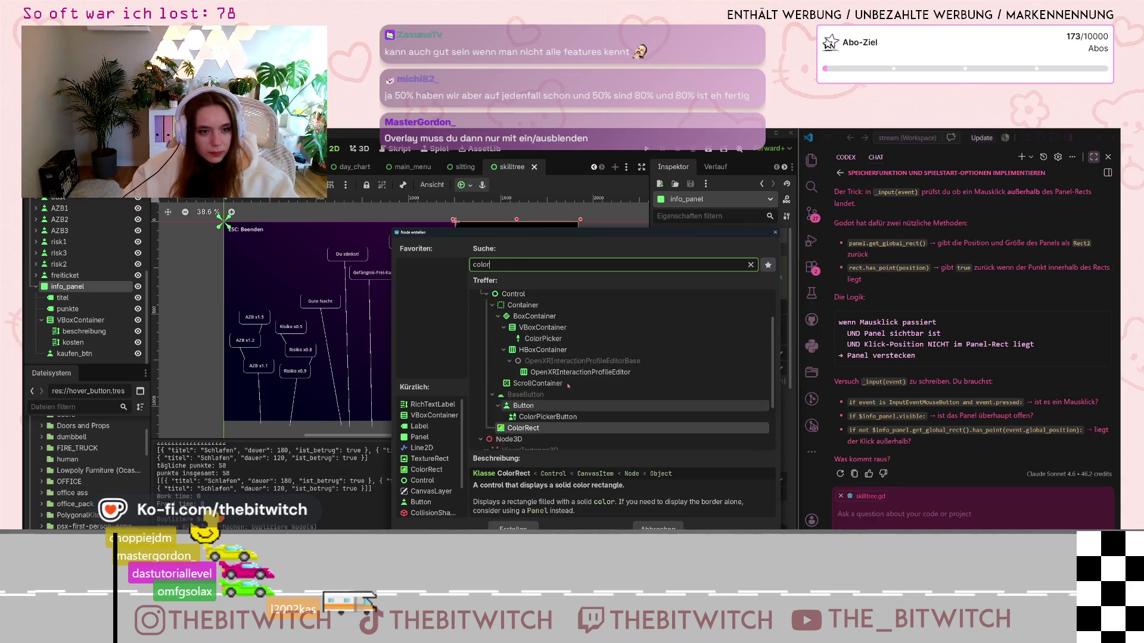
{"action": "scroll", "coordinate": [565, 382], "scroll_direction": "down", "scroll_amount": 2}
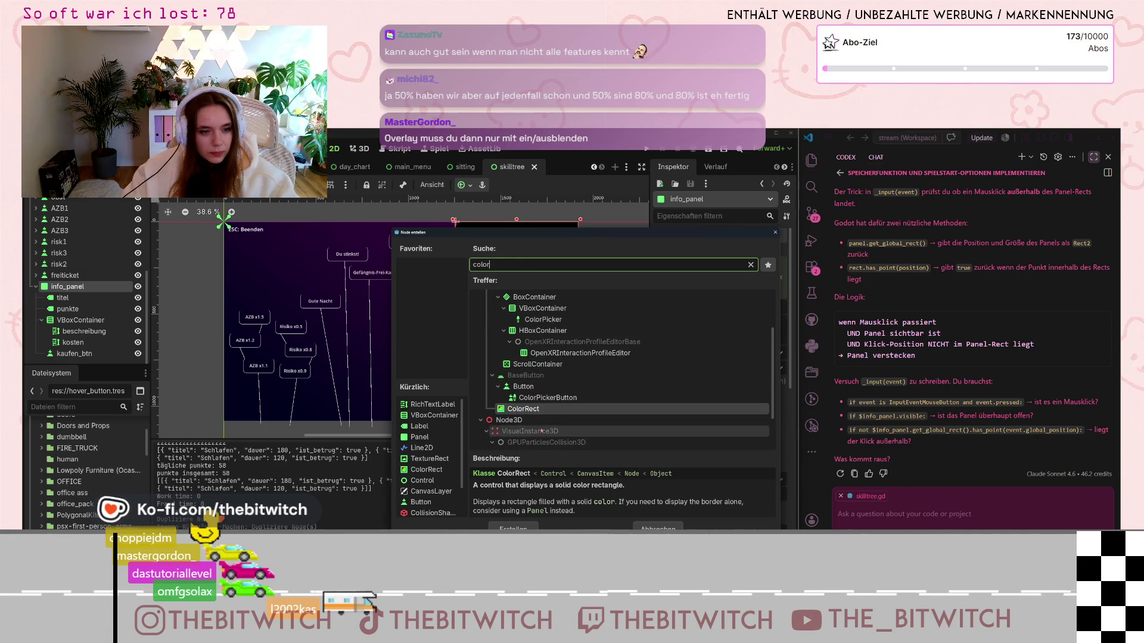
{"action": "key", "text": "Return"}
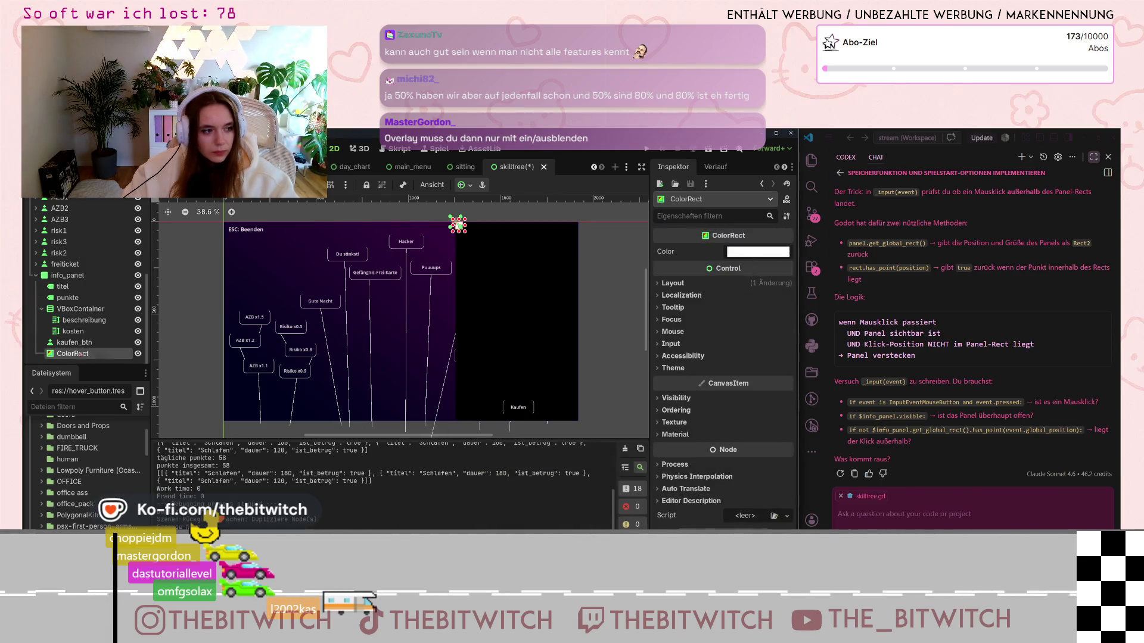
Step: Make the ColorRect info_panel's first child and stretch it to full canvas height
{"action": "left_click_drag", "start_coordinate": [79, 356], "coordinate": [80, 286]}
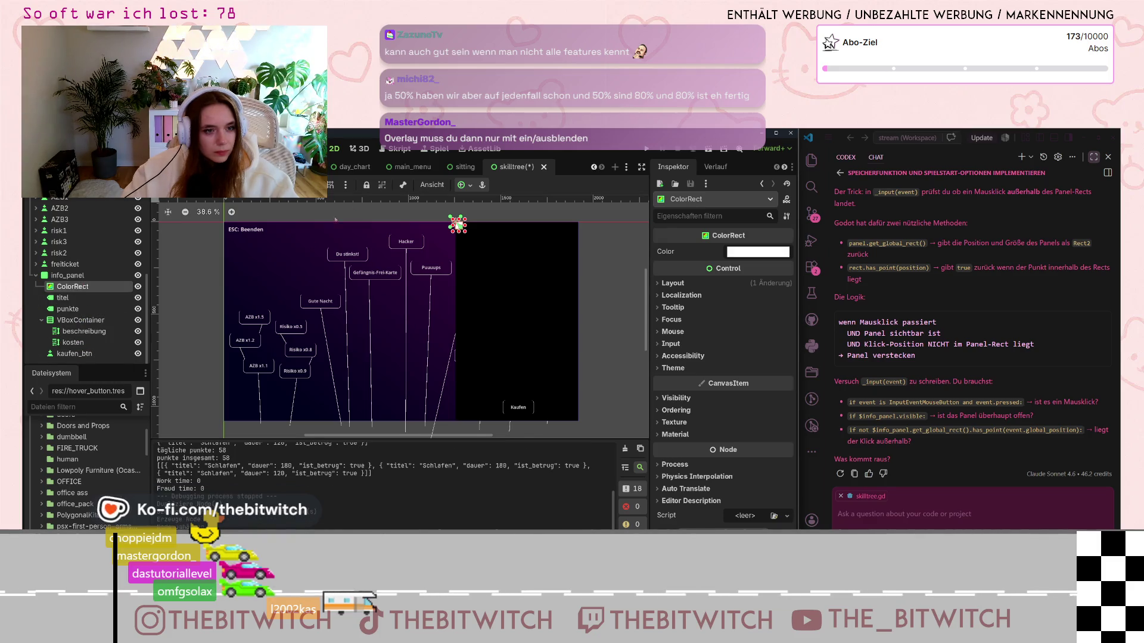
{"action": "left_click_drag", "start_coordinate": [457, 225], "coordinate": [222, 286]}
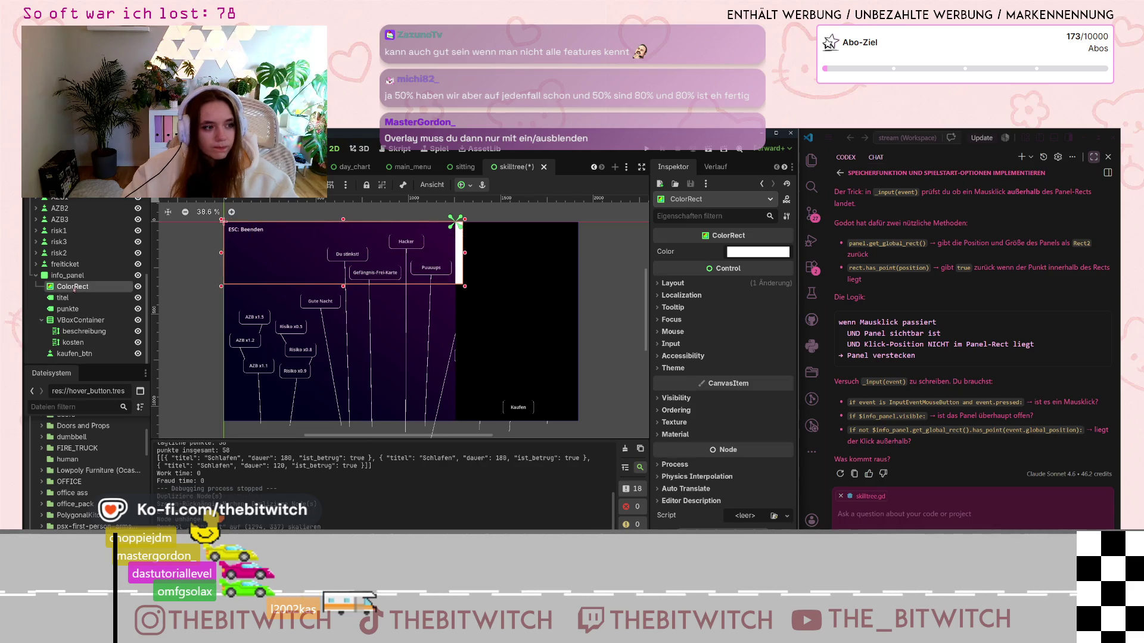
{"action": "left_click_drag", "start_coordinate": [465, 286], "coordinate": [458, 424]}
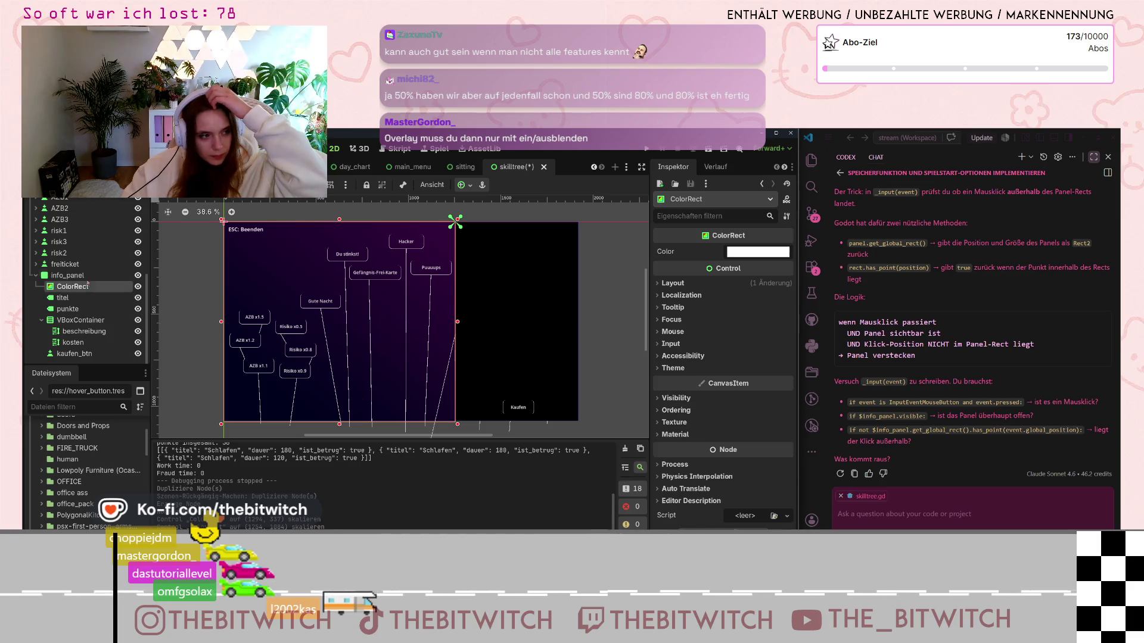
{"action": "left_click", "coordinate": [83, 275]}
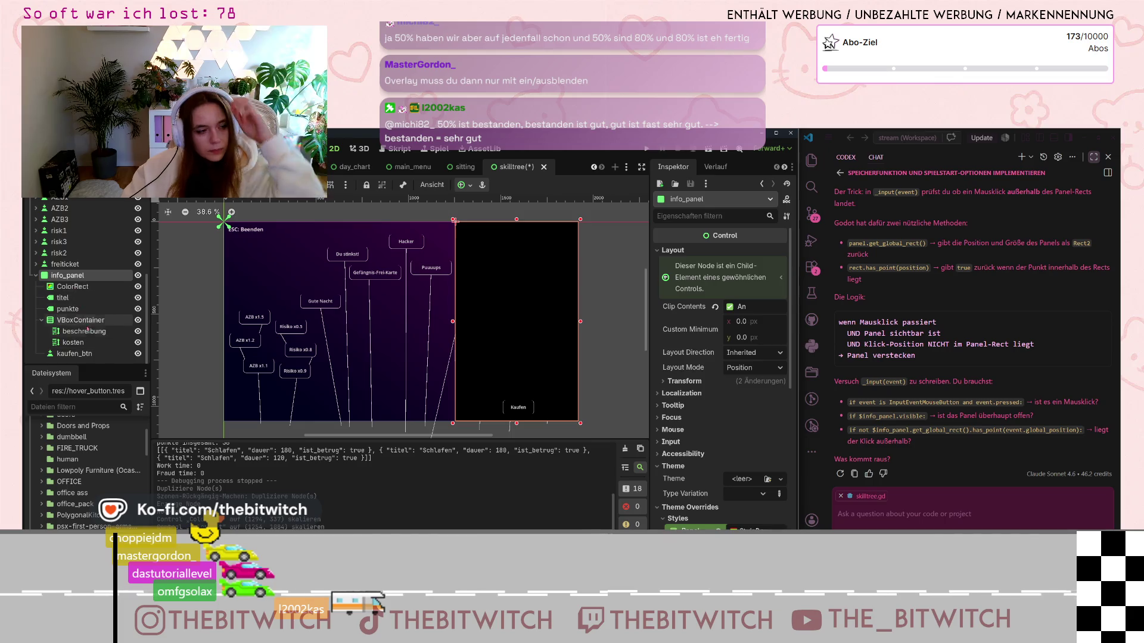
Step: Move the ColorRect out of info_panel so it sits just above it in the Scene tree
{"action": "left_click_drag", "start_coordinate": [72, 287], "coordinate": [74, 273]}
{"action": "left_click", "coordinate": [78, 276]}
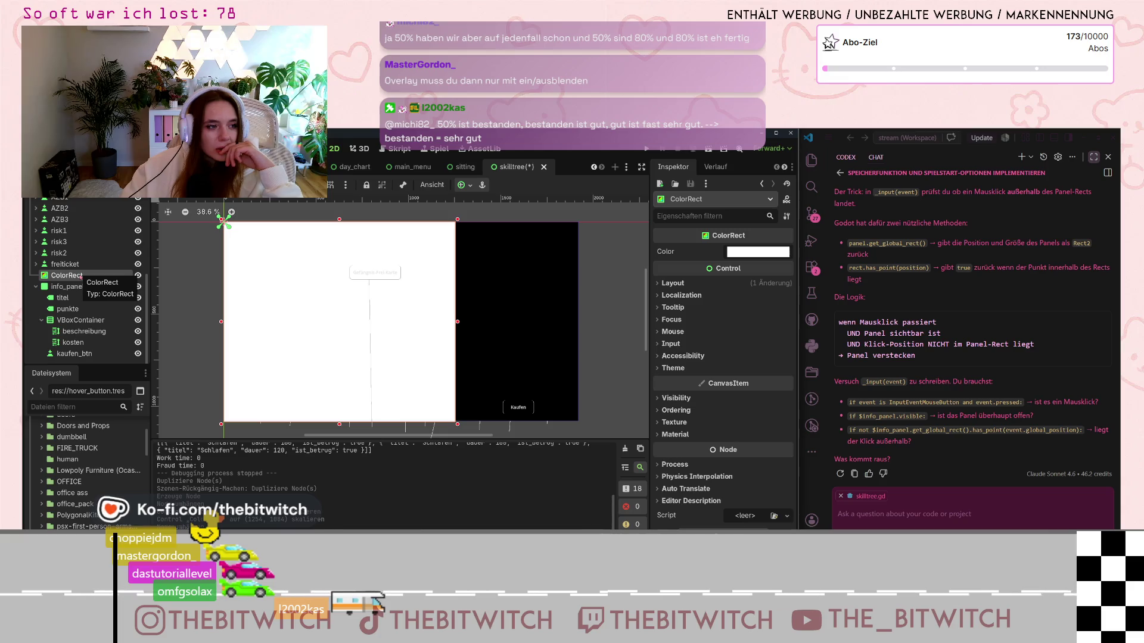
{"action": "left_click_drag", "start_coordinate": [82, 301], "coordinate": [81, 294]}
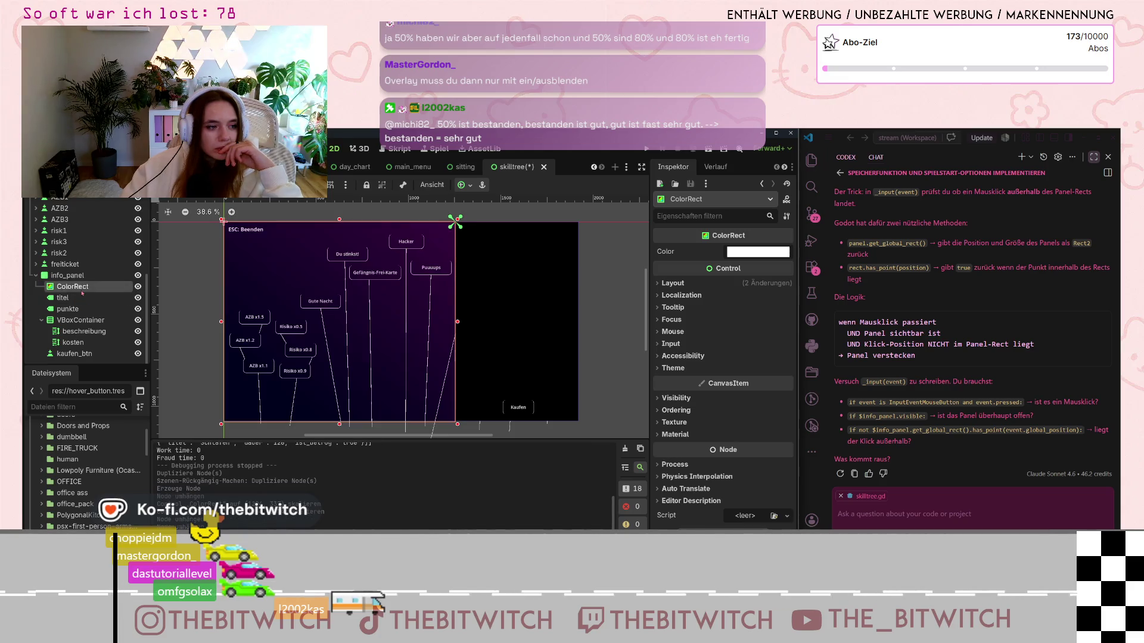
{"action": "left_click", "coordinate": [75, 274]}
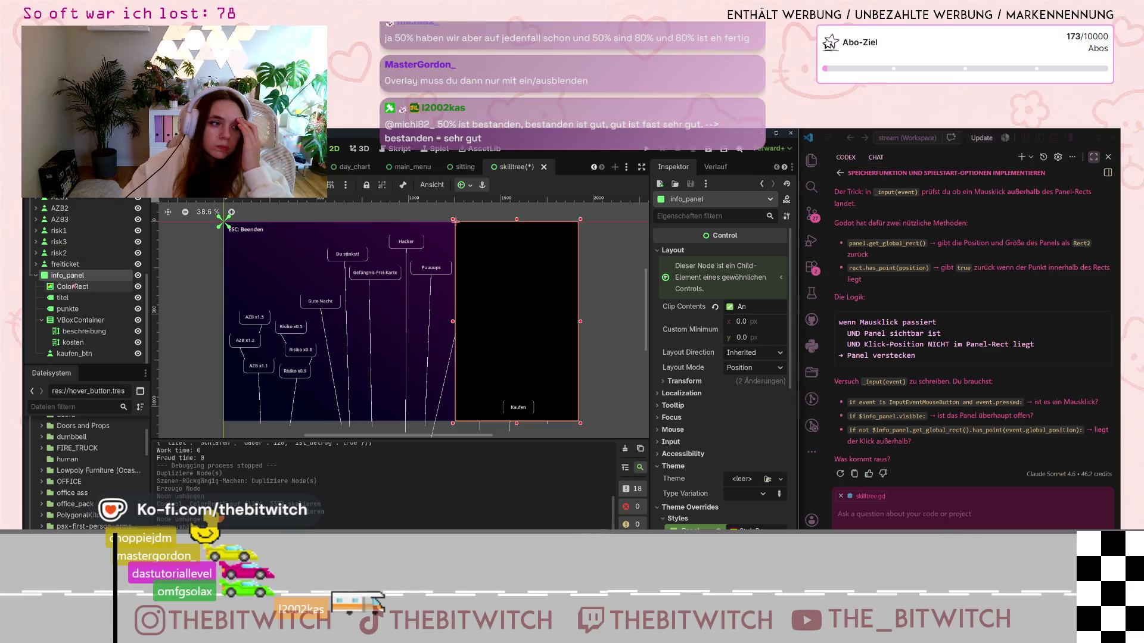
{"action": "left_click_drag", "start_coordinate": [75, 288], "coordinate": [66, 271]}
Step: Resize the white ColorRect to span the skill tree canvas behind the black panel
{"action": "left_click_drag", "start_coordinate": [458, 322], "coordinate": [580, 321]}
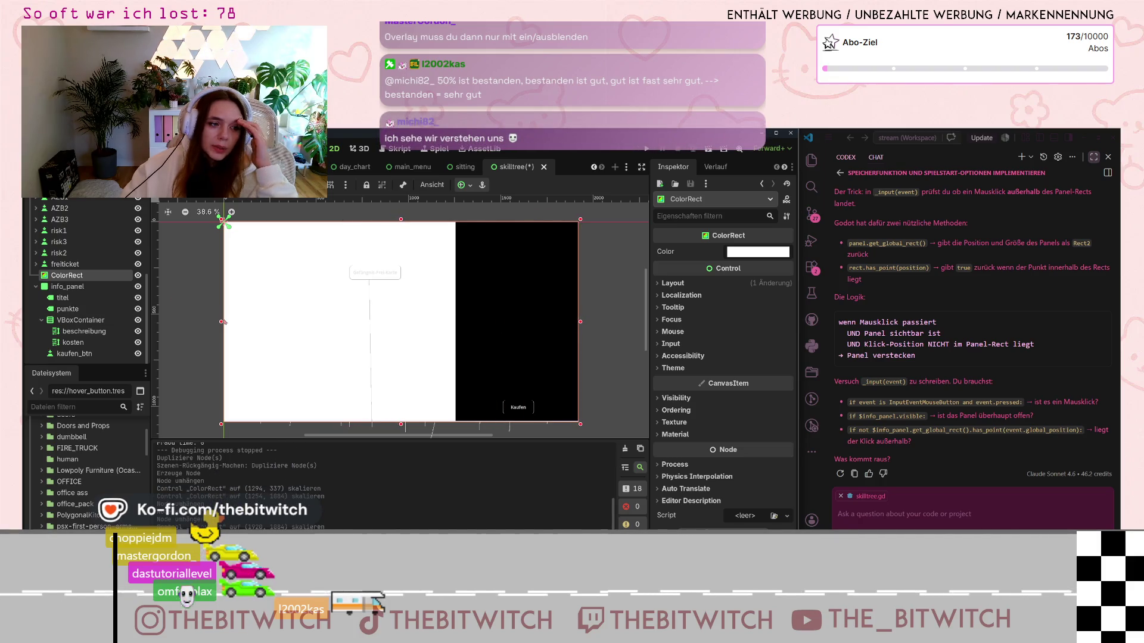
{"action": "left_click_drag", "start_coordinate": [221, 322], "coordinate": [428, 332]}
{"action": "left_click_drag", "start_coordinate": [450, 220], "coordinate": [221, 221]}
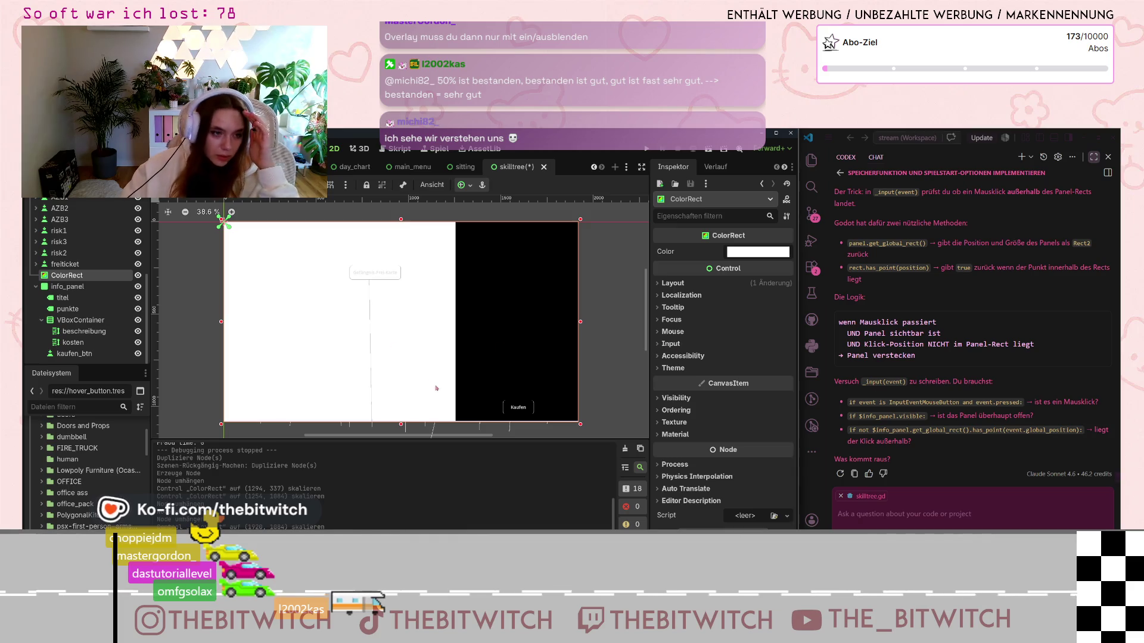
{"action": "left_click", "coordinate": [36, 286]}
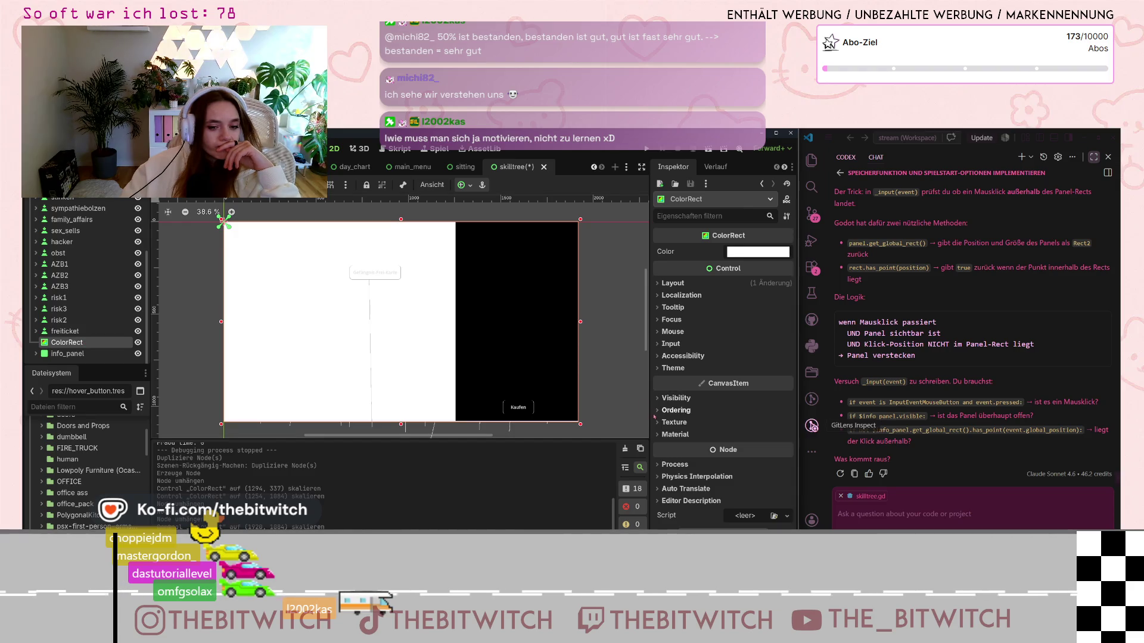
Step: Try the ColorRect's Z Index at 1 and 0, toggle freiticket's visibility, and reorder ColorRect beside it
{"action": "left_click", "coordinate": [676, 409]}
{"action": "left_click", "coordinate": [779, 421]}
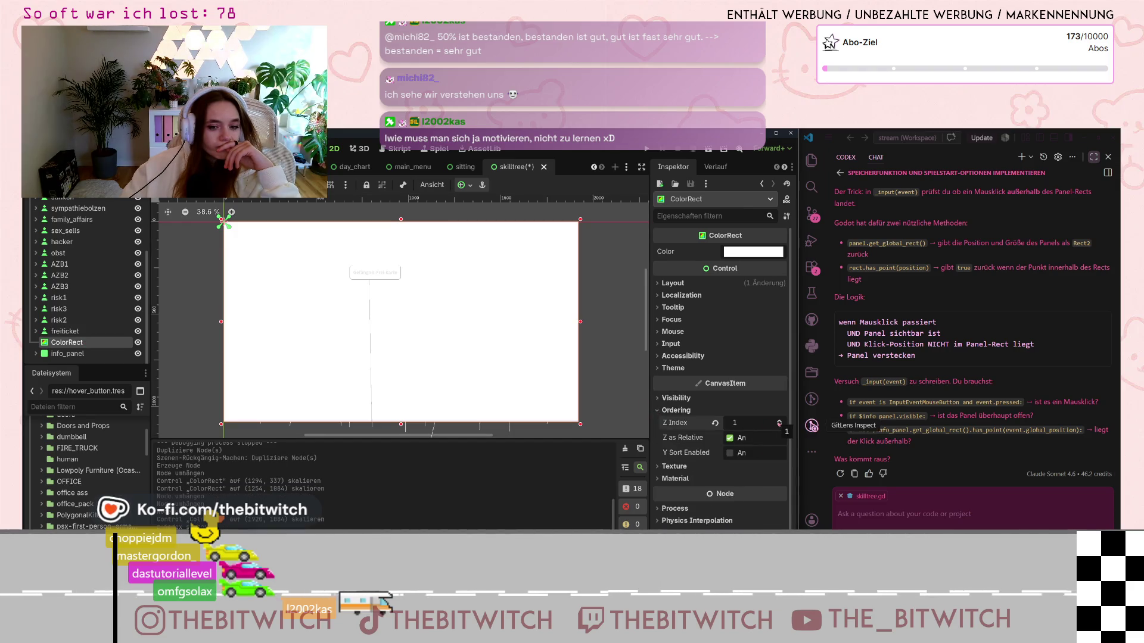
{"action": "left_click", "coordinate": [779, 425]}
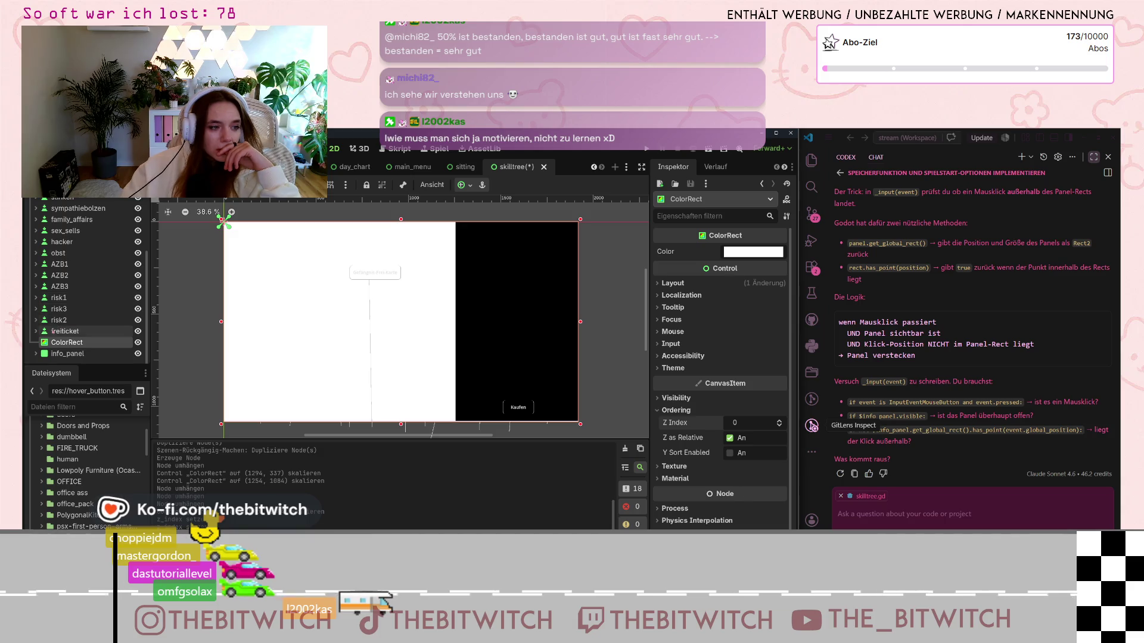
{"action": "left_click", "coordinate": [137, 332]}
{"action": "left_click", "coordinate": [138, 332]}
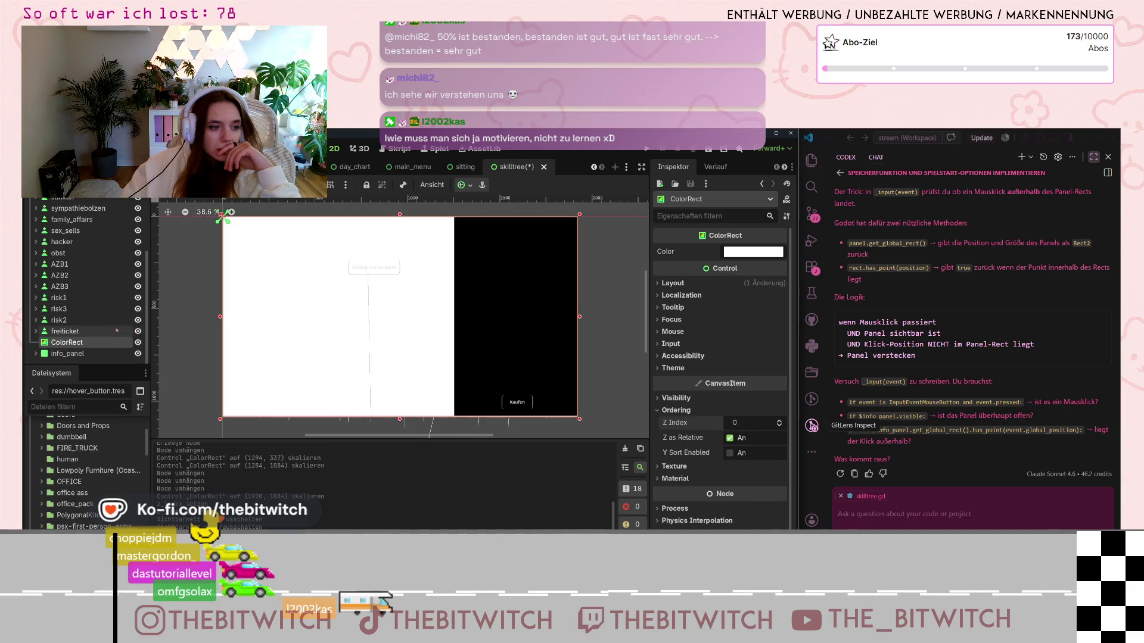
{"action": "mouse_move", "coordinate": [72, 342]}
{"action": "left_mouse_down"}
{"action": "mouse_move", "coordinate": [77, 334]}
{"action": "mouse_move", "coordinate": [70, 353]}
{"action": "left_mouse_up"}
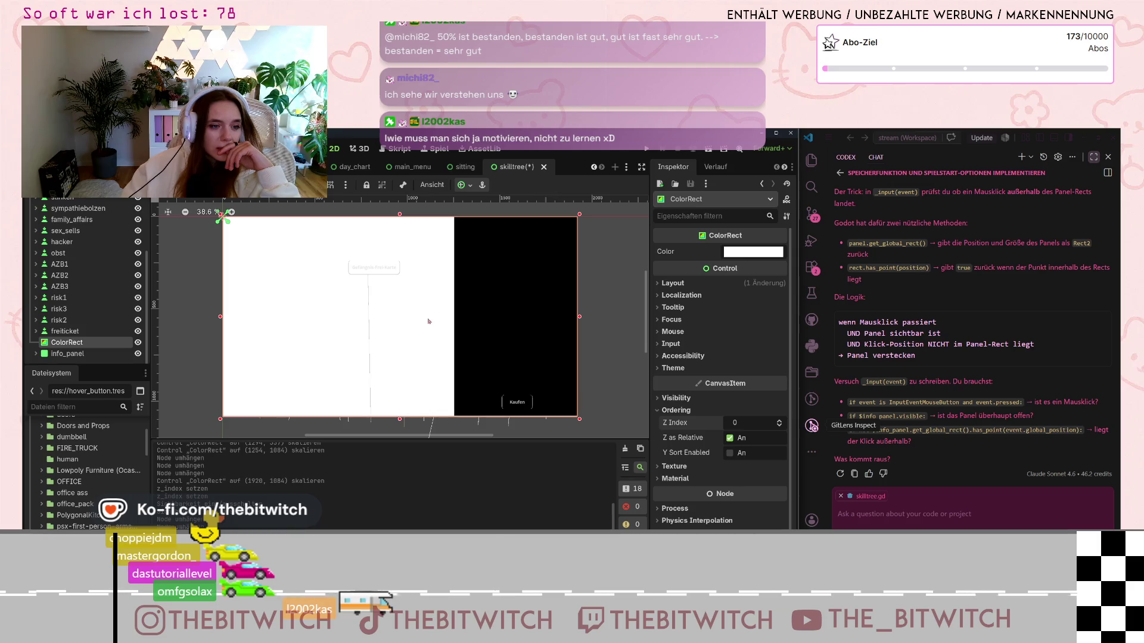
Step: Revert the freiticket button's Z Index from 2000 to 0 under CanvasItem > Ordering
{"action": "left_click", "coordinate": [64, 331]}
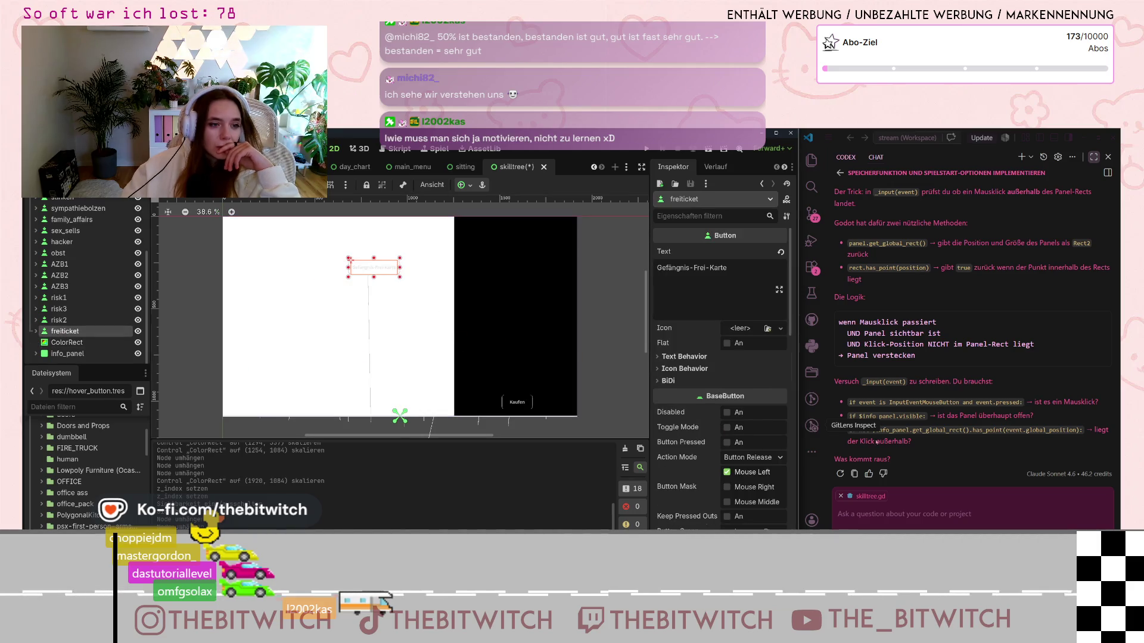
{"action": "scroll", "coordinate": [701, 459], "scroll_direction": "down", "scroll_amount": 2}
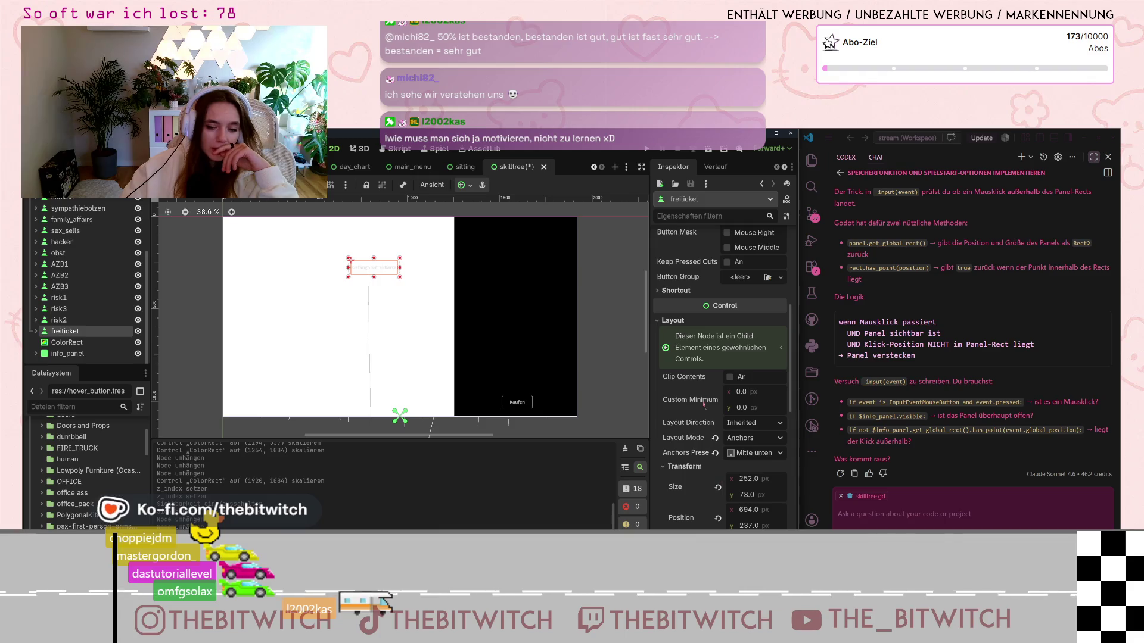
{"action": "scroll", "coordinate": [726, 460], "scroll_direction": "down", "scroll_amount": 4}
{"action": "scroll", "coordinate": [681, 456], "scroll_direction": "down", "scroll_amount": 4}
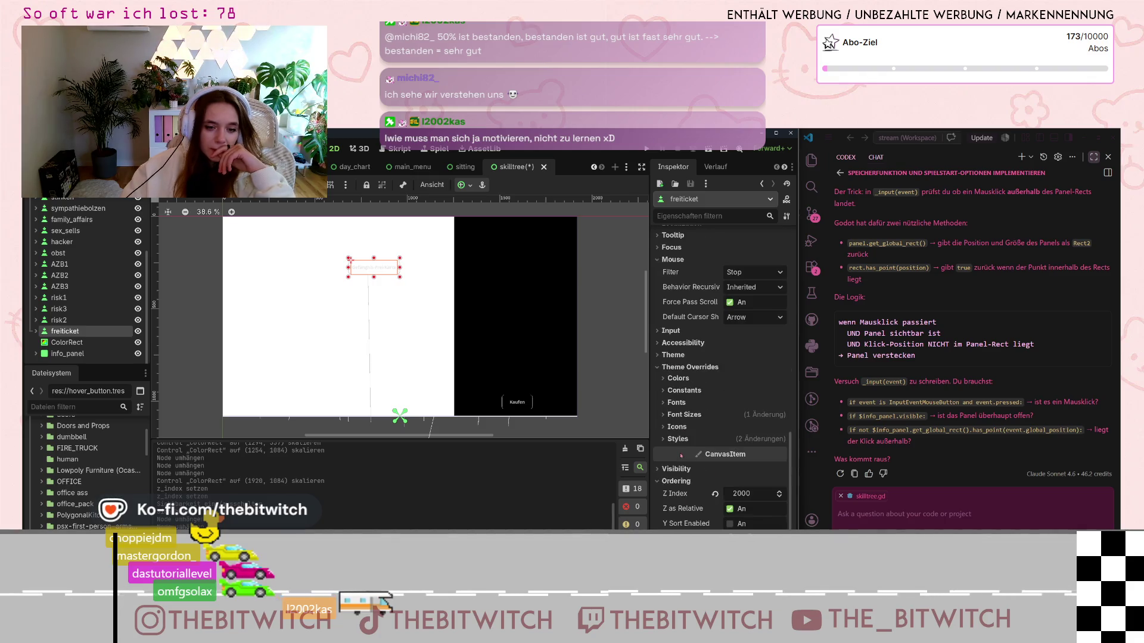
{"action": "left_click", "coordinate": [714, 494]}
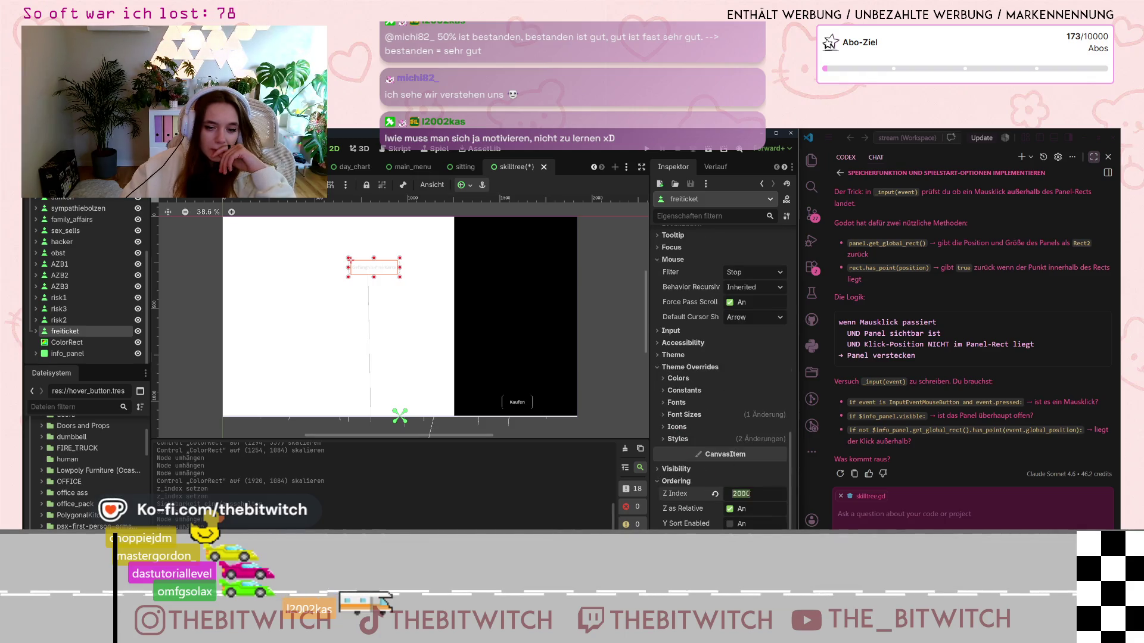
Step: Set the ColorRect's colour to dark grey hex 1e1e1e
{"action": "left_click", "coordinate": [83, 354]}
{"action": "left_click", "coordinate": [86, 346]}
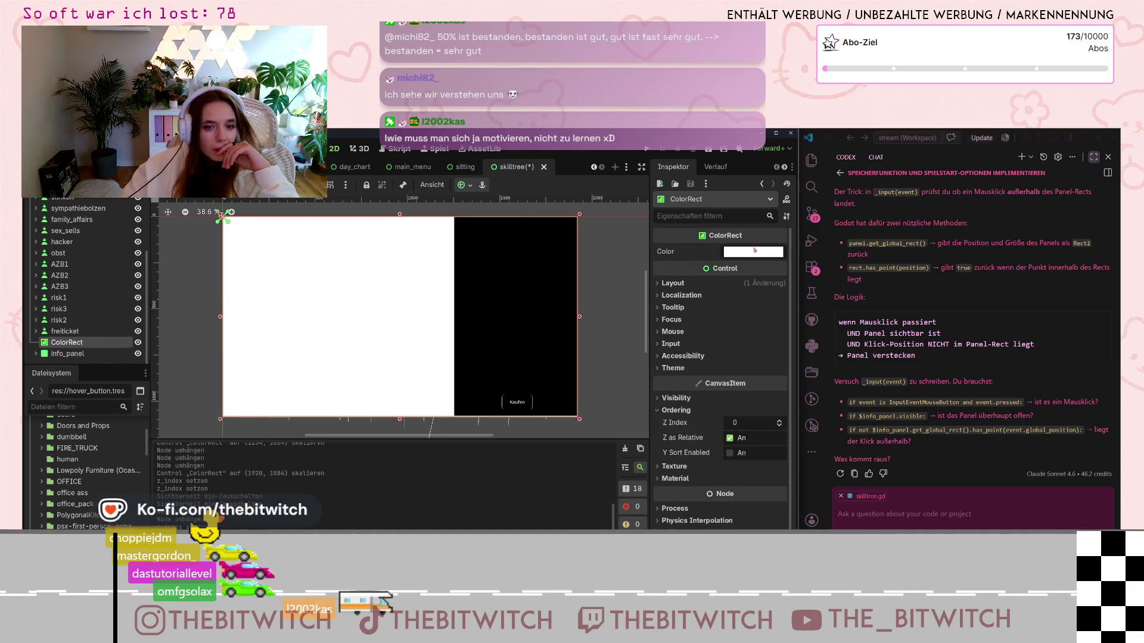
{"action": "left_click", "coordinate": [755, 251]}
{"action": "type", "text": "1e1e1e"}
{"action": "key", "text": "Return"}
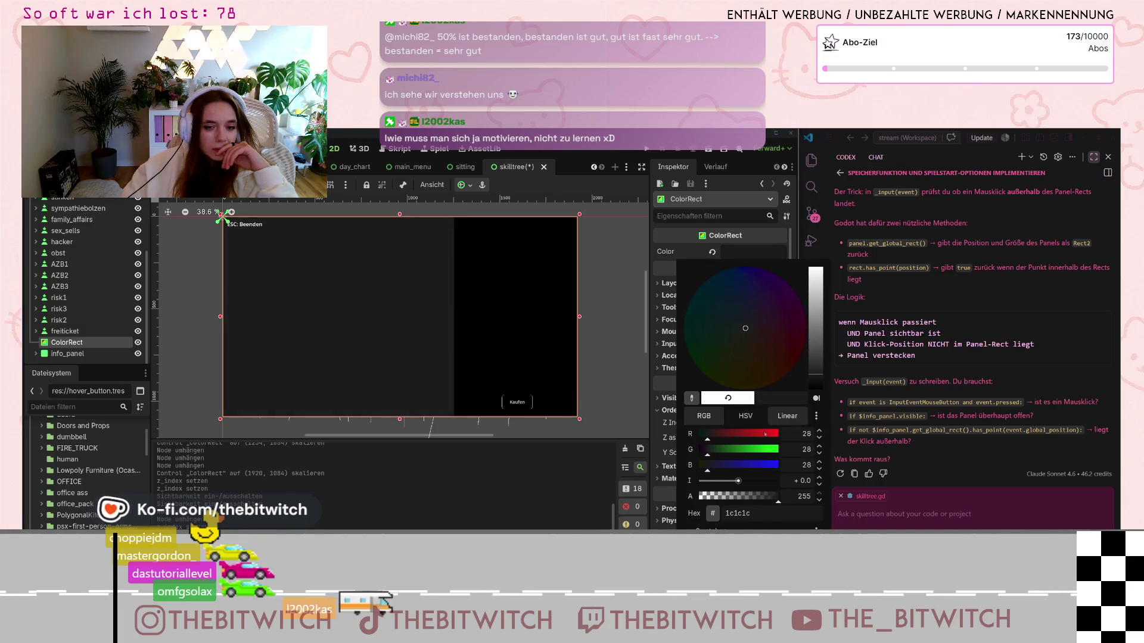
Step: Lower the ColorRect's alpha to 212 so the skill tree shows through the dark overlay
{"action": "mouse_move", "coordinate": [777, 497]}
{"action": "left_mouse_down"}
{"action": "mouse_move", "coordinate": [711, 498]}
{"action": "mouse_move", "coordinate": [768, 506]}
{"action": "left_mouse_up"}
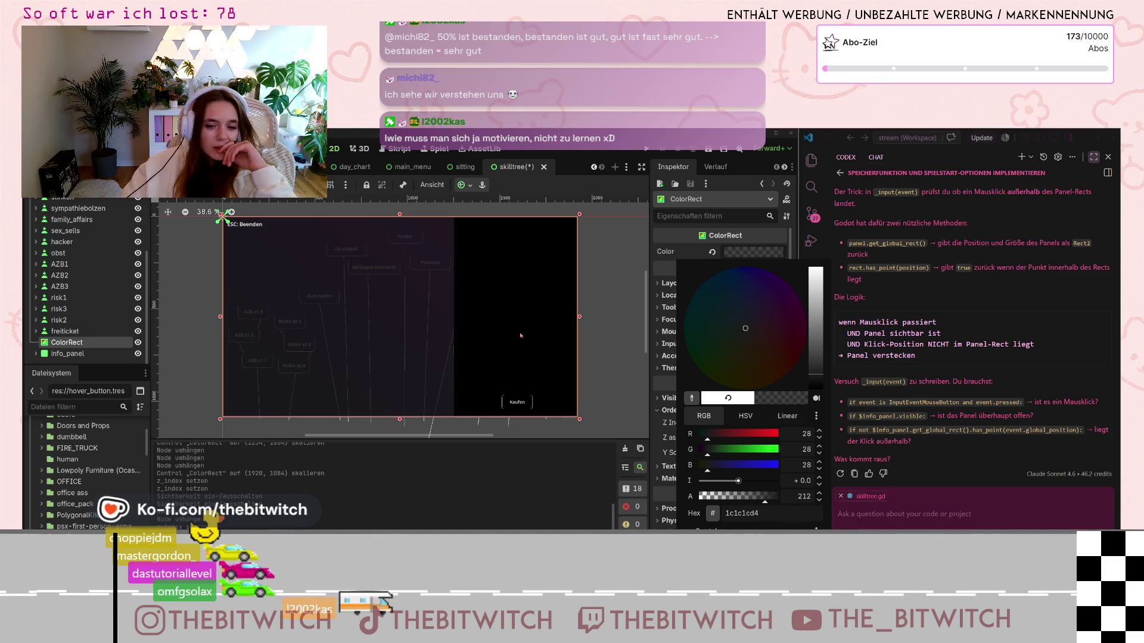
{"action": "left_click", "coordinate": [610, 394]}
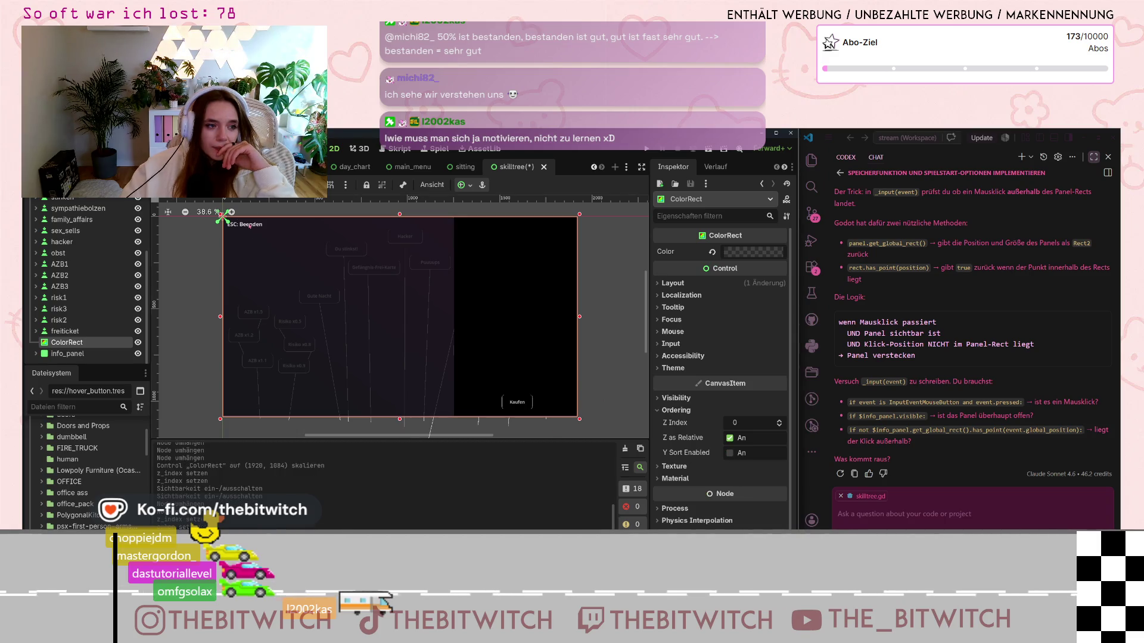
Step: Inspect the EscLabel node's Ordering properties, then deselect it
{"action": "scroll", "coordinate": [90, 322], "scroll_direction": "up", "scroll_amount": 3}
{"action": "scroll", "coordinate": [89, 323], "scroll_direction": "up", "scroll_amount": 1}
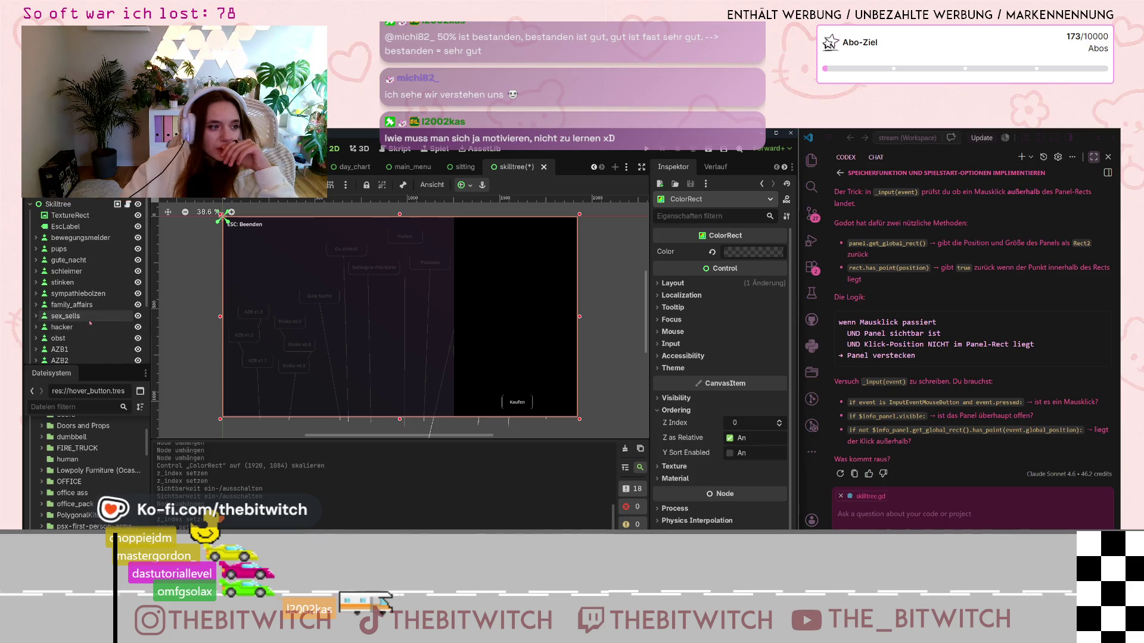
{"action": "left_click", "coordinate": [65, 227]}
{"action": "scroll", "coordinate": [730, 488], "scroll_direction": "down", "scroll_amount": 5}
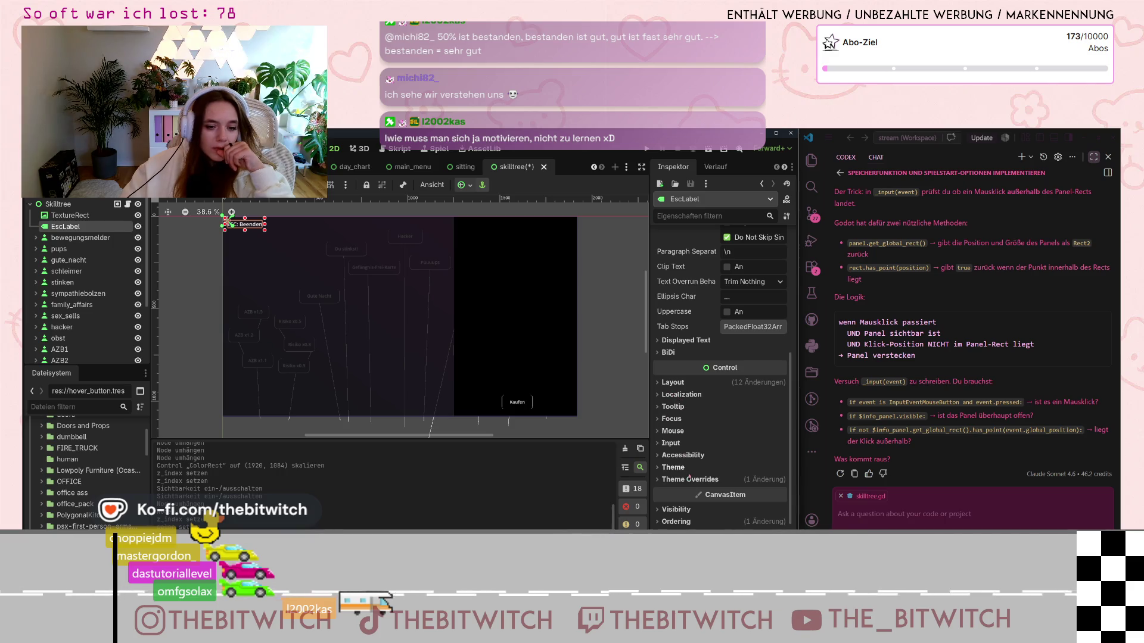
{"action": "left_click", "coordinate": [661, 522]}
{"action": "scroll", "coordinate": [771, 500], "scroll_direction": "down", "scroll_amount": 2}
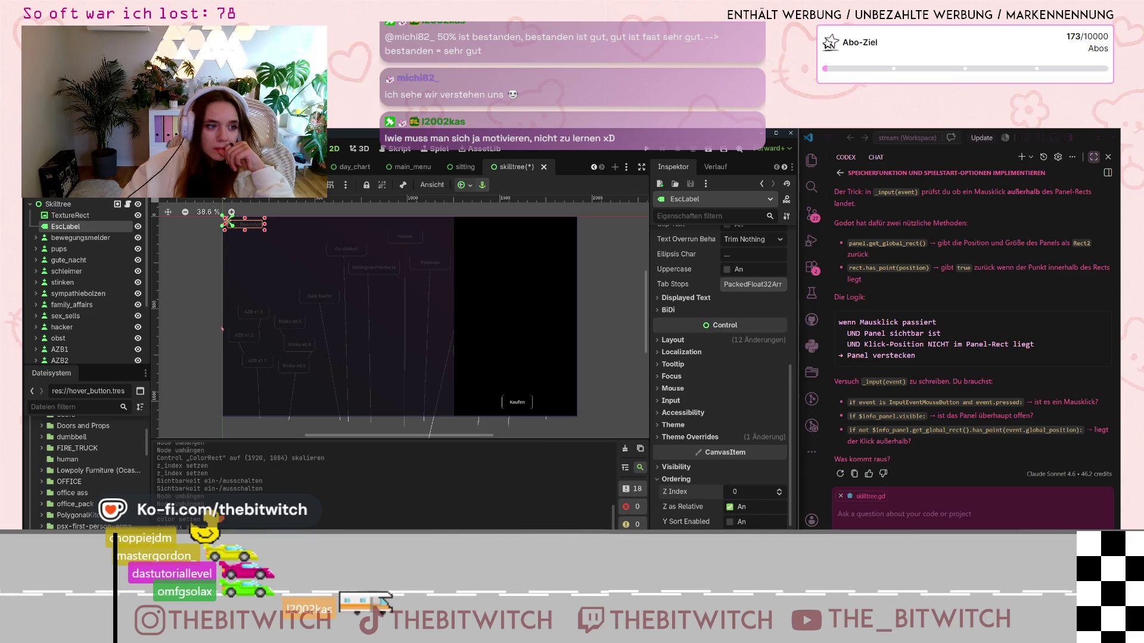
{"action": "left_click", "coordinate": [209, 315]}
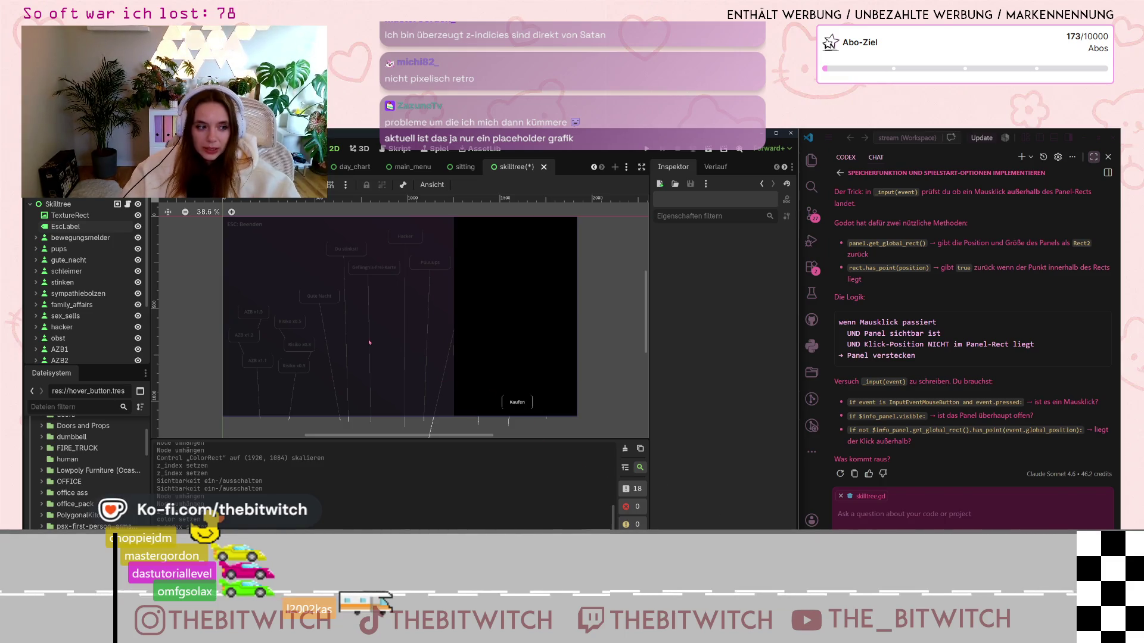
Step: Expand info_panel in the Scene tree and select the ColorRect node
{"action": "scroll", "coordinate": [84, 282], "scroll_direction": "down", "scroll_amount": 5}
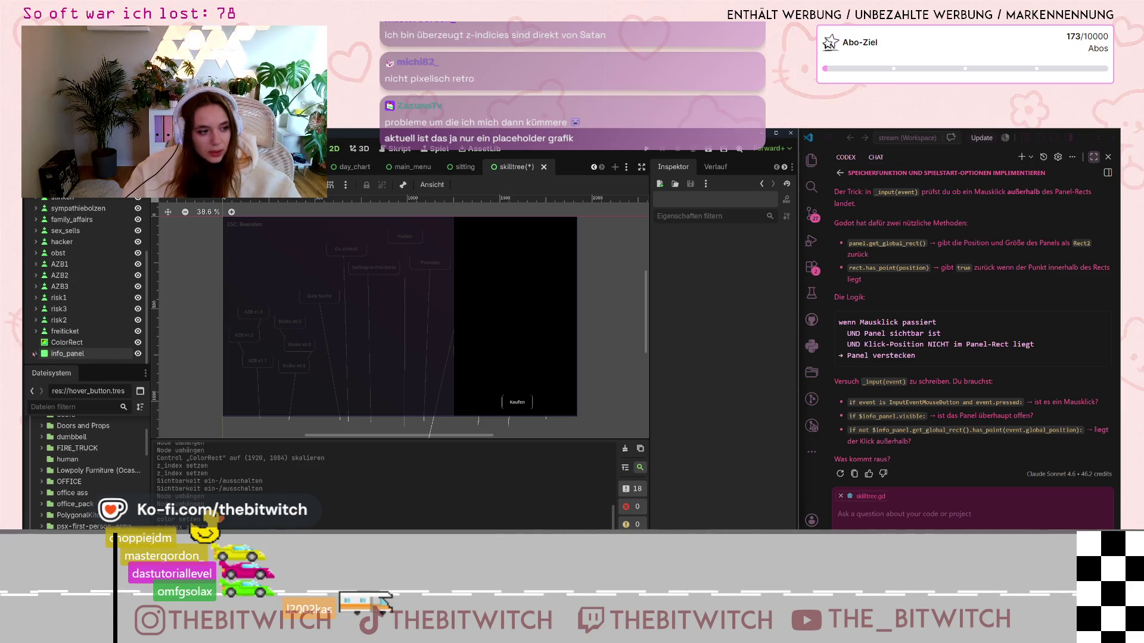
{"action": "left_click", "coordinate": [33, 354]}
{"action": "scroll", "coordinate": [72, 286], "scroll_direction": "down", "scroll_amount": 3}
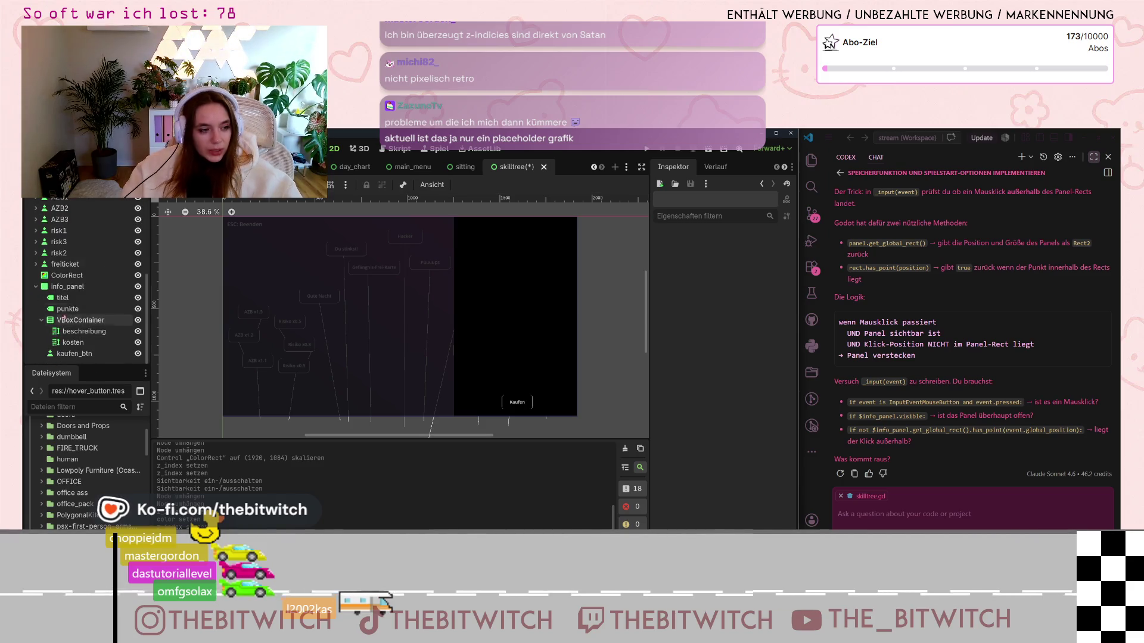
{"action": "left_click", "coordinate": [70, 278]}
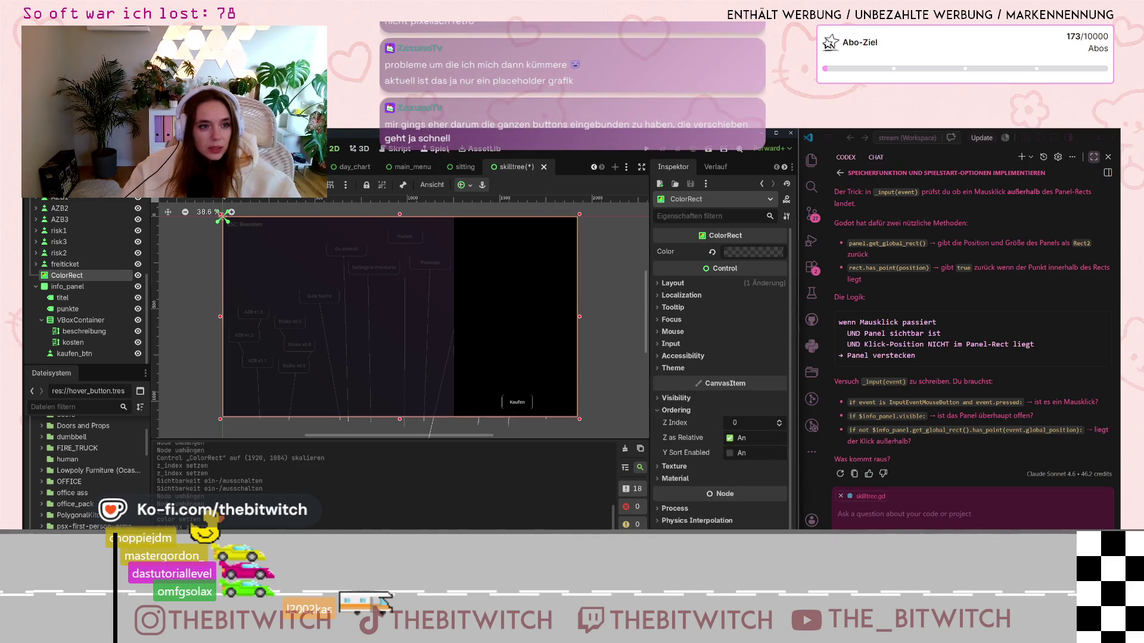
Step: Rename the ColorRect node to 'overlay' and select the $info_panel.show() statement in skilltree.gd
{"action": "key", "text": "ctrl+F3"}
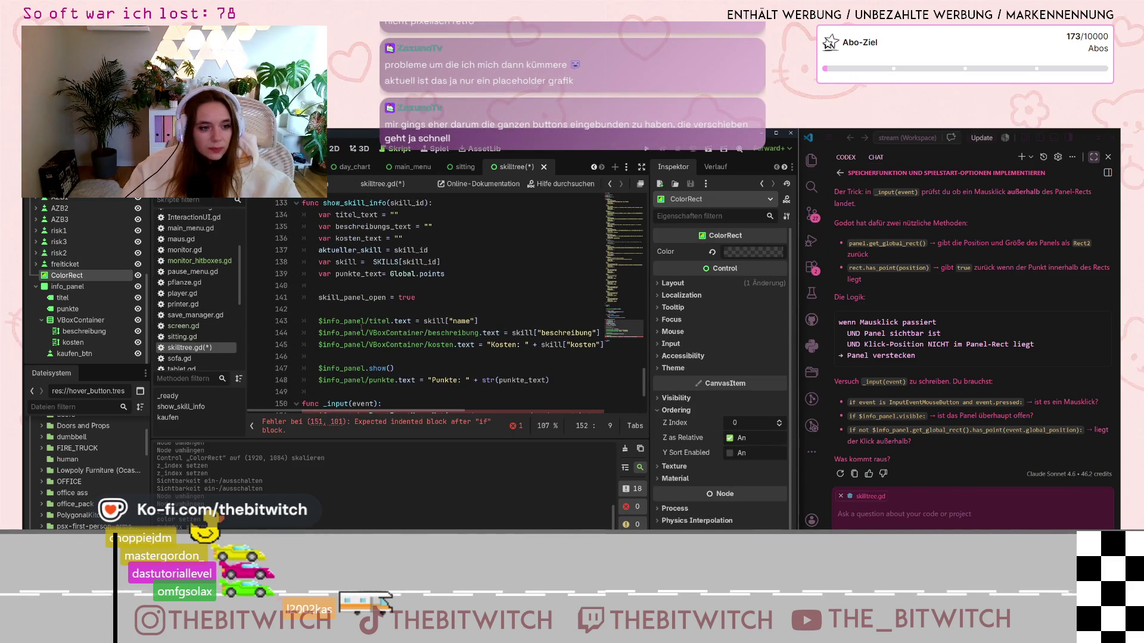
{"action": "left_click", "coordinate": [402, 368]}
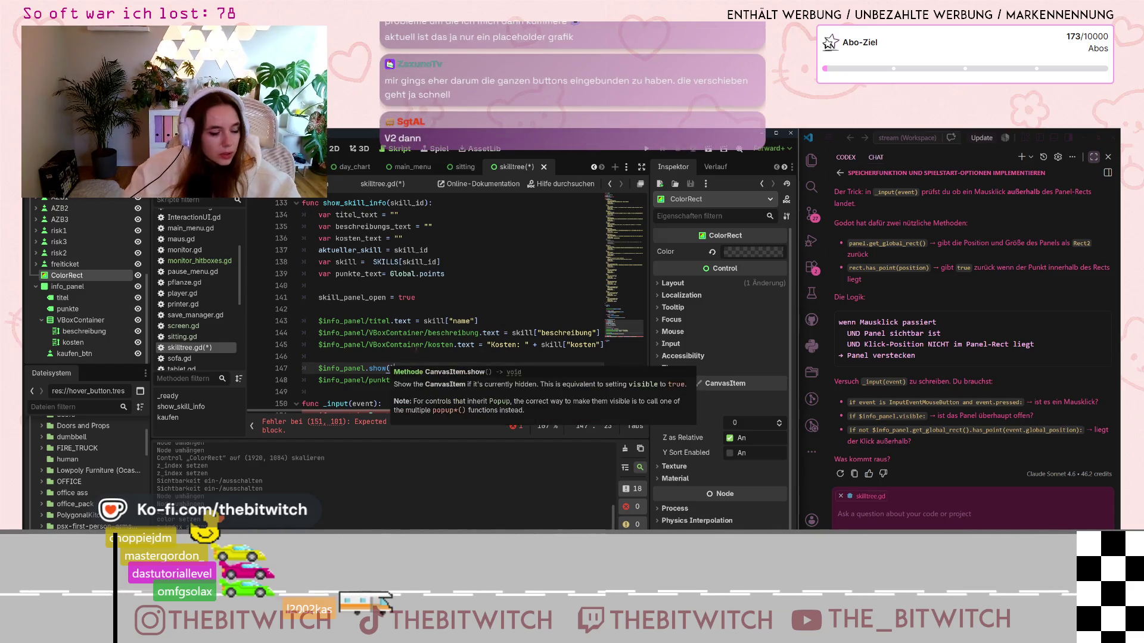
{"action": "double_click", "coordinate": [71, 274]}
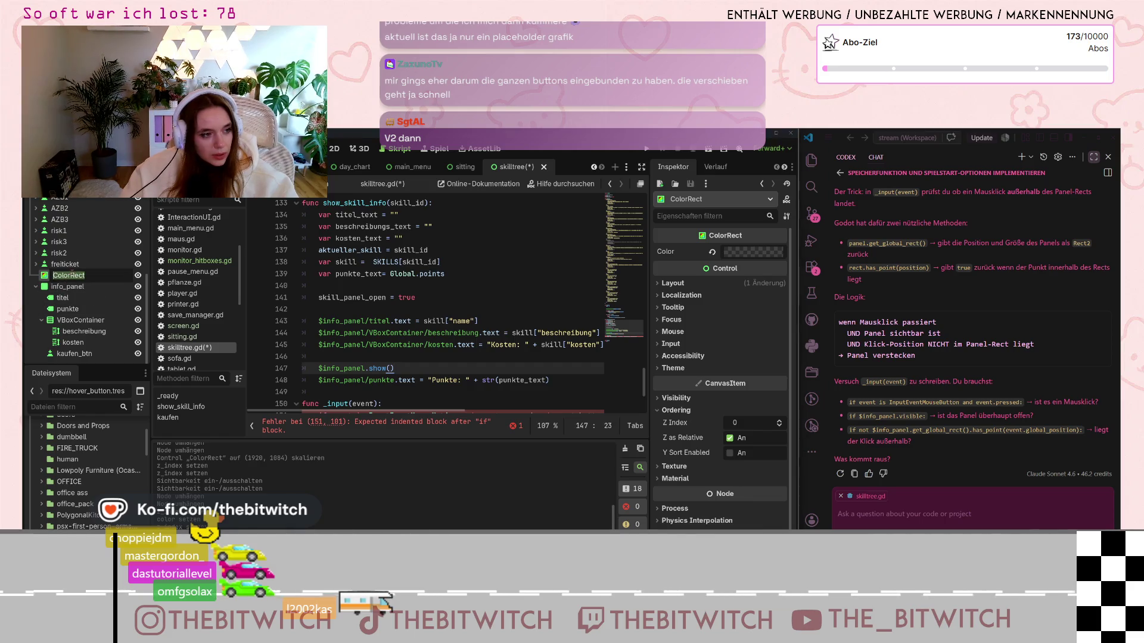
{"action": "type", "text": "overla"}
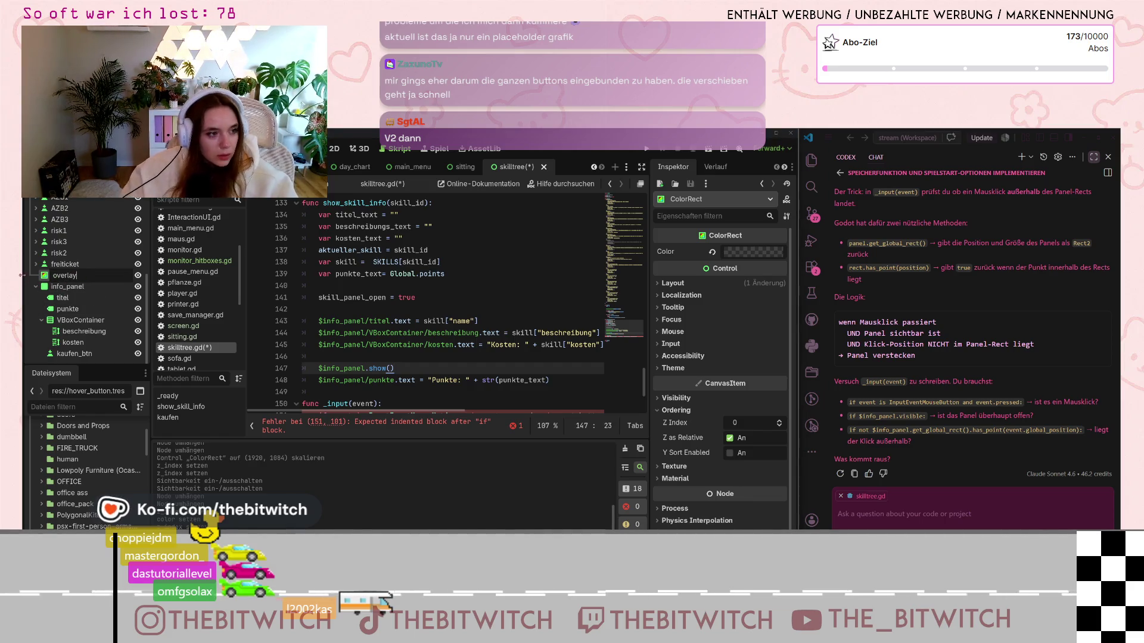
{"action": "type", "text": "y"}
{"action": "key", "text": "Return"}
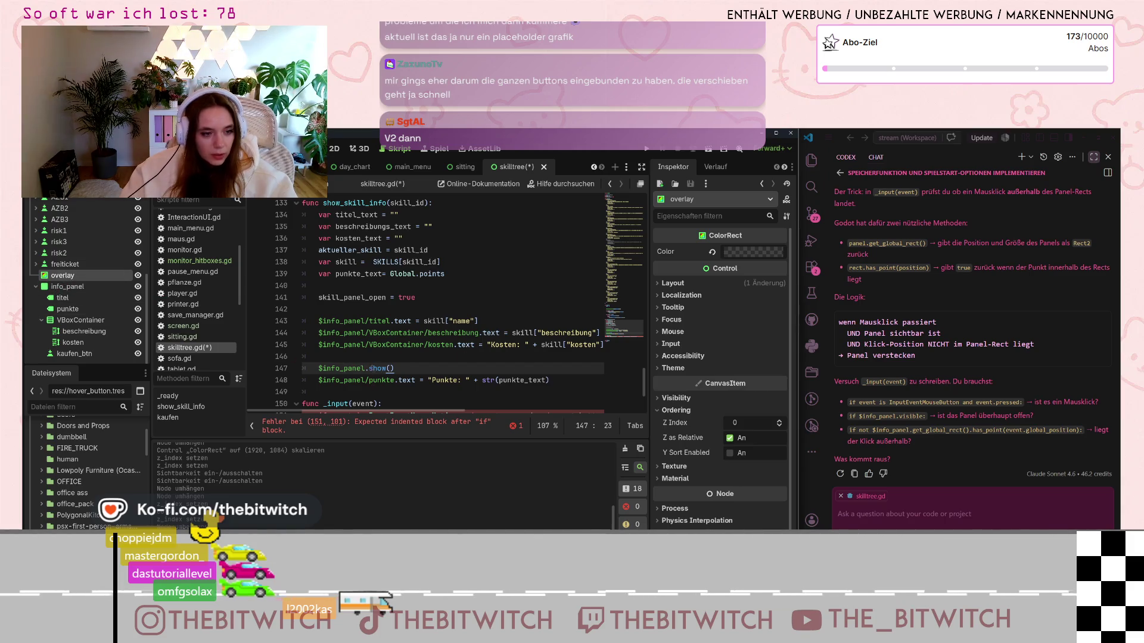
{"action": "left_click_drag", "start_coordinate": [393, 368], "coordinate": [319, 368]}
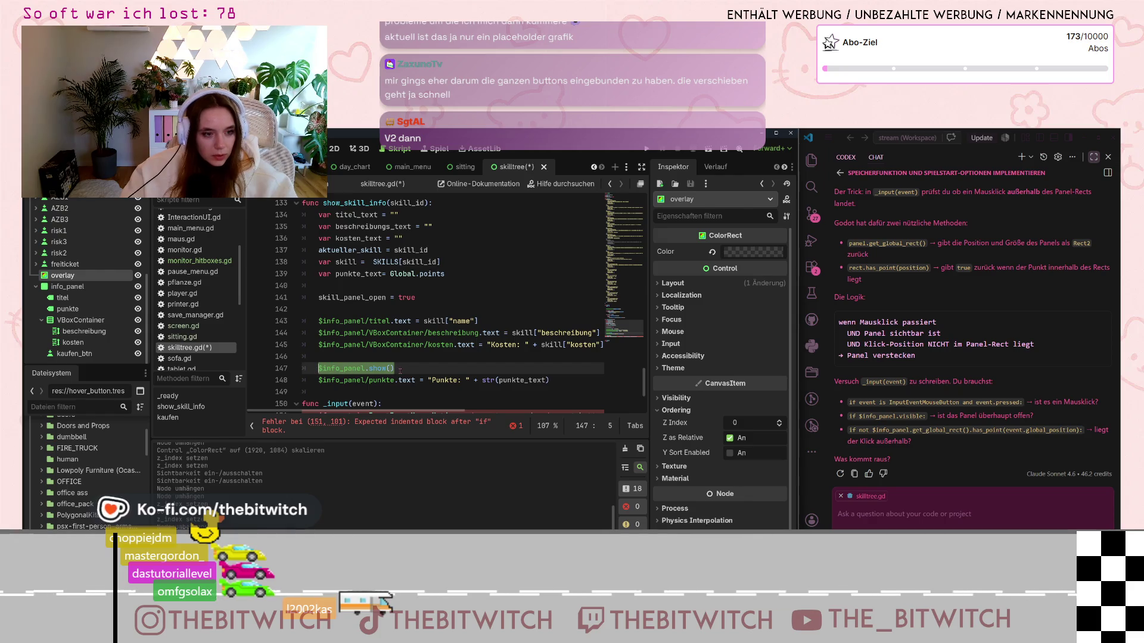
Step: Duplicate the $info_panel.show() line and change the copy to show overlay
{"action": "key", "text": "ctrl+shift+d"}
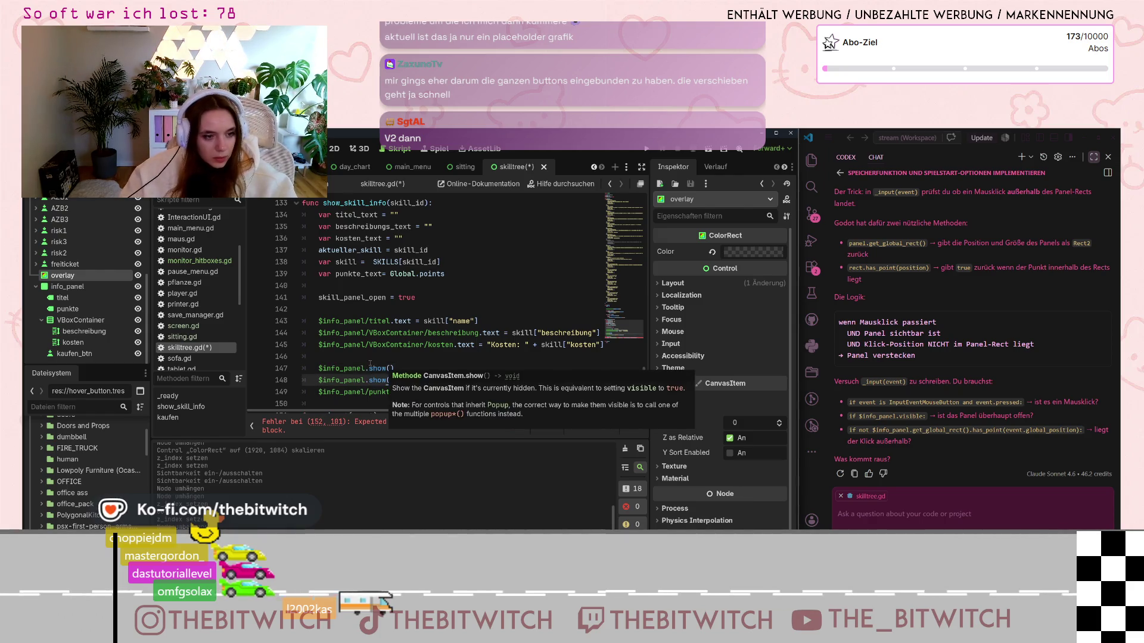
{"action": "left_click", "coordinate": [321, 380]}
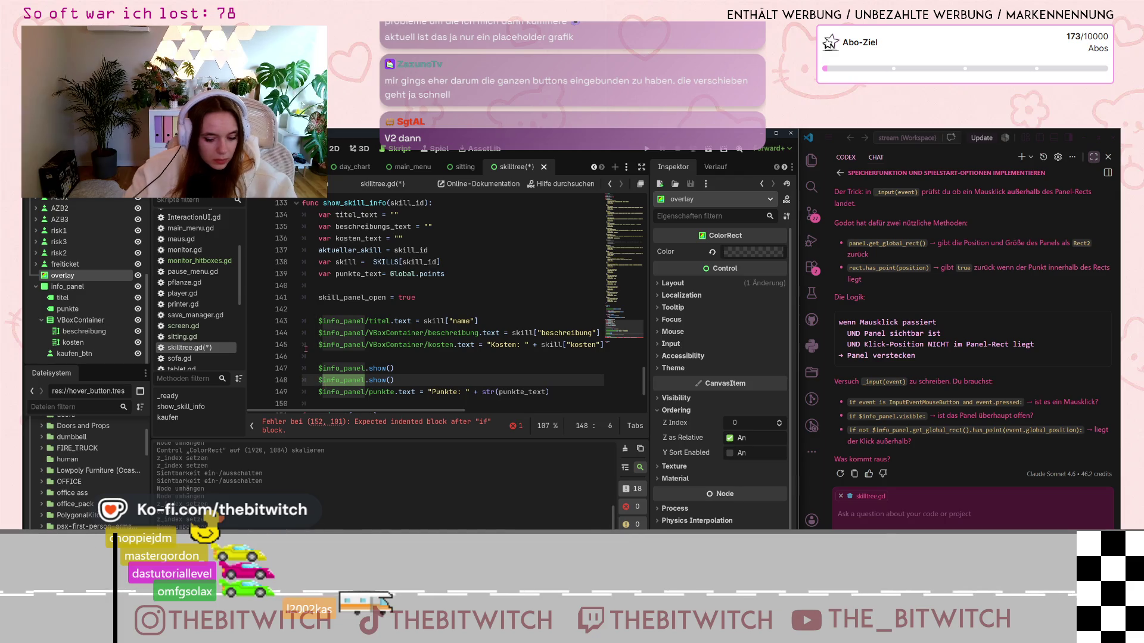
{"action": "type", "text": "overlay"}
Step: Move to the mouse-click condition on line 152 in the _input function
{"action": "scroll", "coordinate": [358, 280], "scroll_direction": "down", "scroll_amount": 3}
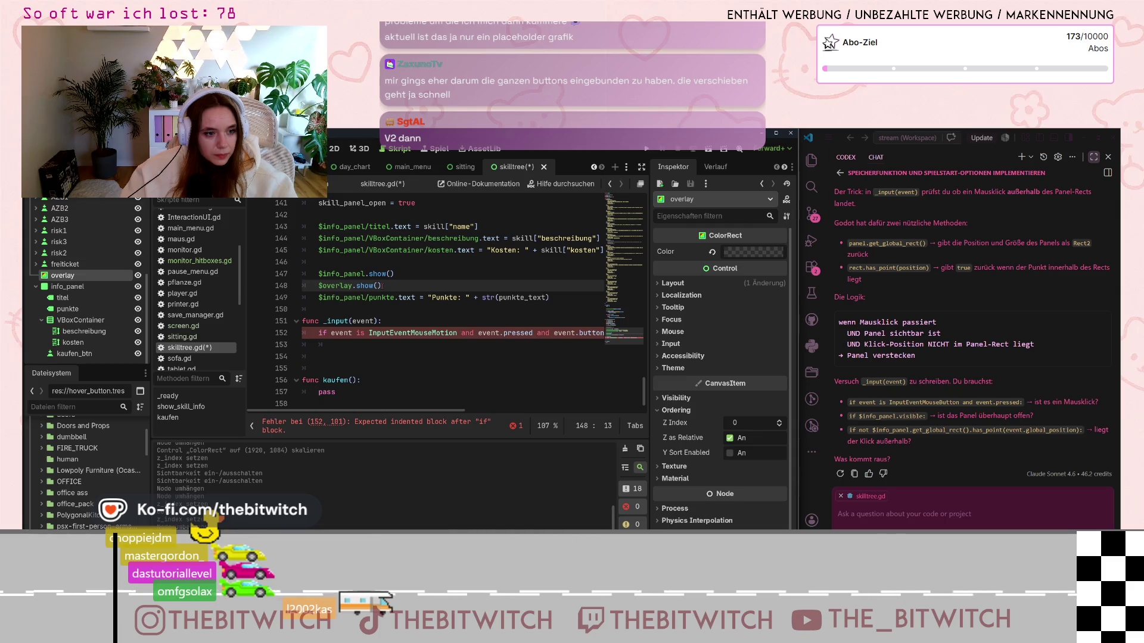
{"action": "left_click", "coordinate": [424, 332]}
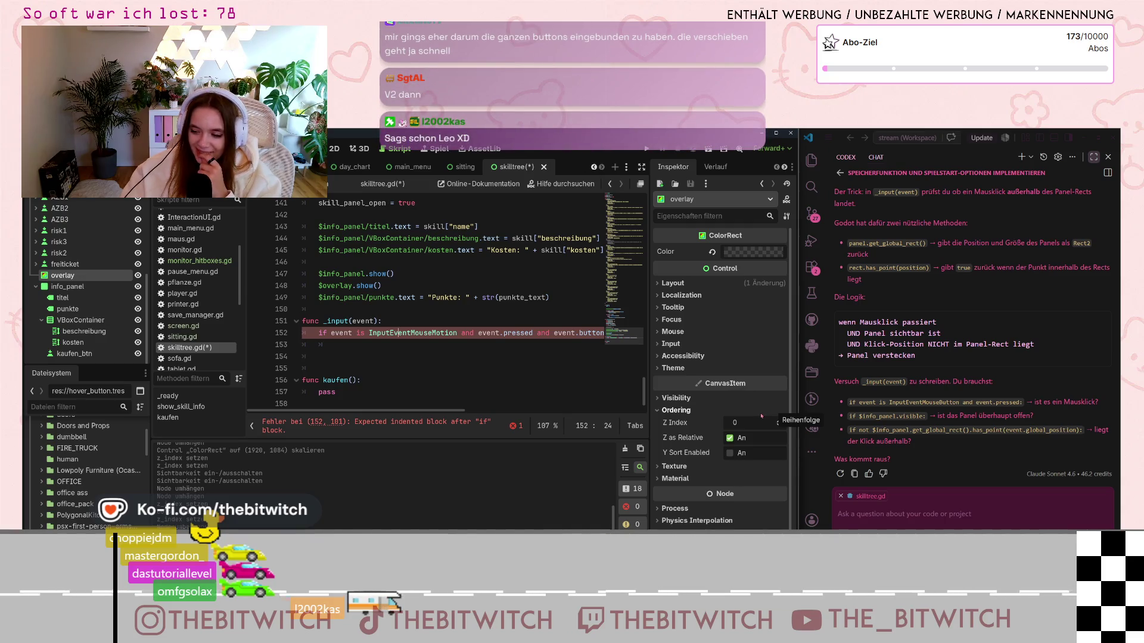
{"action": "left_click", "coordinate": [361, 348]}
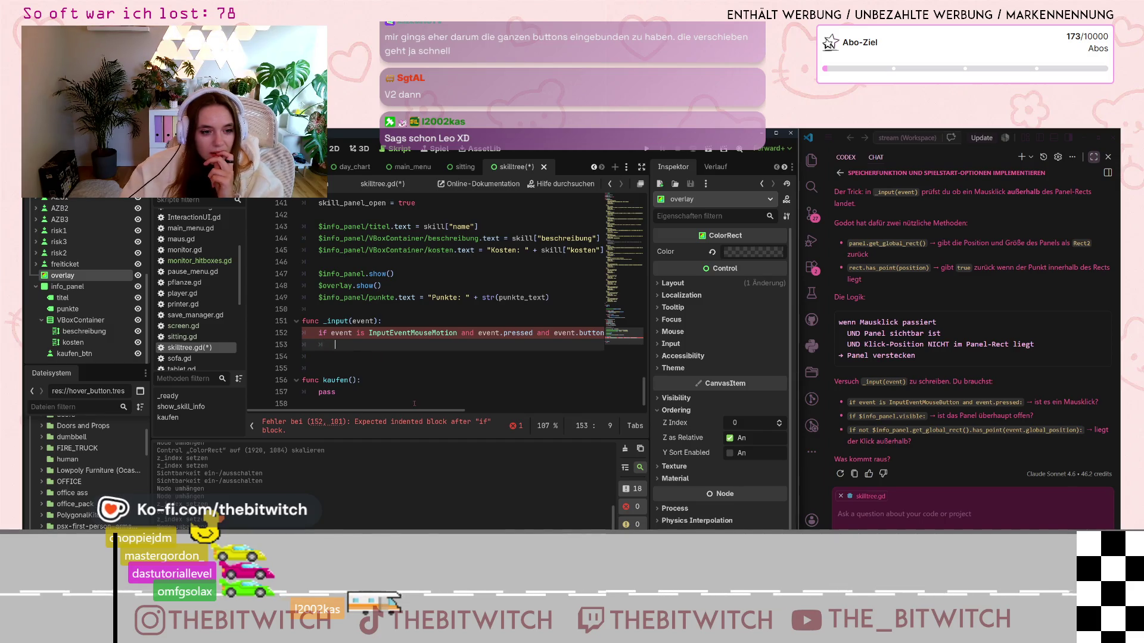
{"action": "left_click_drag", "start_coordinate": [419, 412], "coordinate": [523, 412]}
Step: Append 'and $info_panel.visible' to the line 152 click condition, then move to the indented line below
{"action": "left_click", "coordinate": [537, 333]}
{"action": "type", "text": "and"}
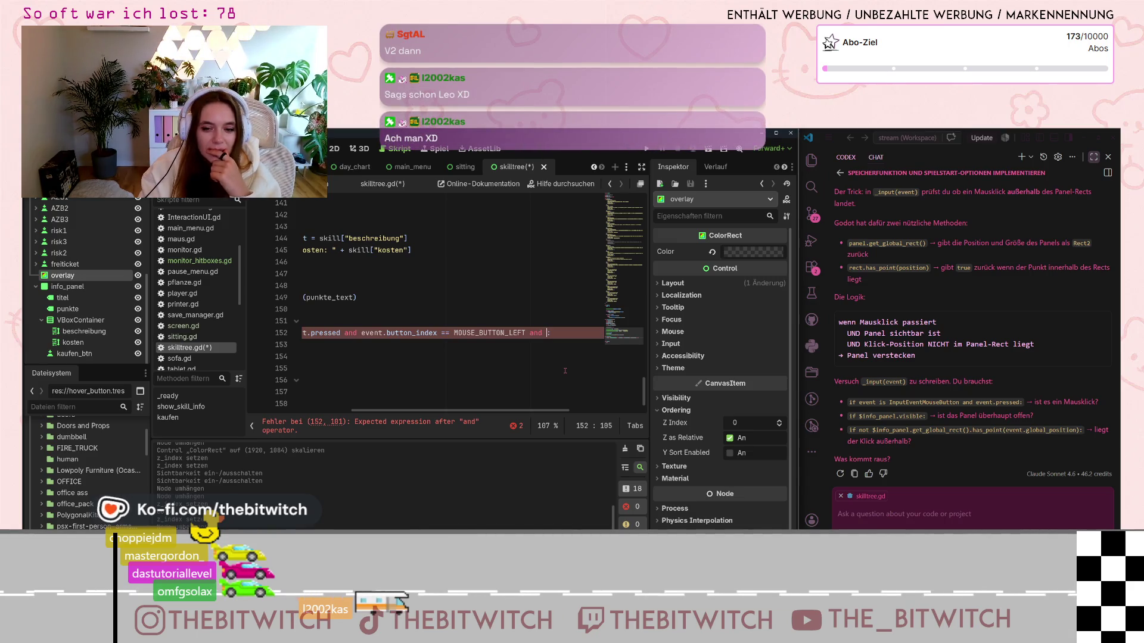
{"action": "type", "text": "$inf"}
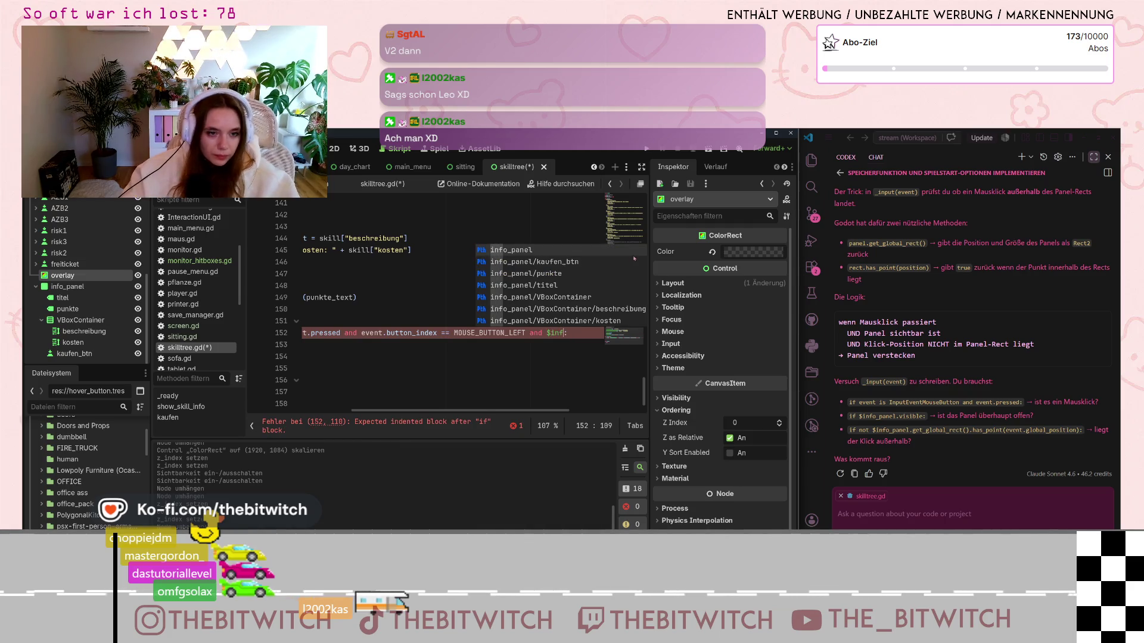
{"action": "key", "text": "Return"}
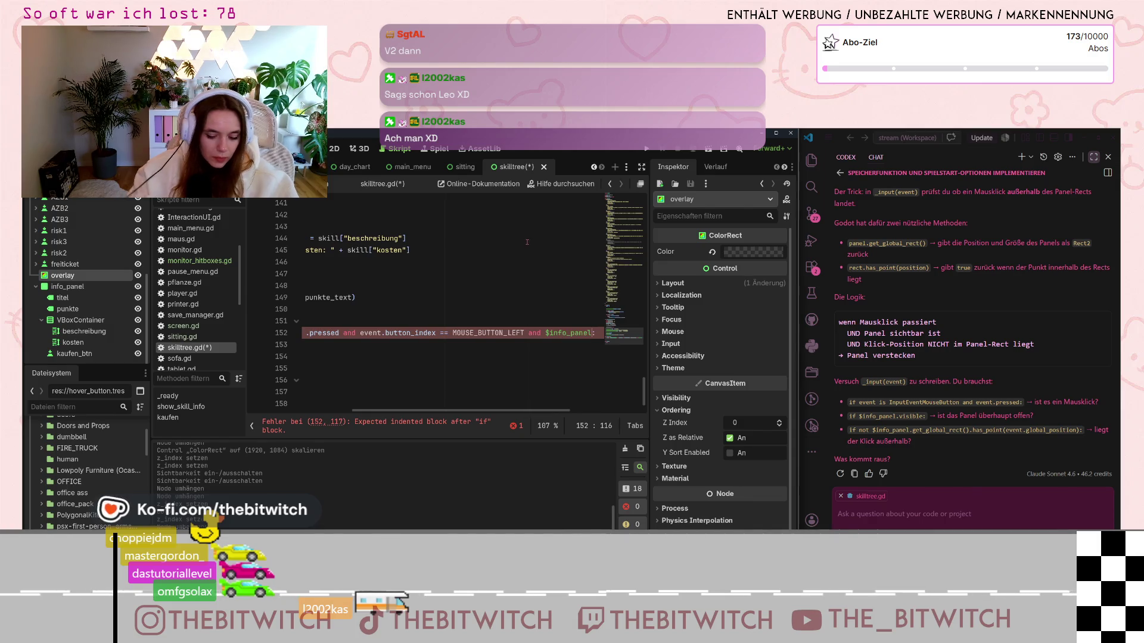
{"action": "type", "text": ".visible"}
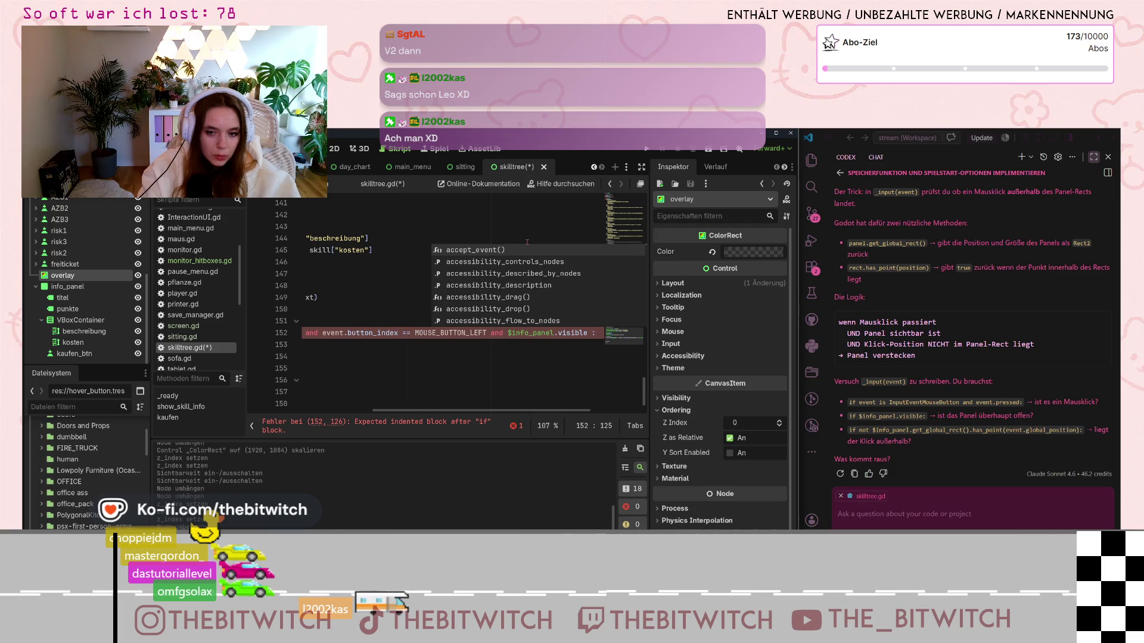
{"action": "key", "text": "BackSpace"}
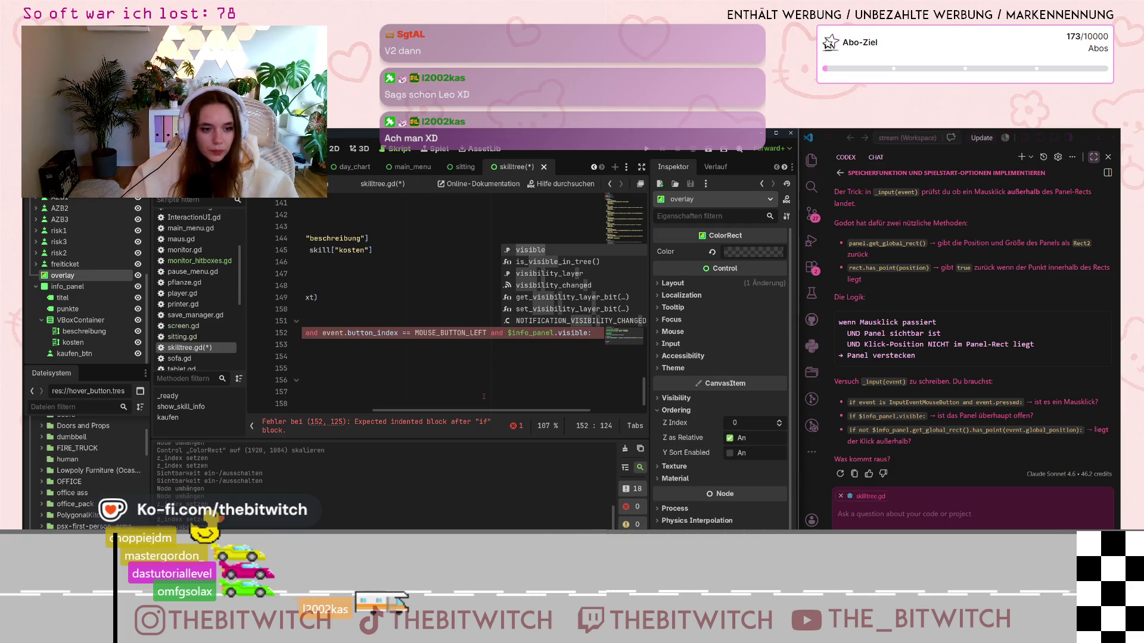
{"action": "left_click_drag", "start_coordinate": [484, 410], "coordinate": [358, 410]}
{"action": "left_click", "coordinate": [362, 346]}
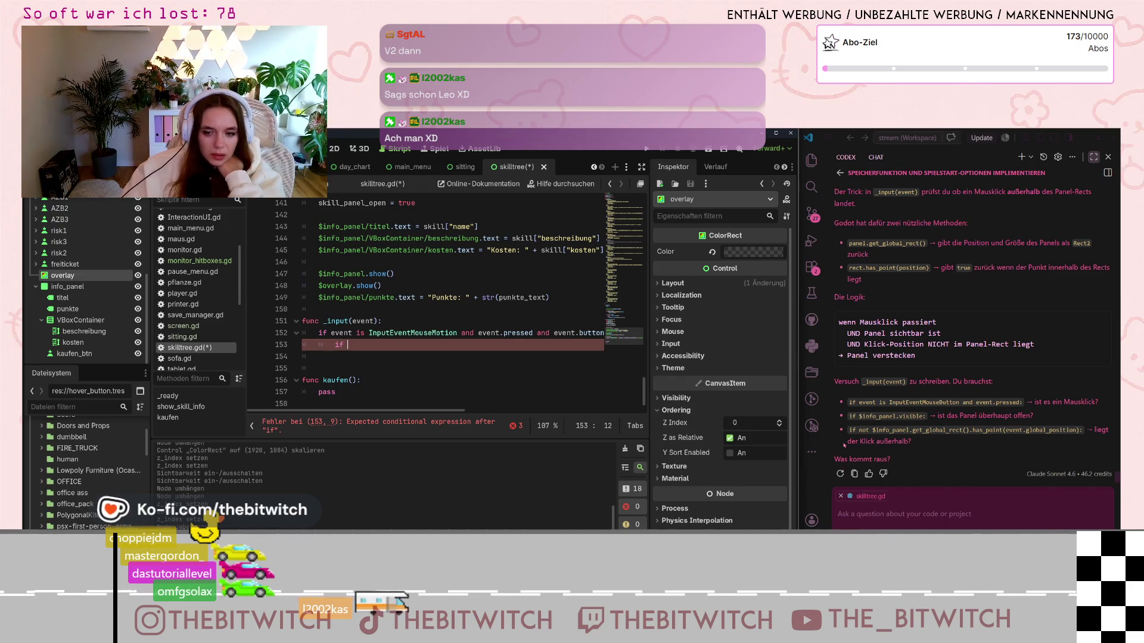
{"action": "left_click", "coordinate": [877, 436]}
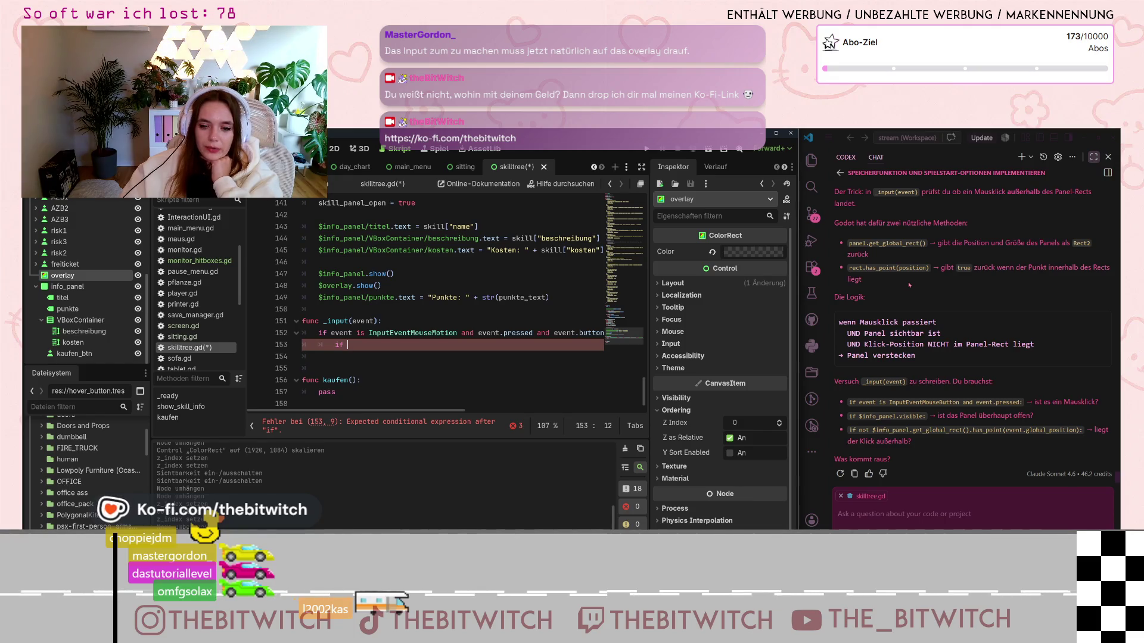
{"action": "scroll", "coordinate": [919, 439], "scroll_direction": "up", "scroll_amount": 1}
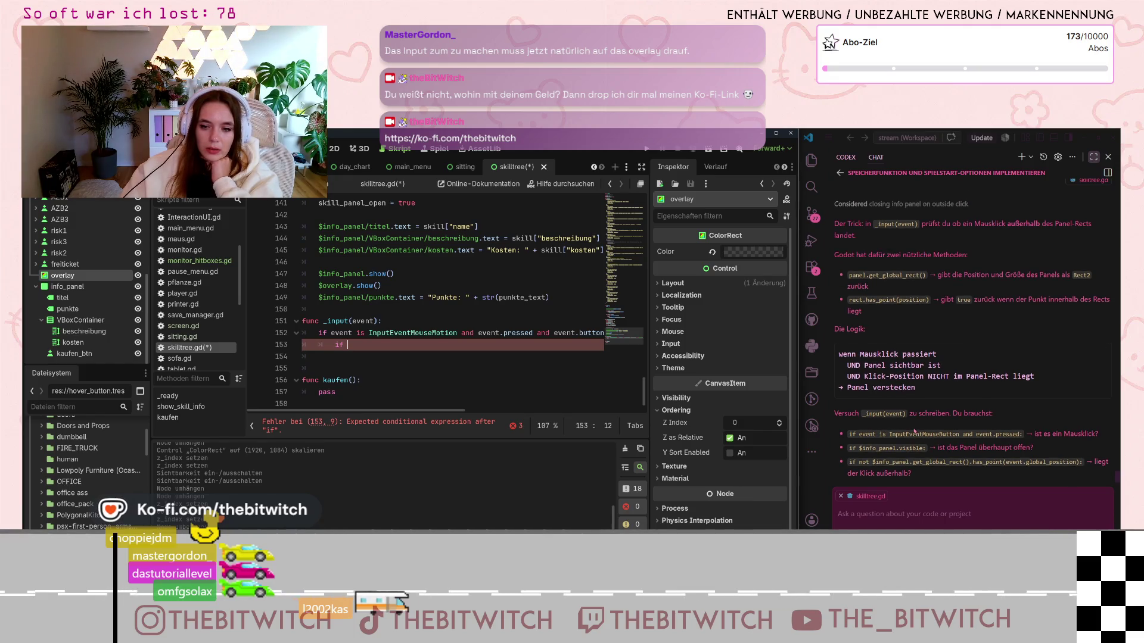
Step: Ask the VS Code assistant ('wie sage ich … xy element') how to react only when one element is clicked
{"action": "mouse_move", "coordinate": [412, 411]}
{"action": "left_mouse_down"}
{"action": "mouse_move", "coordinate": [543, 411]}
{"action": "mouse_move", "coordinate": [428, 411]}
{"action": "left_mouse_up"}
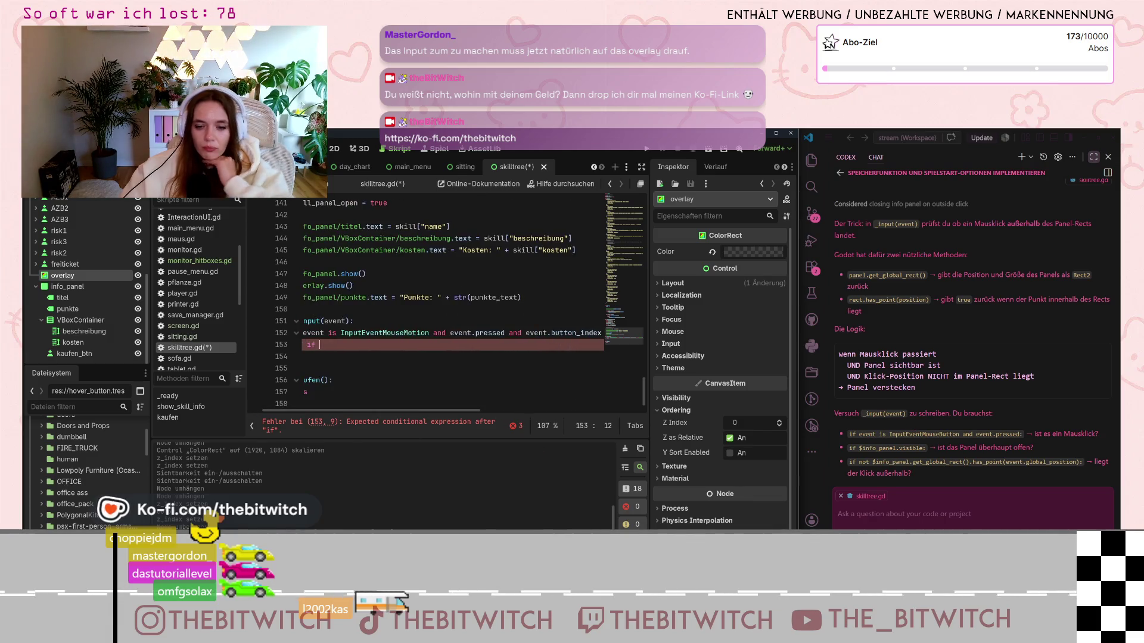
{"action": "left_click", "coordinate": [991, 508]}
{"action": "type", "text": "wie"}
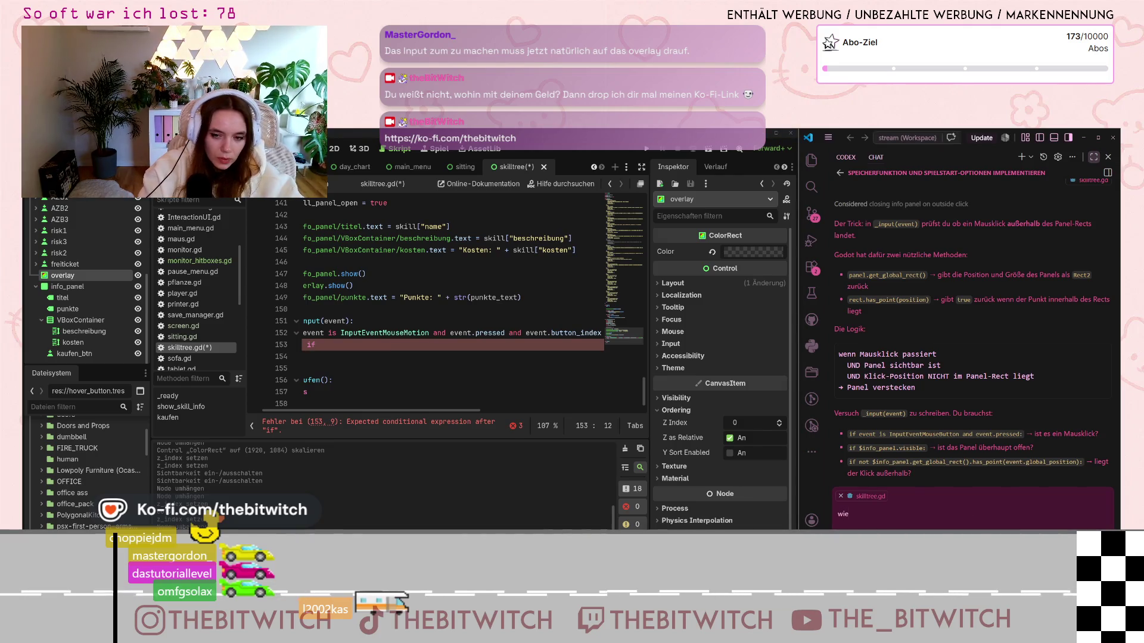
{"action": "type", "text": " sage ich"}
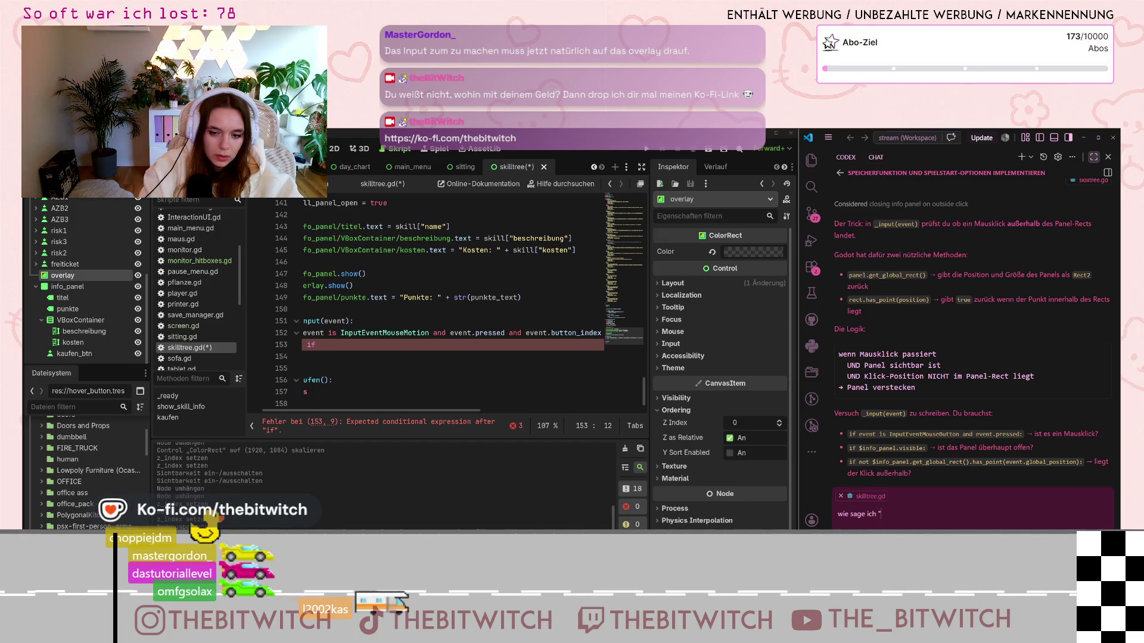
{"action": "type", "text": "xy"}
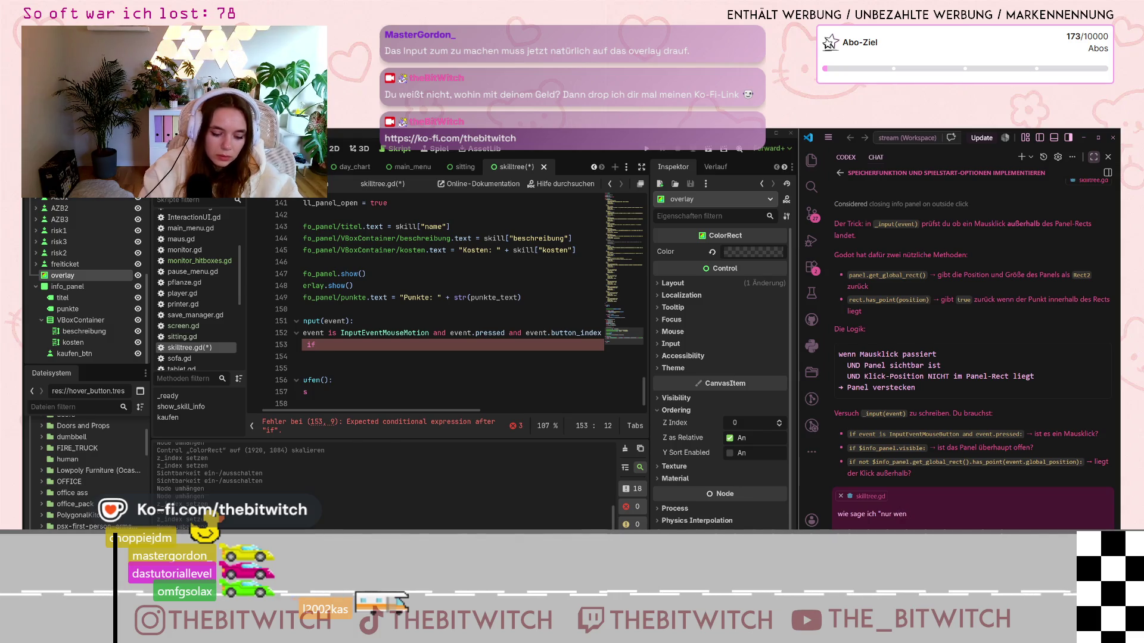
{"action": "type", "text": " element angeklickt wird"}
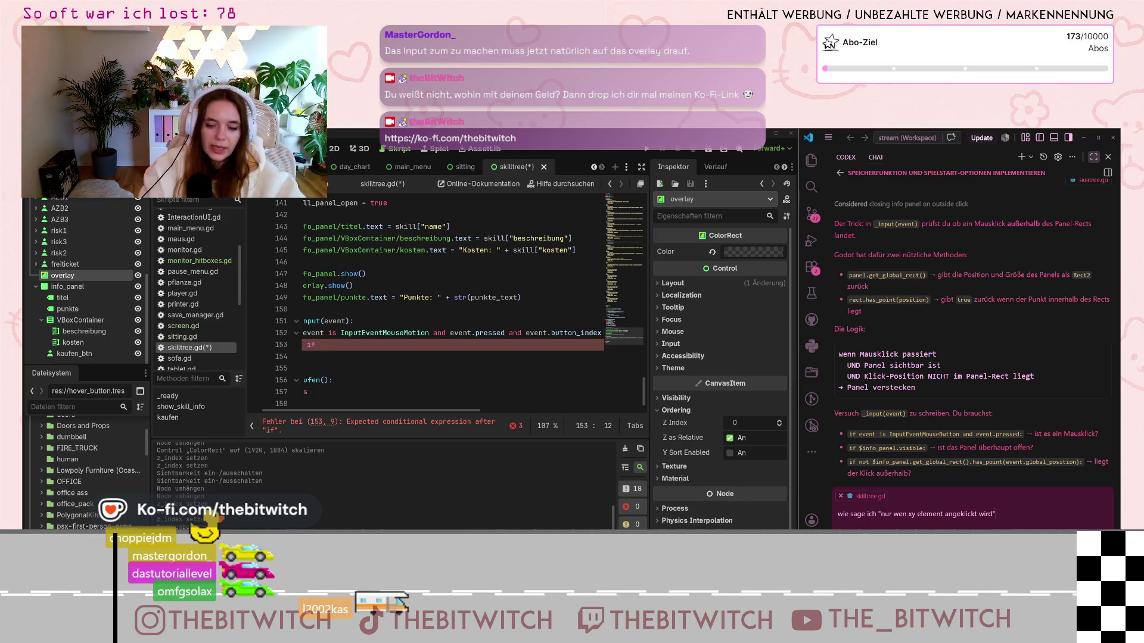
{"action": "key", "text": "Return"}
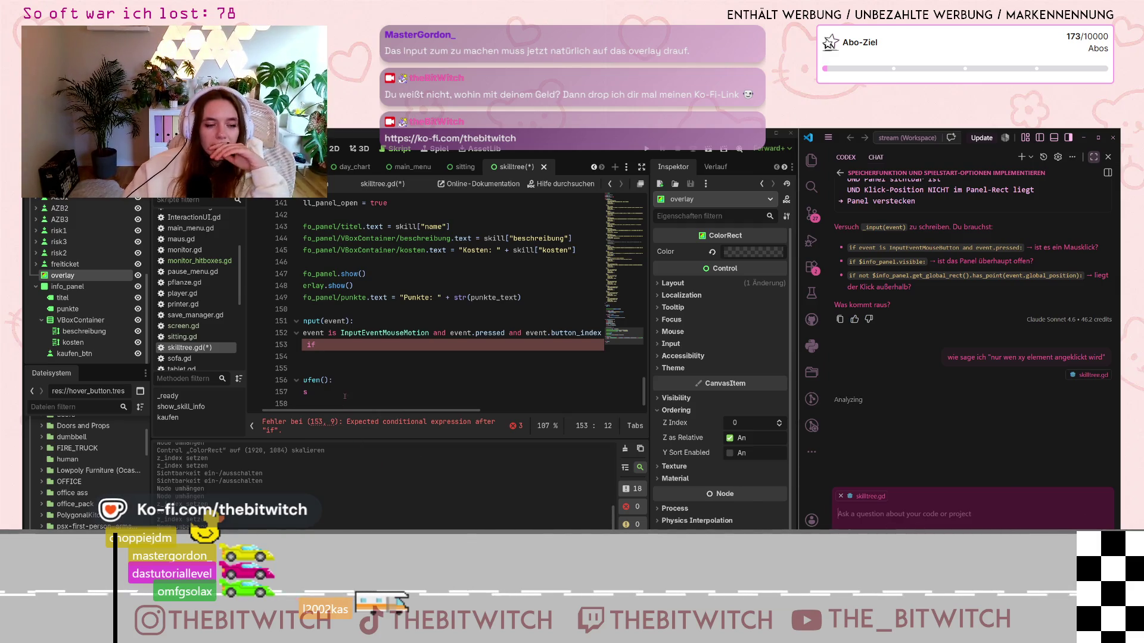
{"action": "left_click", "coordinate": [198, 325]}
Step: Send a follow-up clarifying that only clicks on that one specific element should trigger the action
{"action": "scroll", "coordinate": [384, 334], "scroll_direction": "down", "scroll_amount": 8}
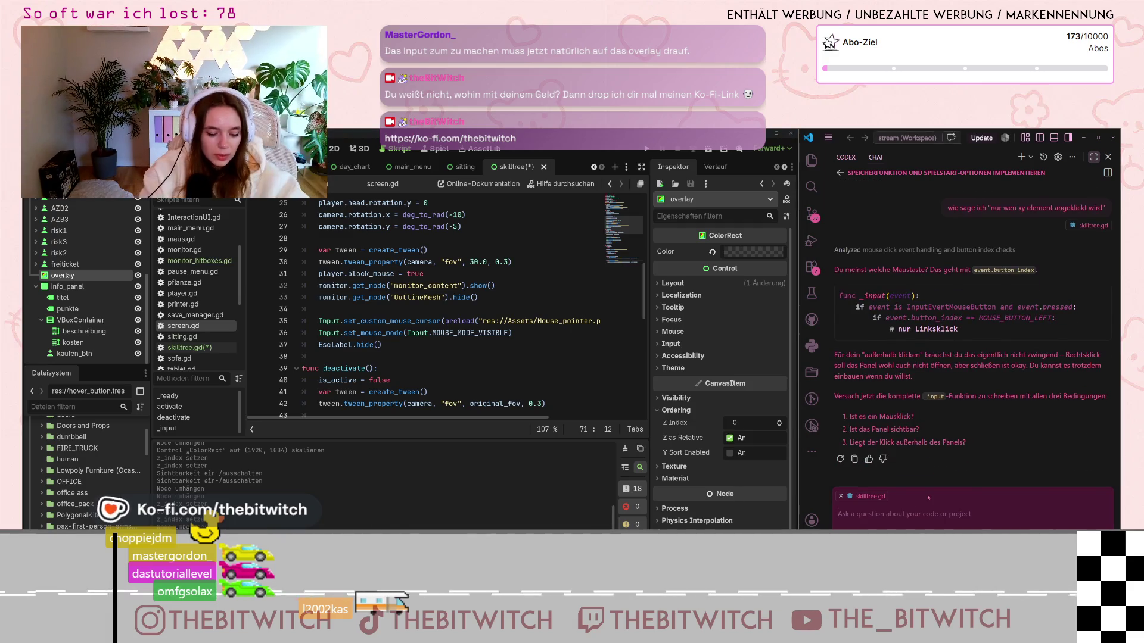
{"action": "type", "text": "das wa"}
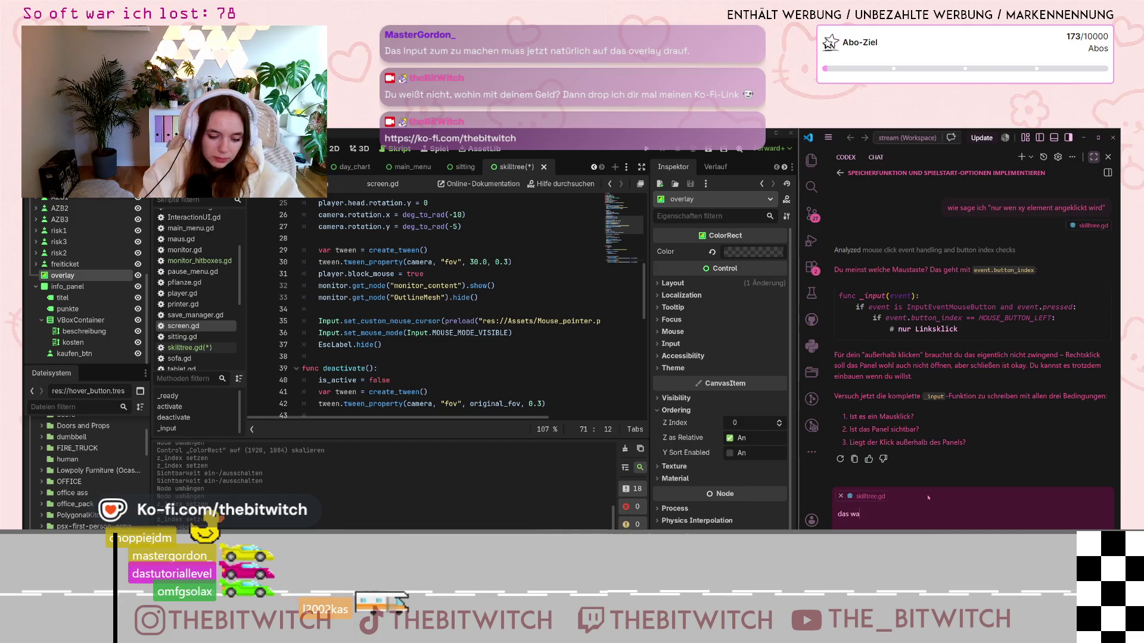
{"action": "type", "text": " fr"}
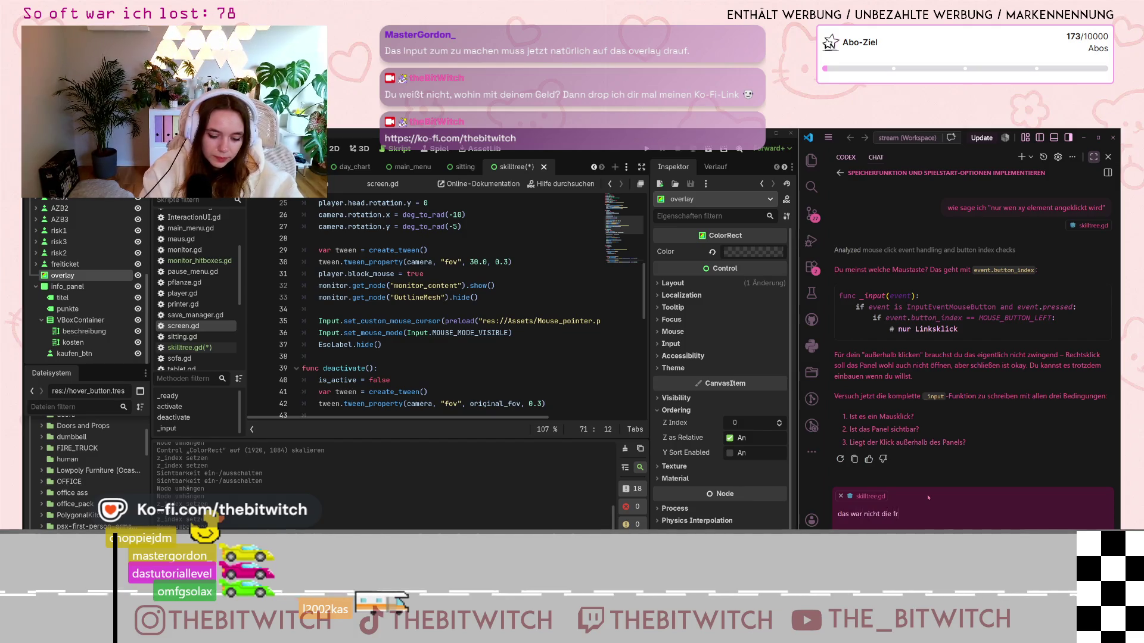
{"action": "type", "text": "age. Ich habe ein elem"}
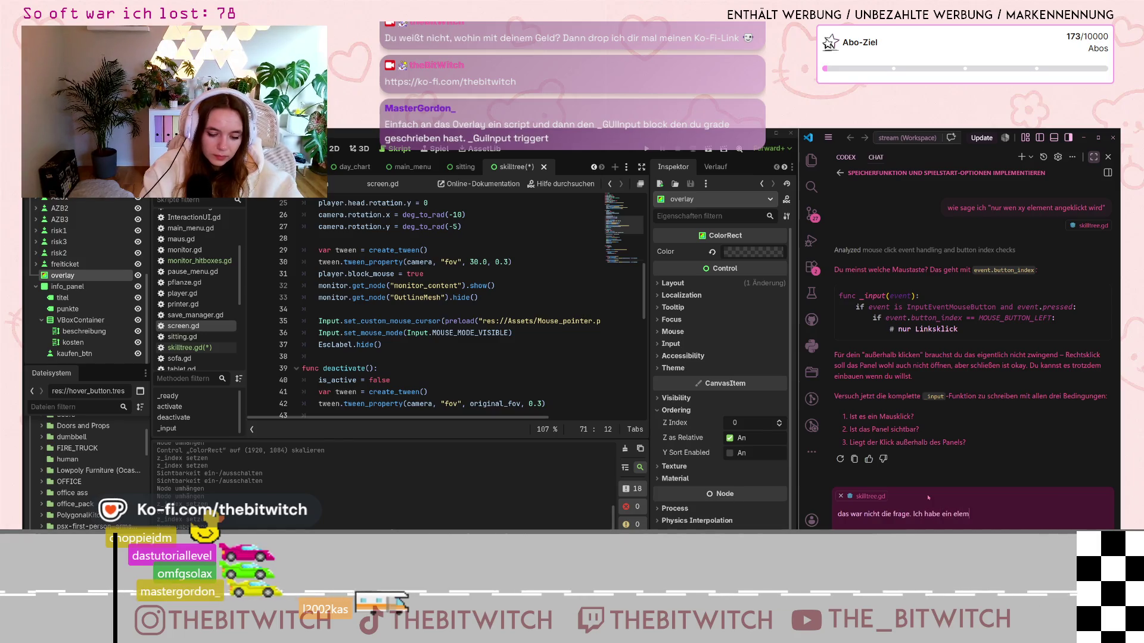
{"action": "type", "text": "ent und "}
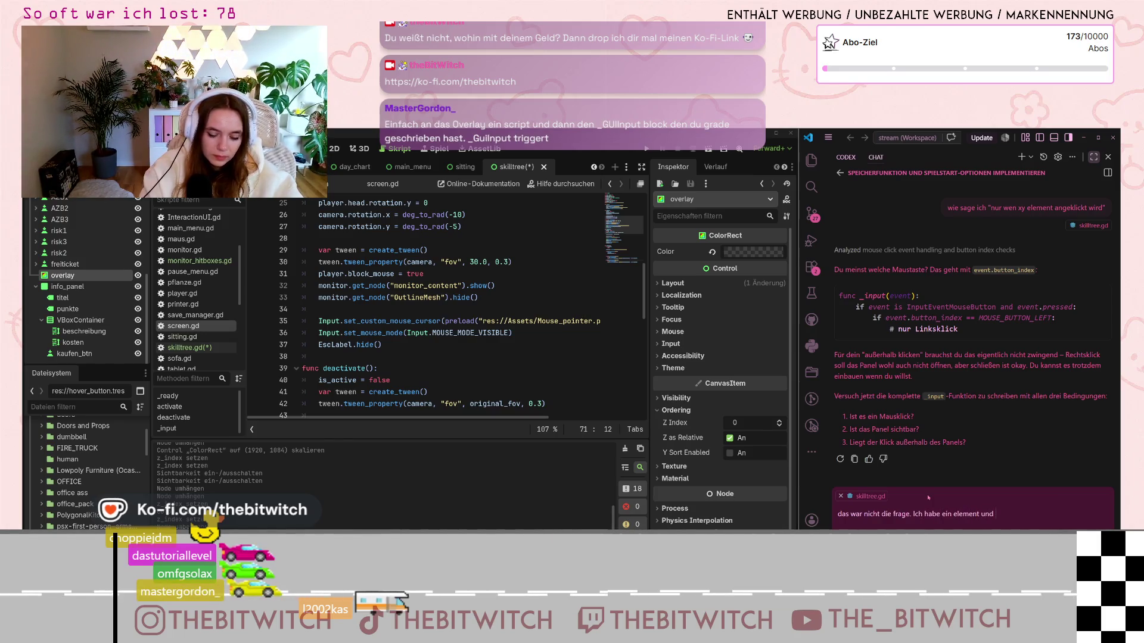
{"action": "type", "text": "möchte, dass nur etwas passiert, wenn es"}
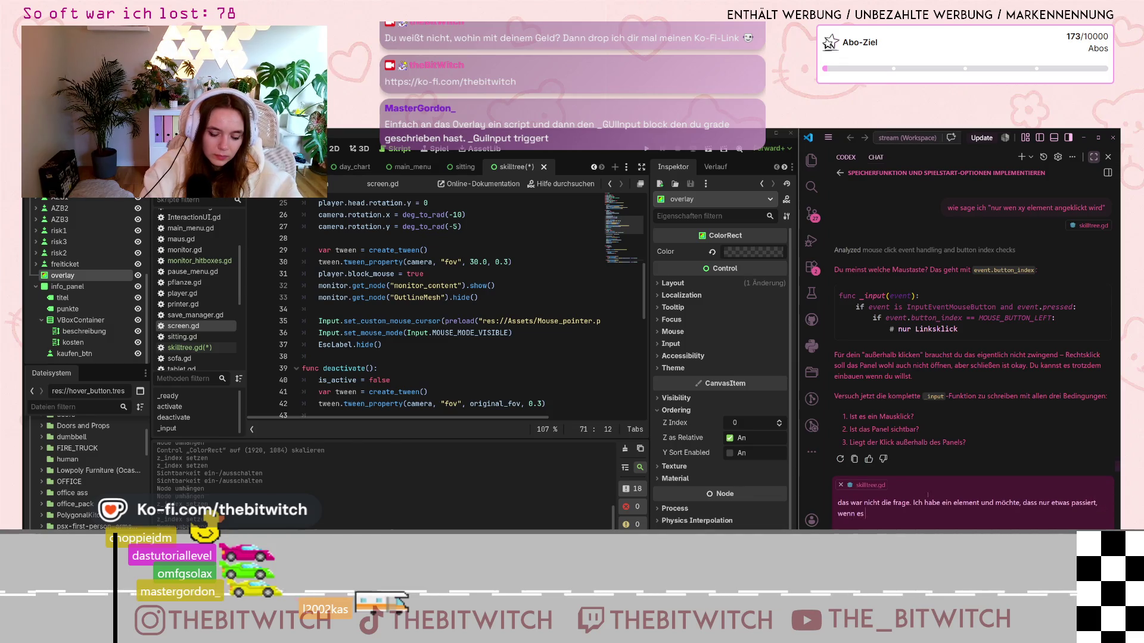
{"action": "type", "text": "angeklickt wi"}
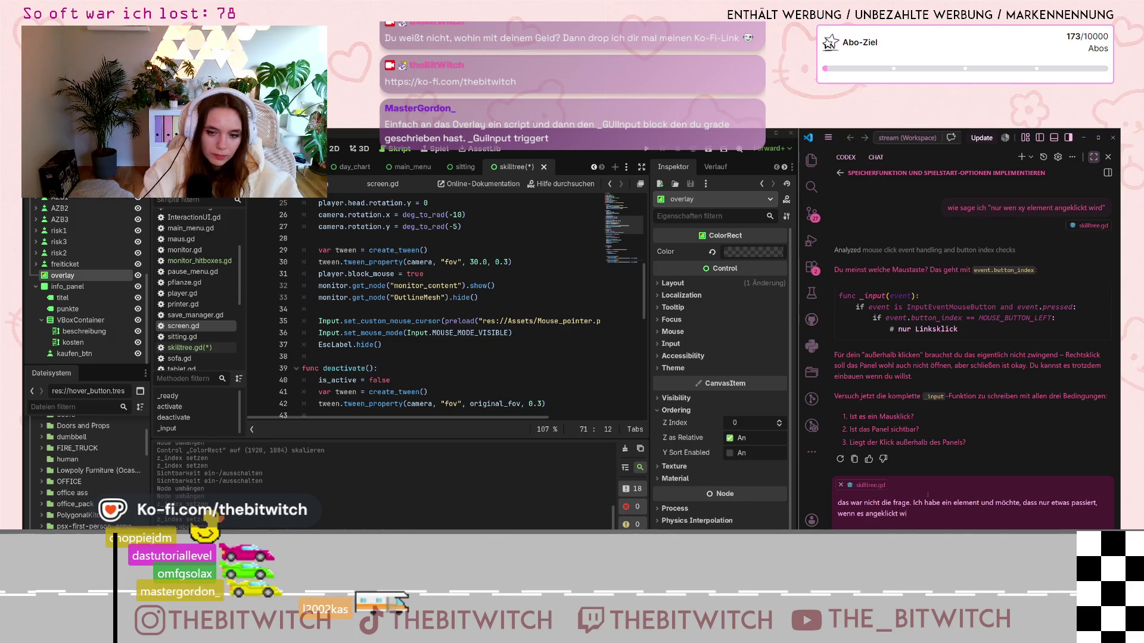
{"action": "type", "text": "rd"}
{"action": "key", "text": "Return"}
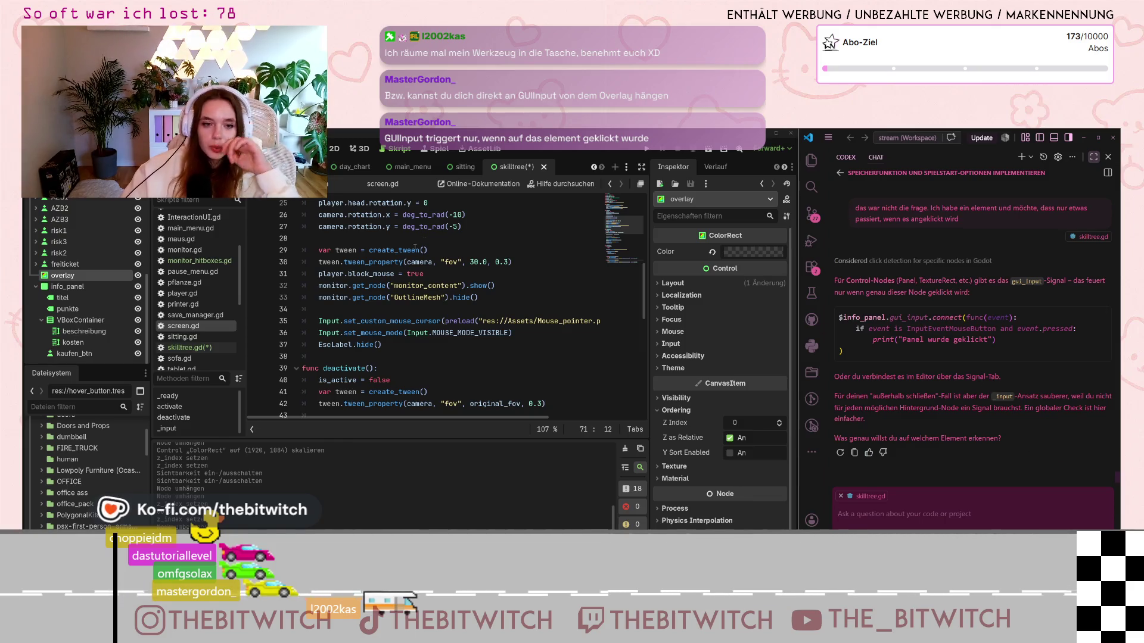
Step: Search Godot's help for 'gui' to reach the Control class's gui_input signal documentation
{"action": "left_click", "coordinate": [559, 183]}
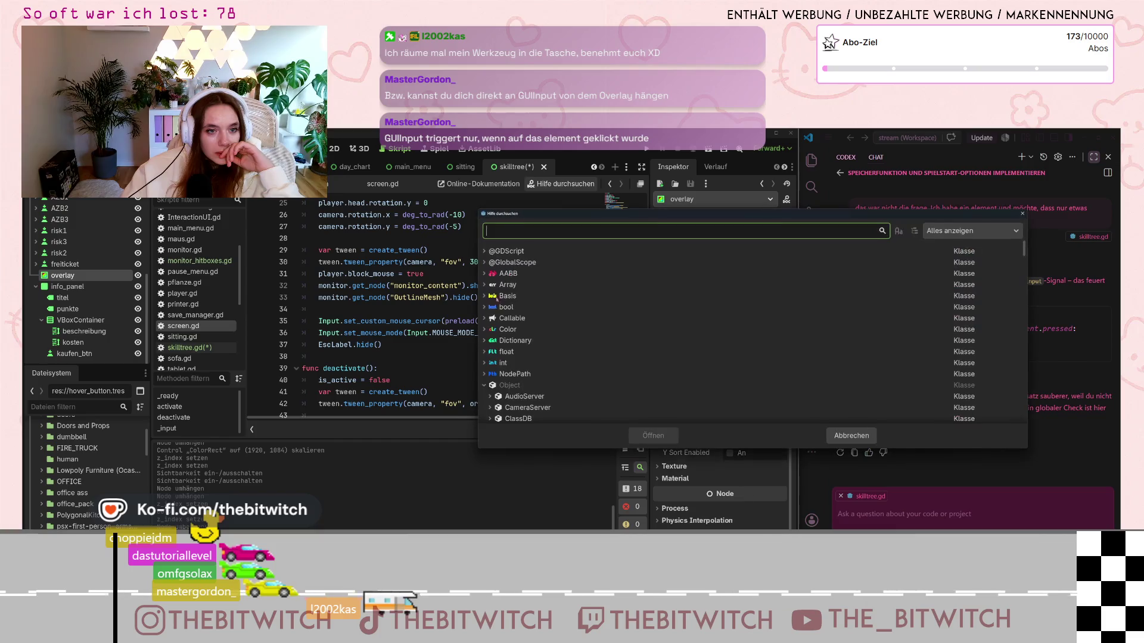
{"action": "type", "text": "gui"}
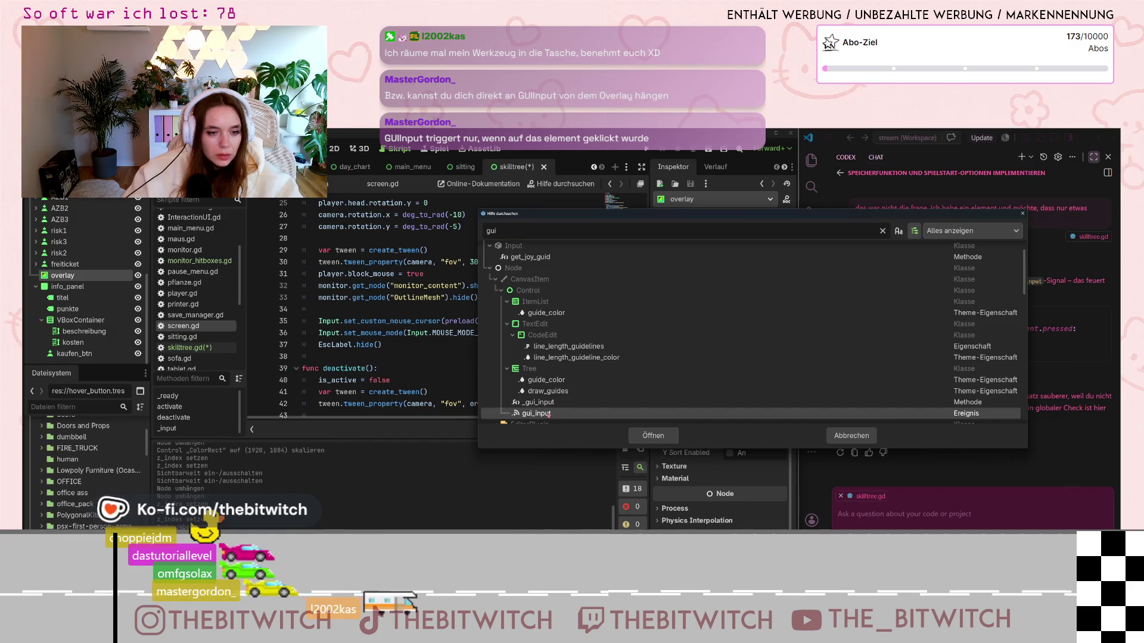
{"action": "key", "text": "Return"}
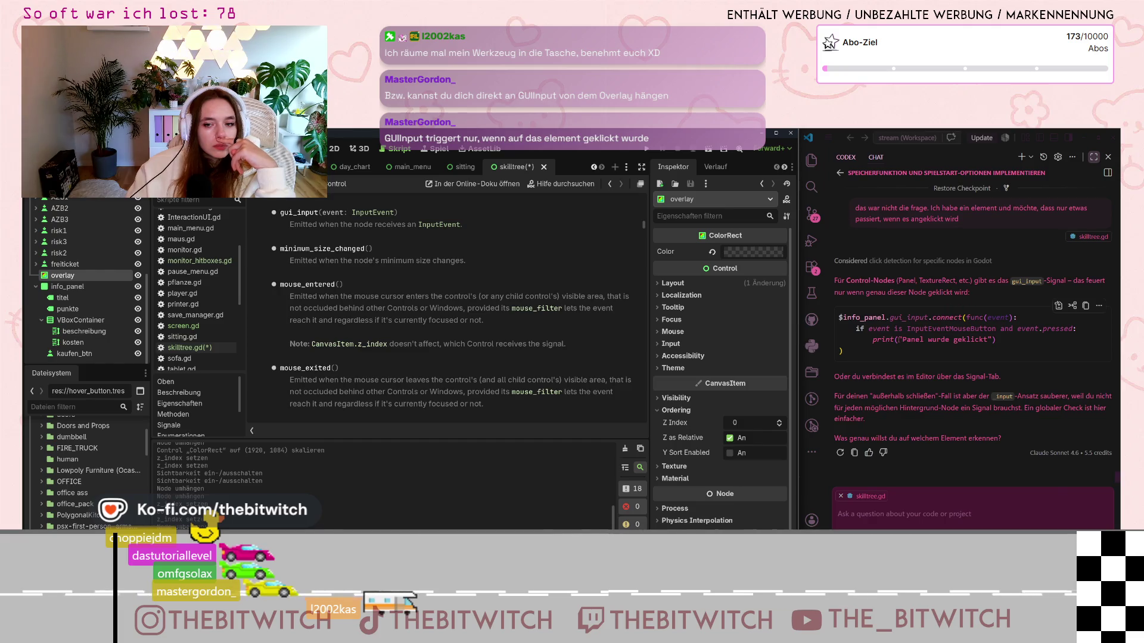
Step: Show the overlay node's signals and start connecting gui_input to _on_overlay_gui_input
{"action": "left_click_drag", "start_coordinate": [888, 318], "coordinate": [963, 318]}
{"action": "left_click", "coordinate": [899, 317]}
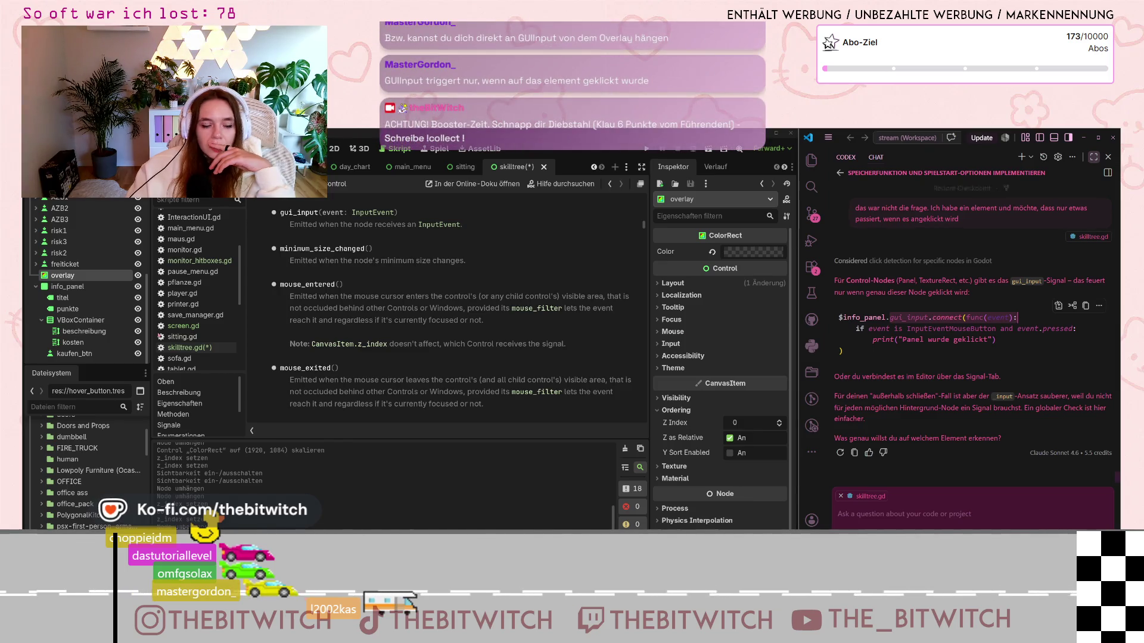
{"action": "left_click", "coordinate": [784, 168]}
{"action": "left_click", "coordinate": [708, 166]}
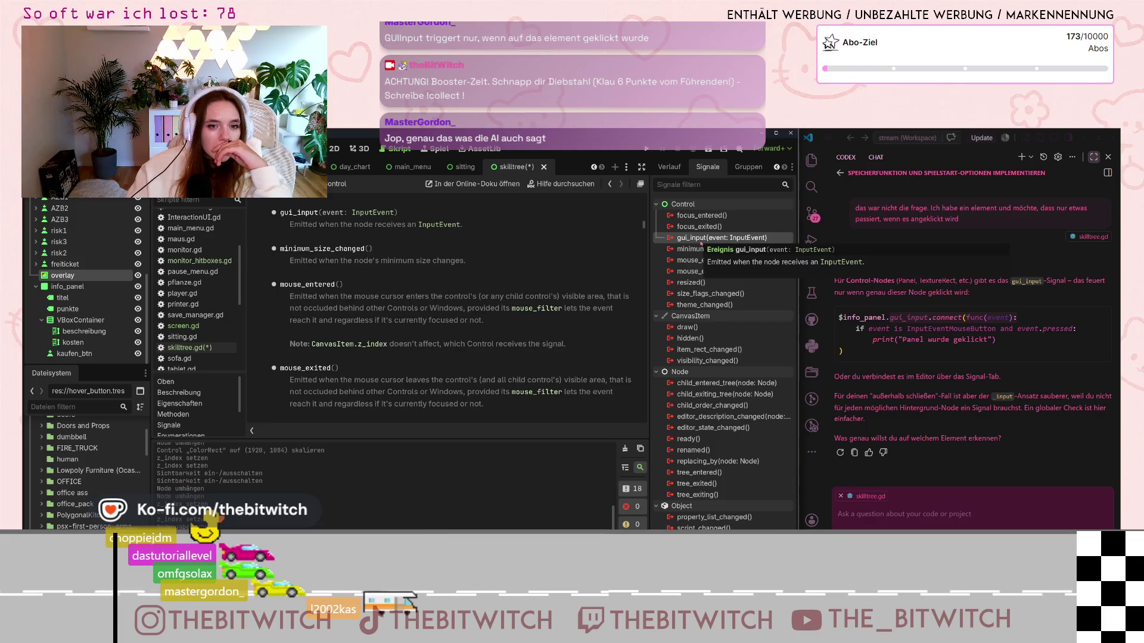
{"action": "double_click", "coordinate": [718, 237]}
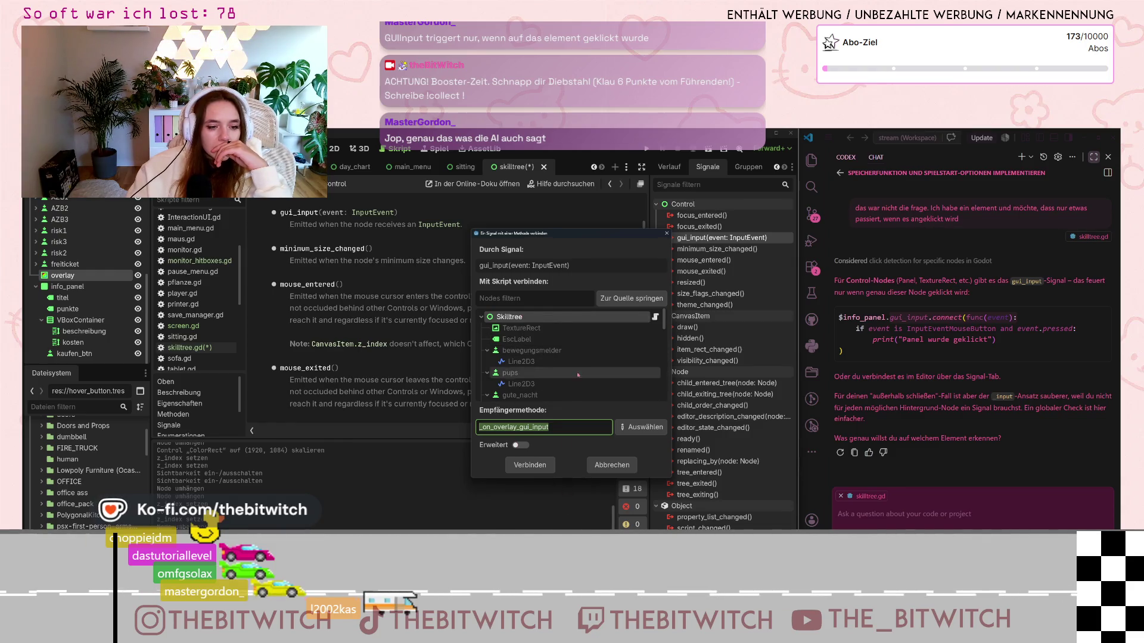
Step: Try overlay, then Skilltree as the gui_input receiver, then cancel the connection
{"action": "scroll", "coordinate": [583, 345], "scroll_direction": "down", "scroll_amount": 3}
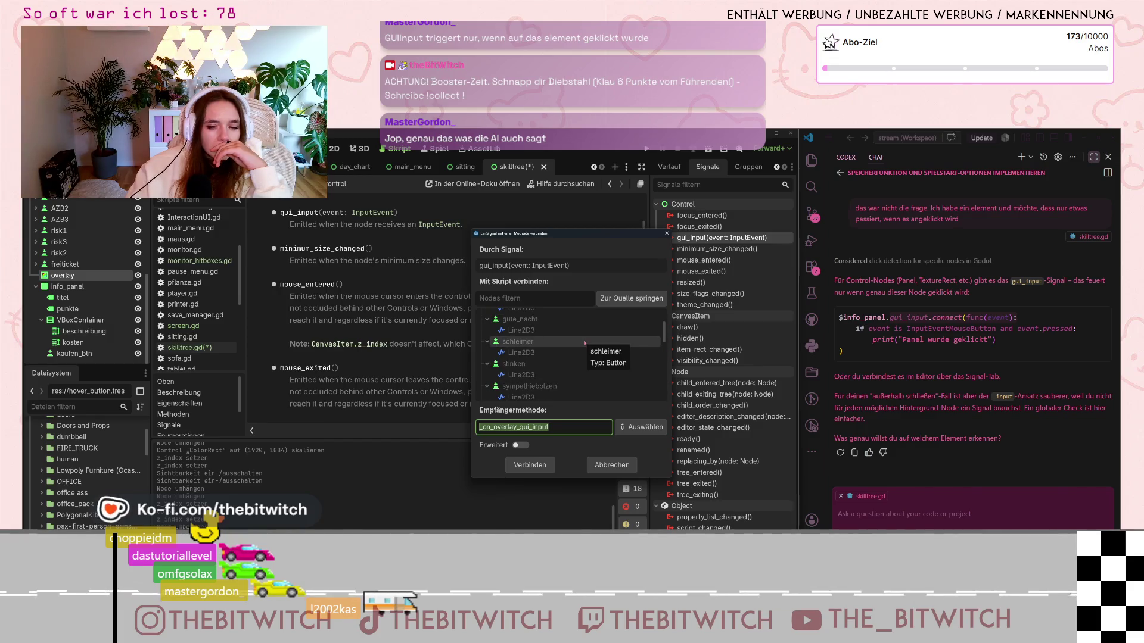
{"action": "scroll", "coordinate": [586, 342], "scroll_direction": "up", "scroll_amount": 3}
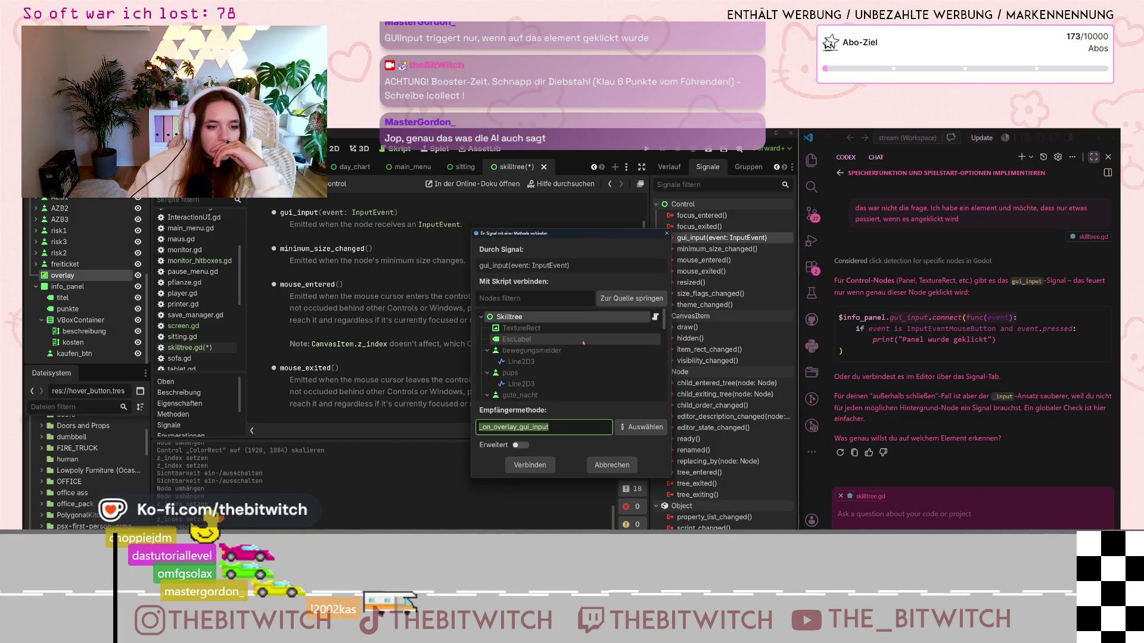
{"action": "scroll", "coordinate": [584, 343], "scroll_direction": "down", "scroll_amount": 10}
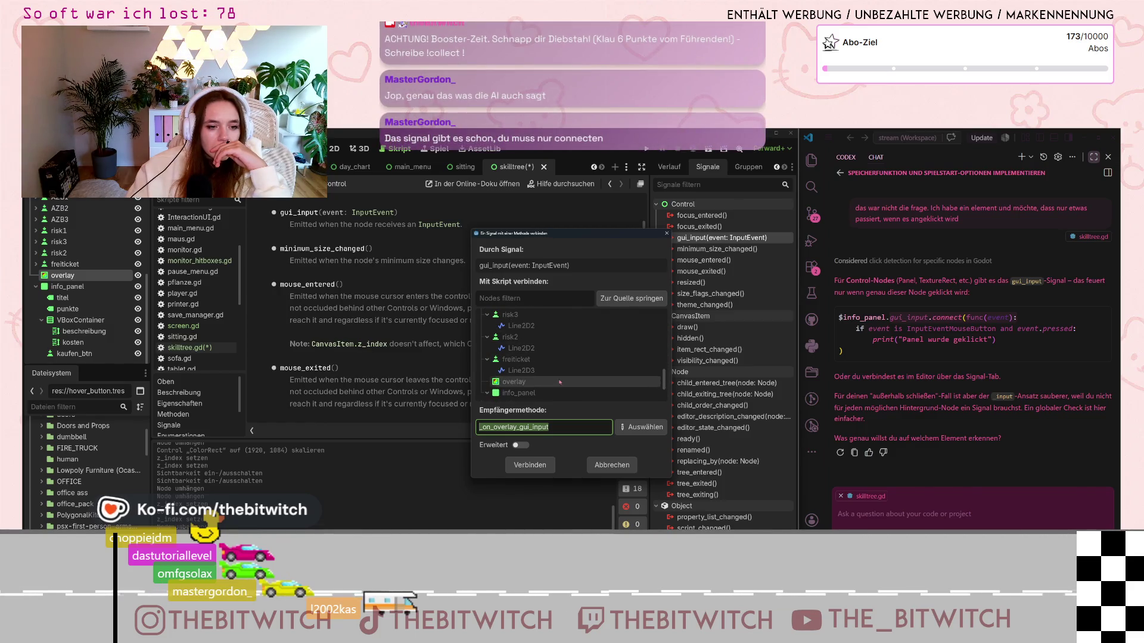
{"action": "left_click", "coordinate": [555, 383]}
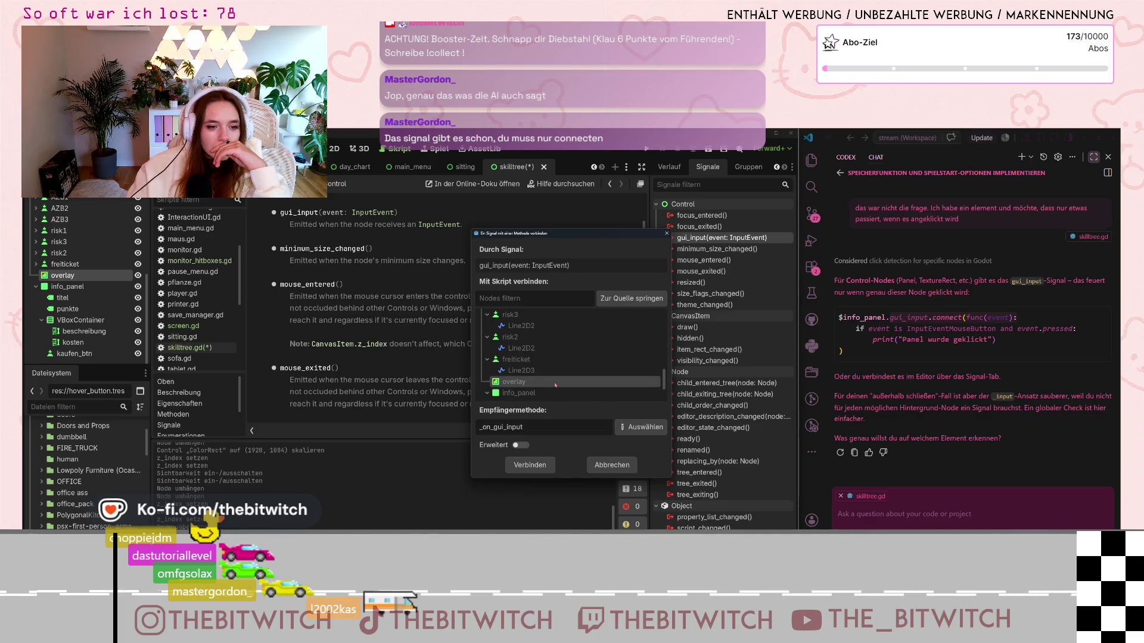
{"action": "scroll", "coordinate": [555, 358], "scroll_direction": "up", "scroll_amount": 10}
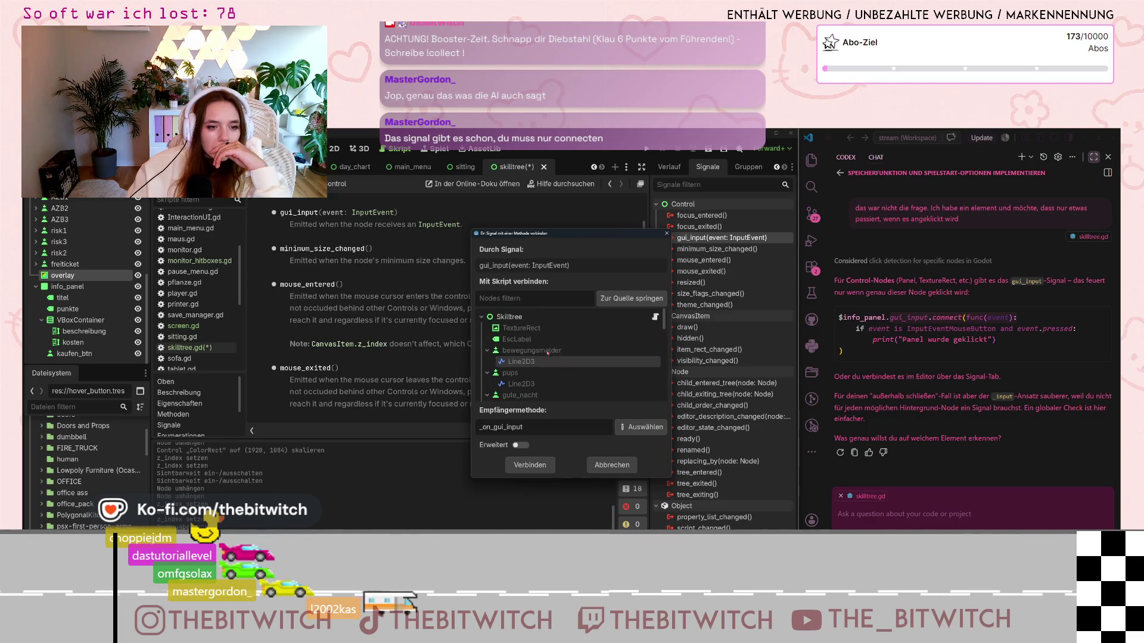
{"action": "left_click", "coordinate": [527, 319]}
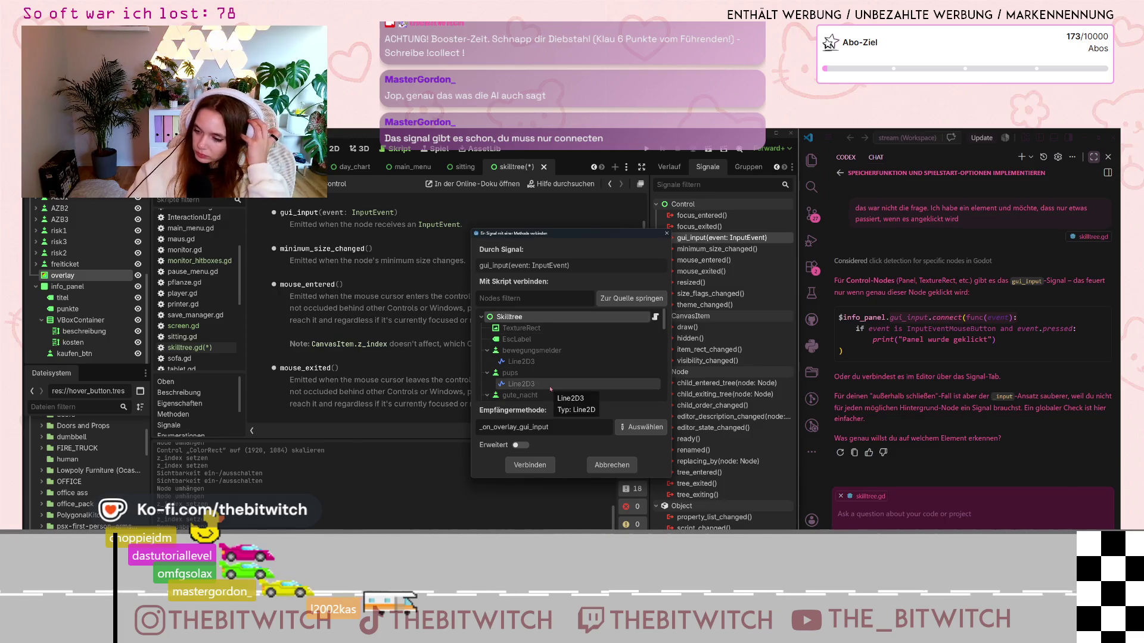
{"action": "left_click", "coordinate": [611, 465]}
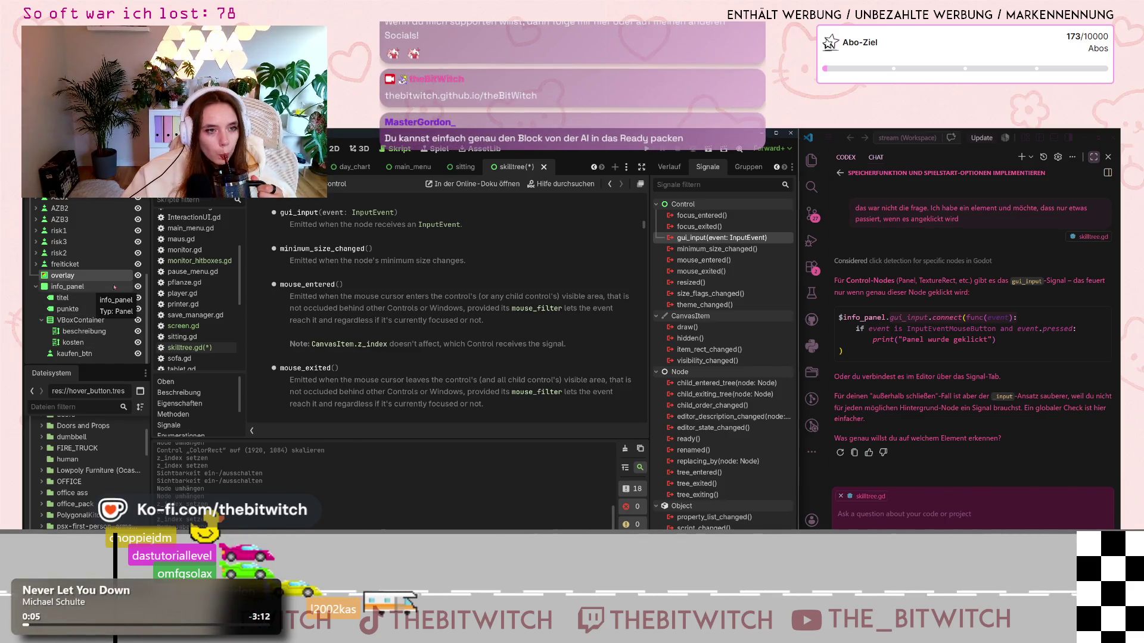
Step: Switch back to the skilltree.gd script code
{"action": "left_click", "coordinate": [190, 347]}
Step: Indent the event check in _input and add a $overlay.gui_input.connect line above it
{"action": "left_click_drag", "start_coordinate": [369, 345], "coordinate": [260, 330]}
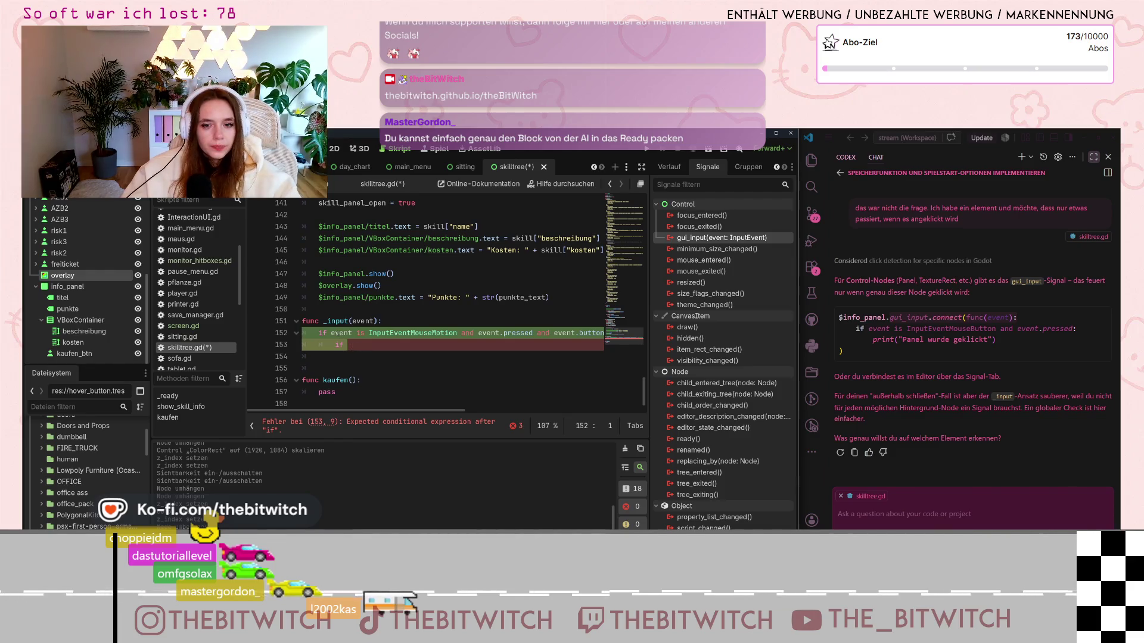
{"action": "key", "text": "Tab"}
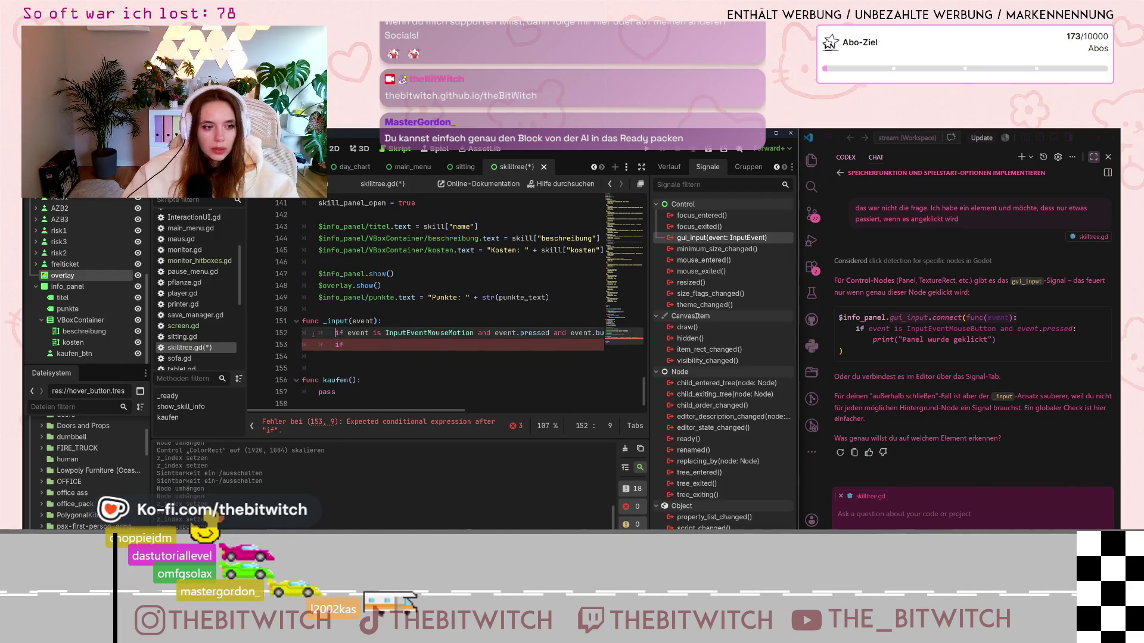
{"action": "key", "text": "Return"}
{"action": "key", "text": "Up"}
{"action": "key", "text": "BackSpace"}
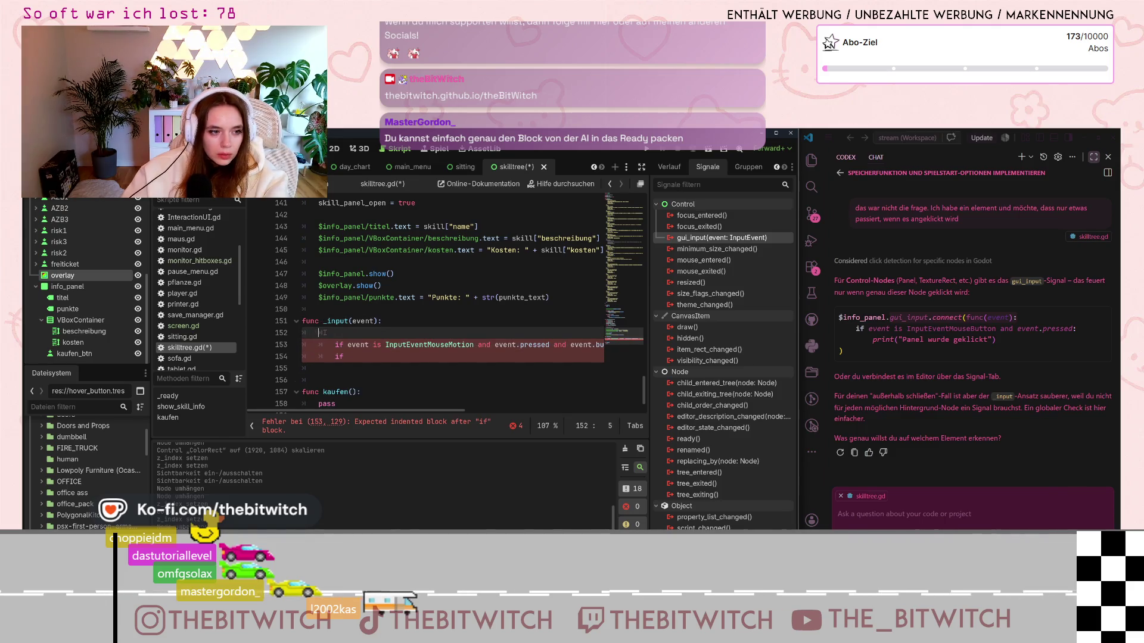
{"action": "mouse_move", "coordinate": [325, 321]}
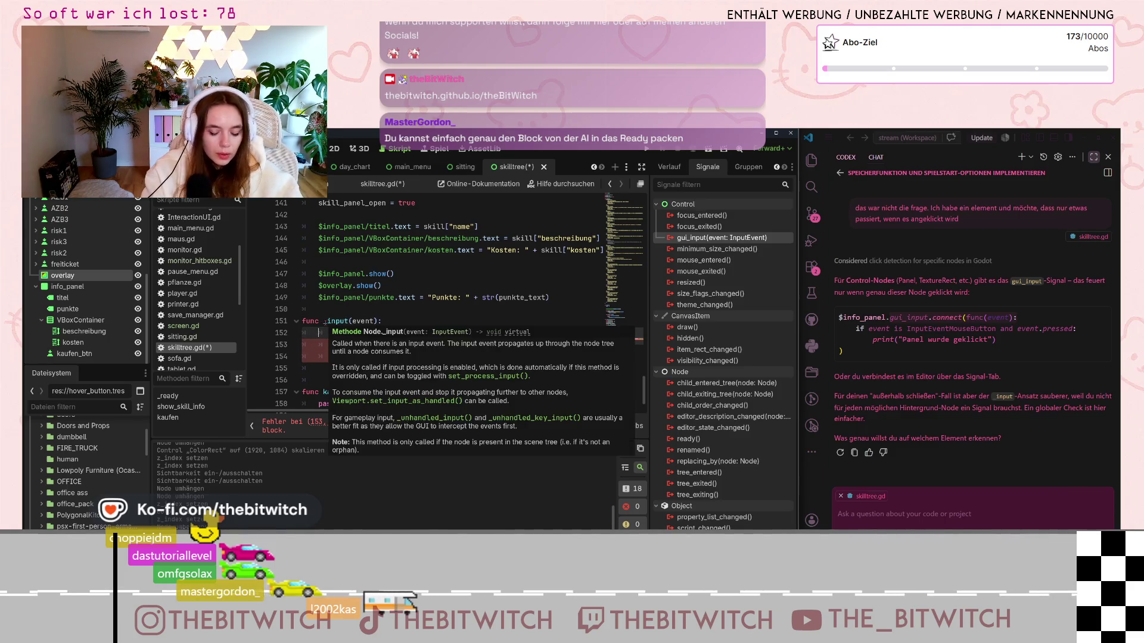
{"action": "type", "text": "$overlay"}
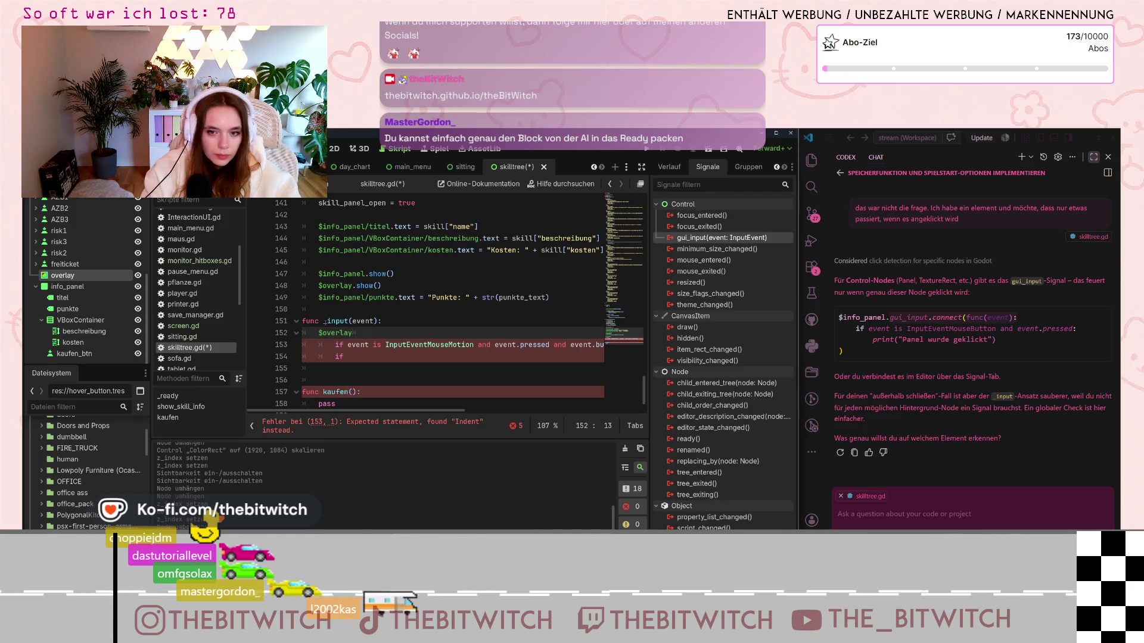
{"action": "type", "text": ".gui"}
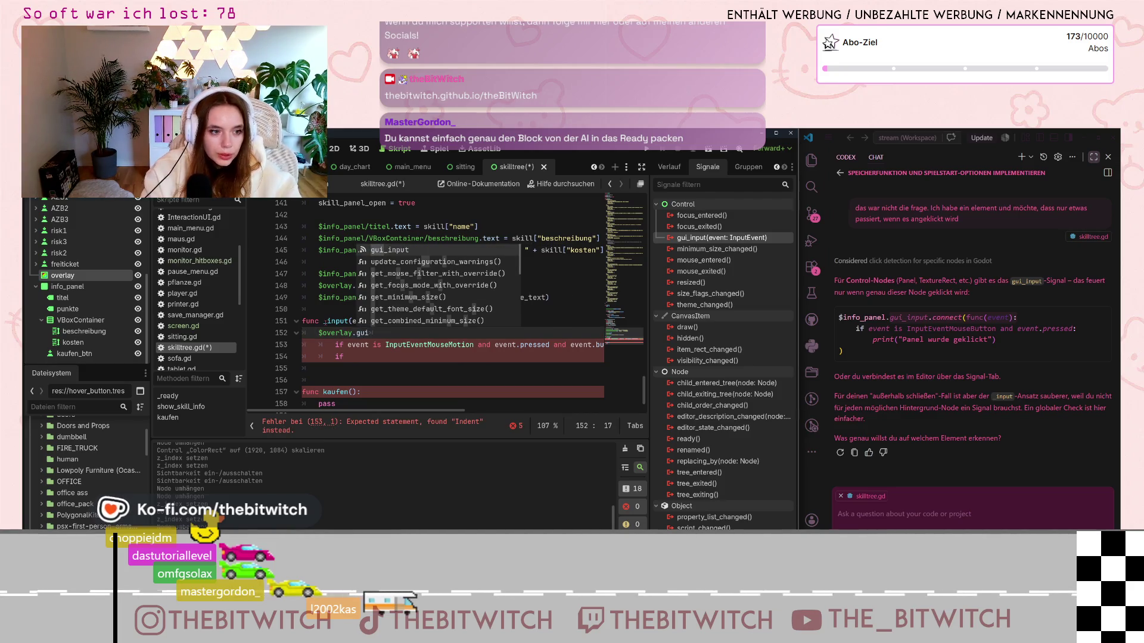
{"action": "type", "text": "_input"}
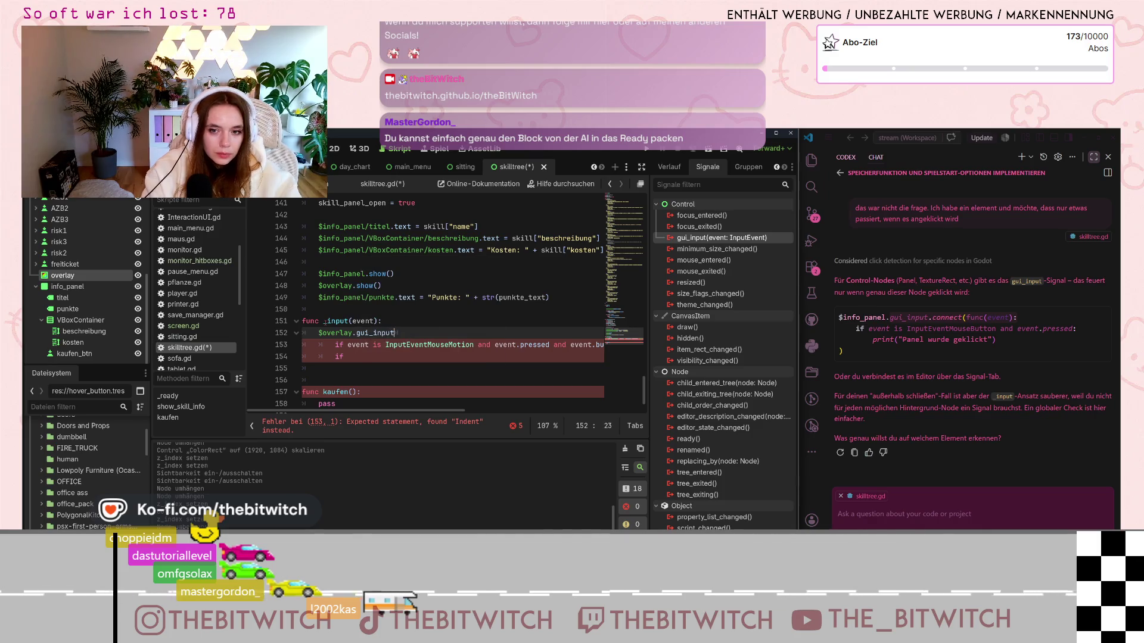
{"action": "type", "text": ".connect("}
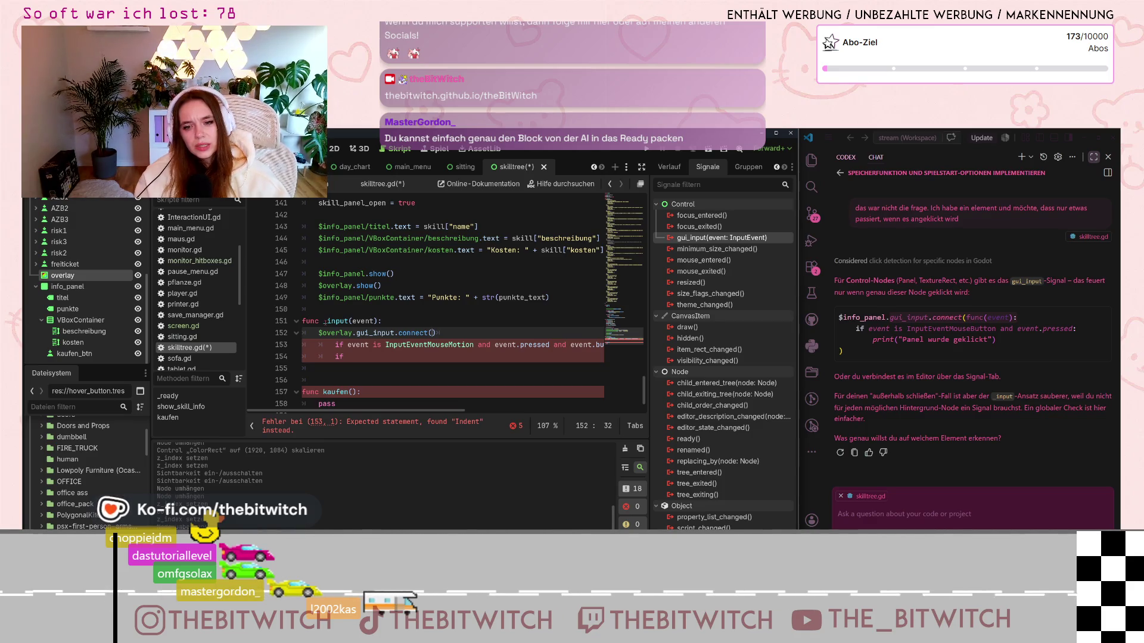
Step: Select the func _input(event): header line above the new connect call
{"action": "left_click", "coordinate": [337, 332]}
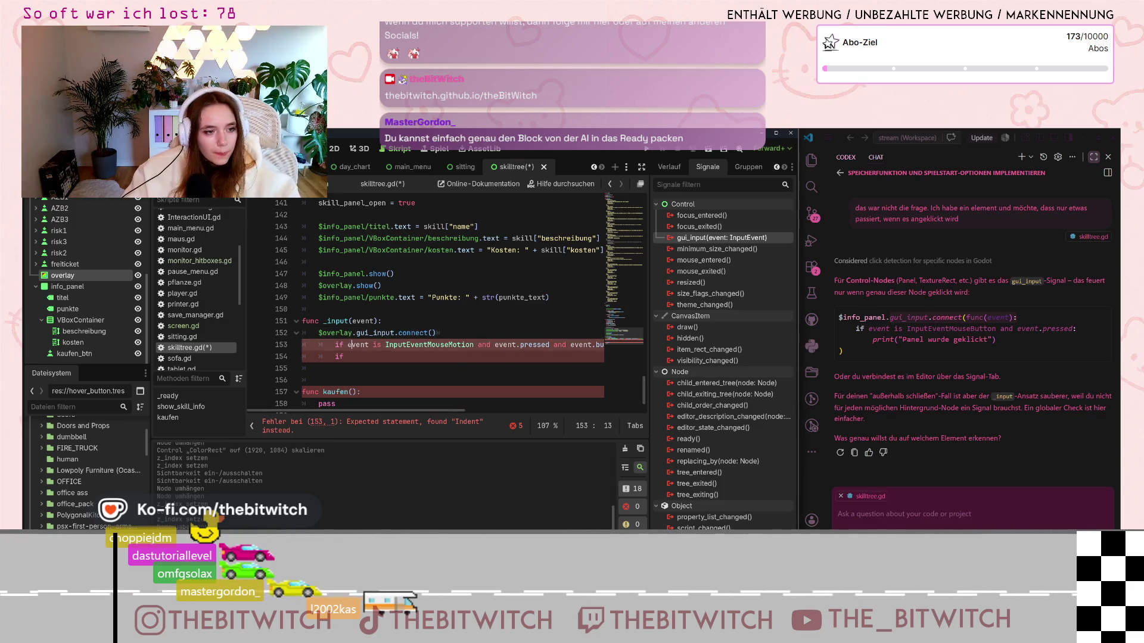
{"action": "key", "text": "Up"}
{"action": "key", "text": "Up"}
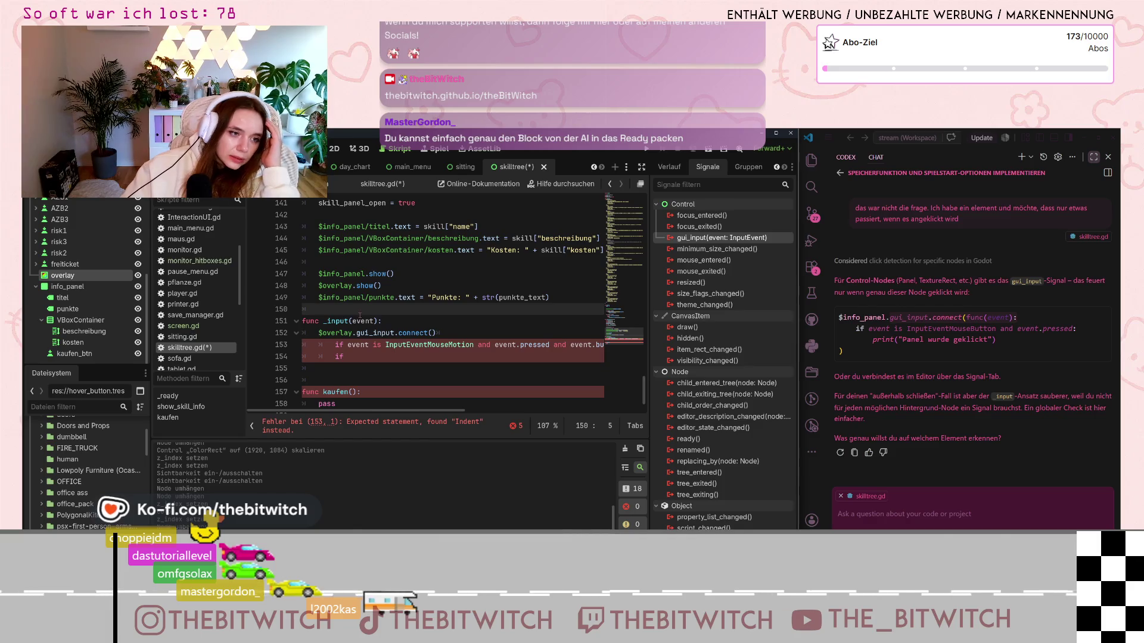
{"action": "left_click_drag", "start_coordinate": [383, 322], "coordinate": [286, 321]}
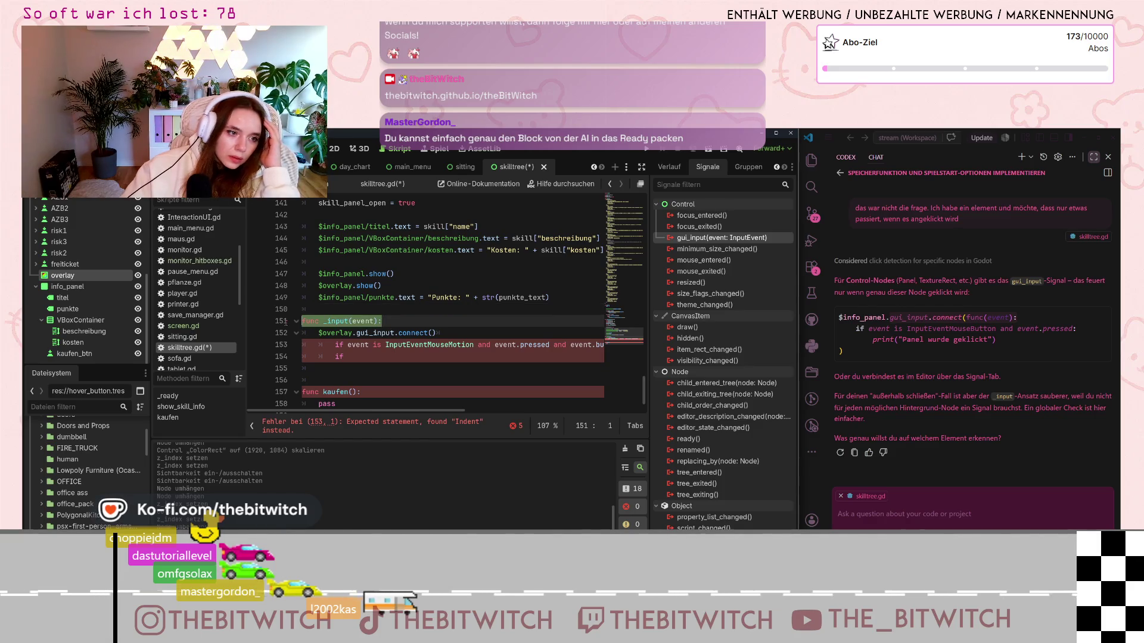
Step: Delete the _input header, dedent the block and type func(event inside connect(
{"action": "key", "text": "BackSpace"}
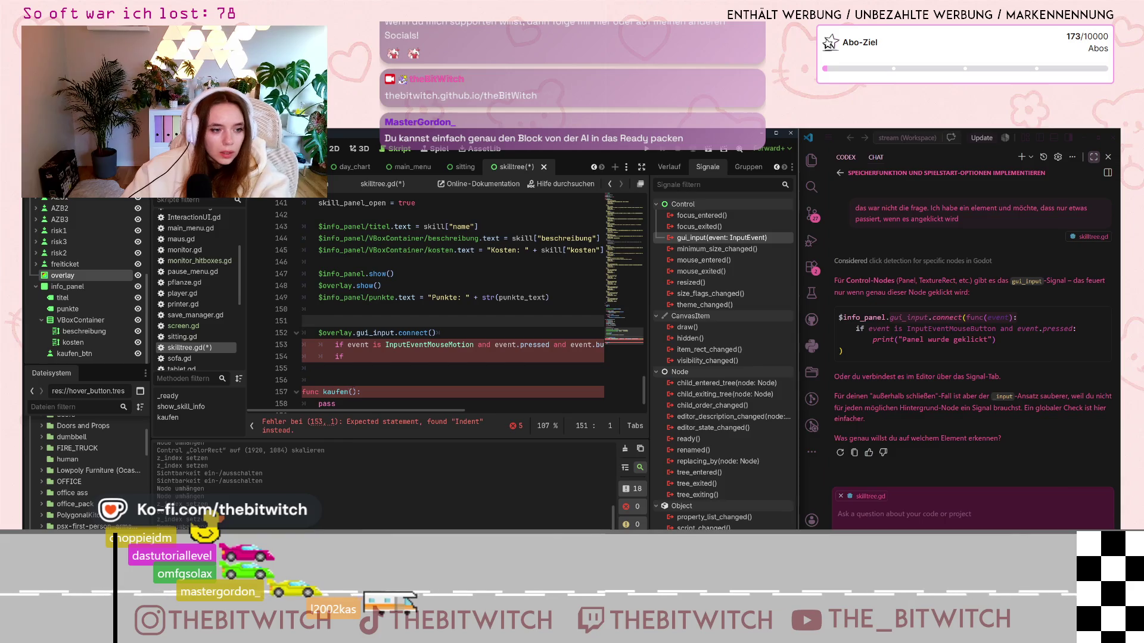
{"action": "left_click_drag", "start_coordinate": [310, 368], "coordinate": [330, 334]}
{"action": "key", "text": "shift+Tab"}
{"action": "left_click", "coordinate": [425, 332]}
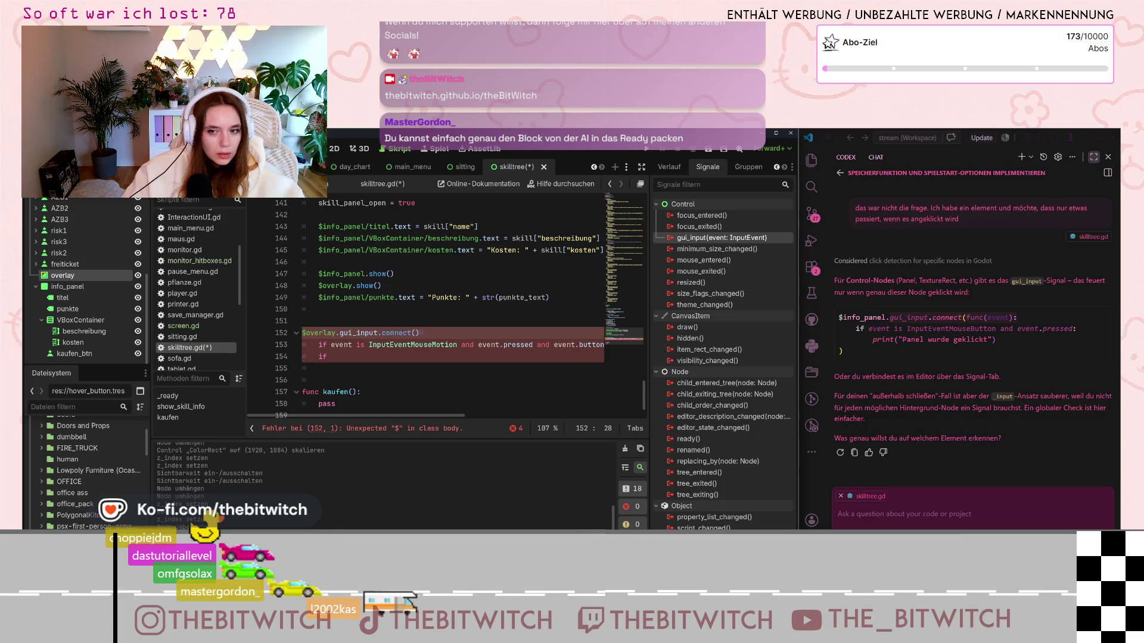
{"action": "type", "text": "func("}
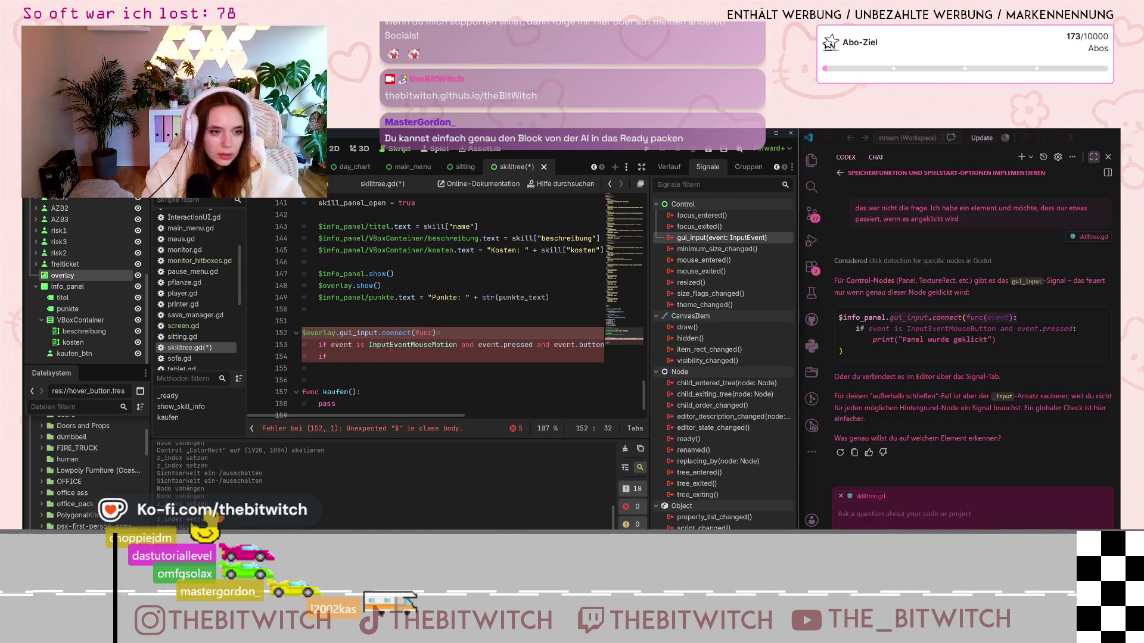
{"action": "type", "text": "event"}
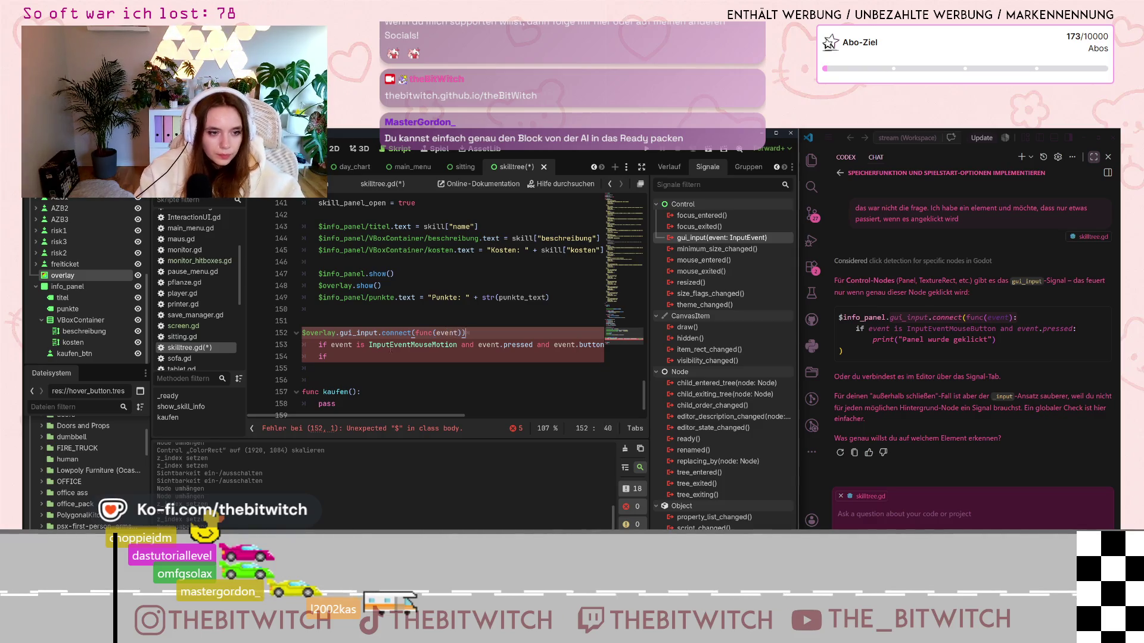
Step: Close the connect call with ')' after the event check and select the whole block
{"action": "left_click", "coordinate": [325, 369]}
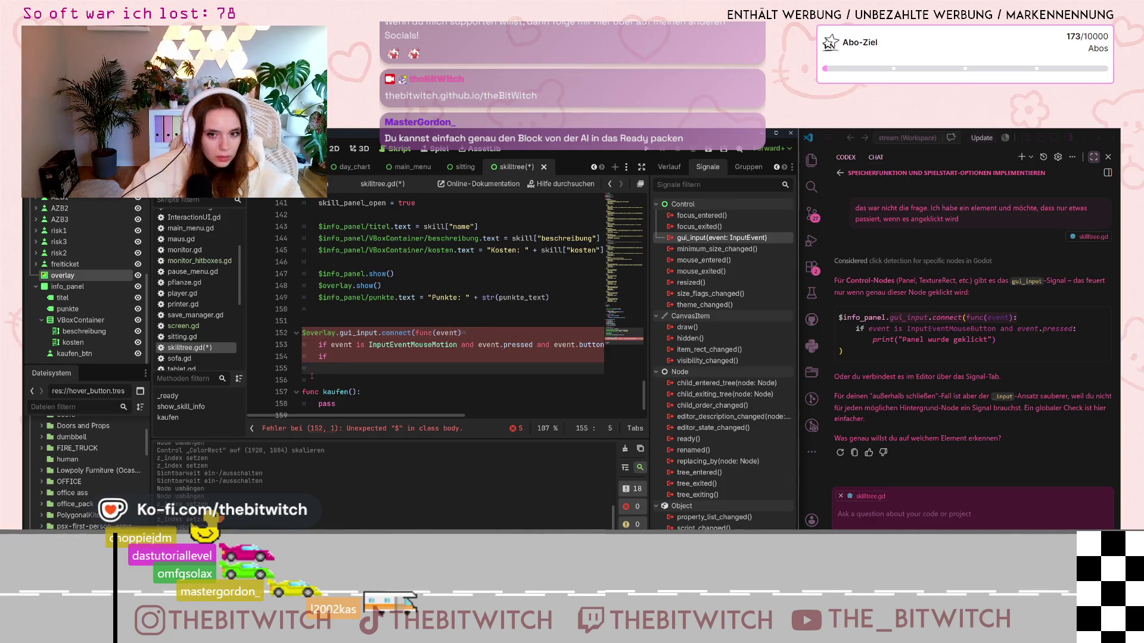
{"action": "left_click", "coordinate": [306, 376]}
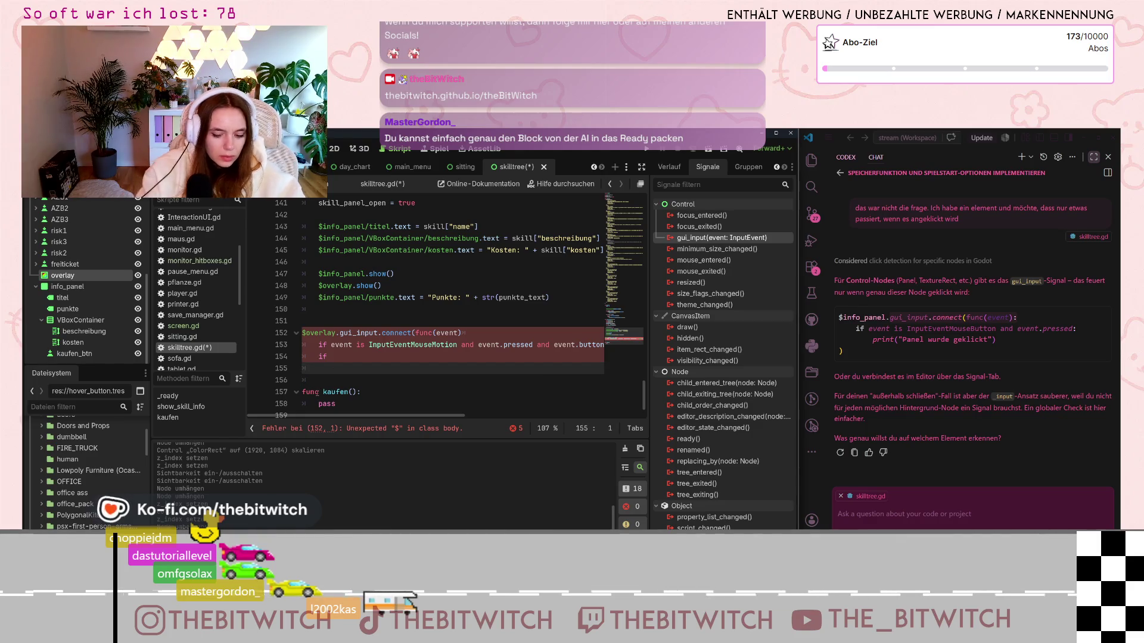
{"action": "type", "text": ")"}
{"action": "left_click", "coordinate": [381, 345]}
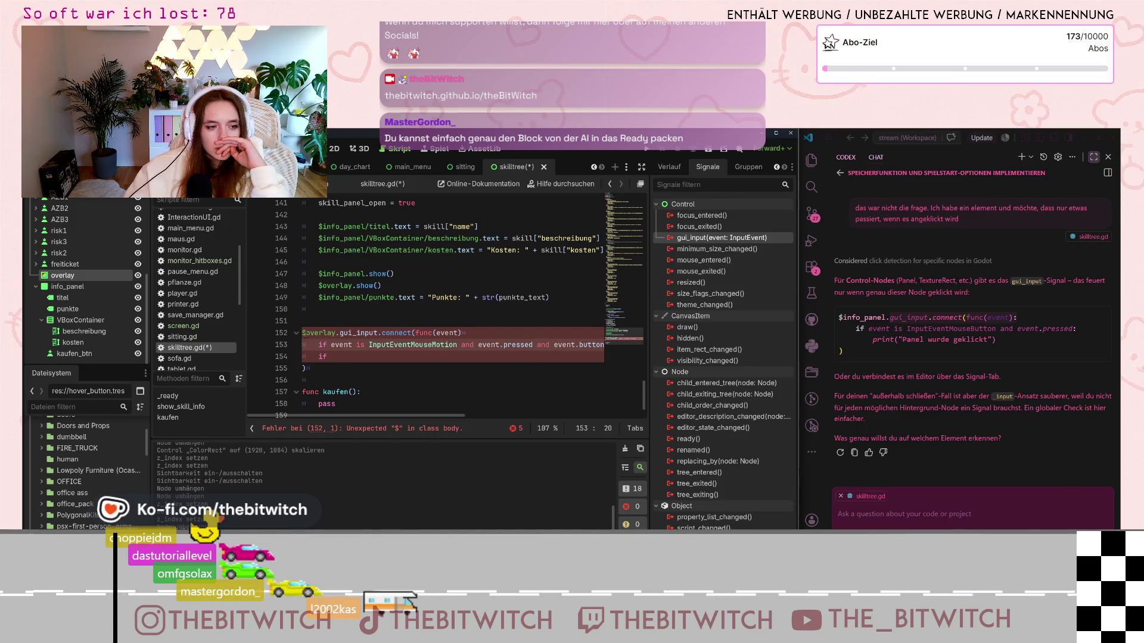
{"action": "left_click", "coordinate": [419, 333]}
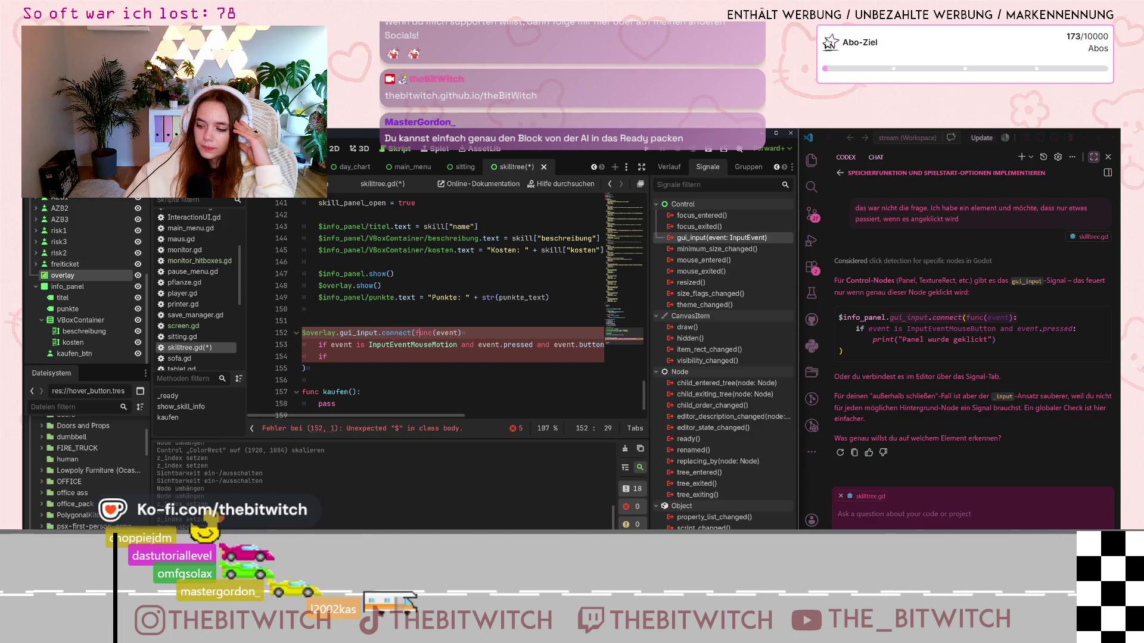
{"action": "left_click_drag", "start_coordinate": [318, 368], "coordinate": [302, 332]}
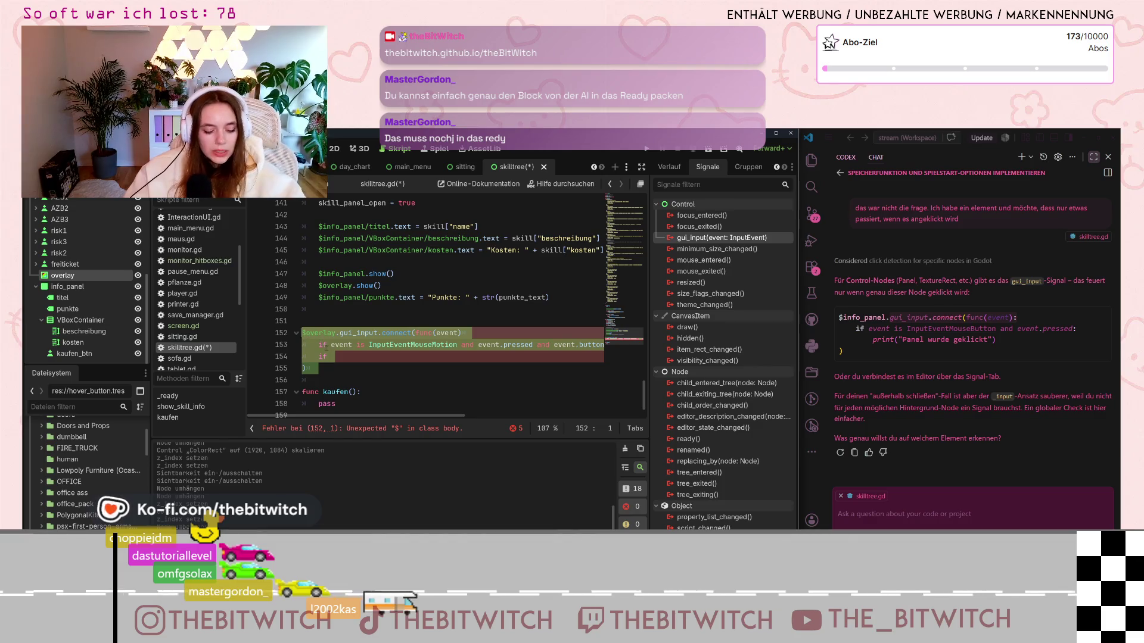
Step: Cut the connect block and paste it into _ready below the skill-button loop
{"action": "key", "text": "ctrl+x"}
{"action": "scroll", "coordinate": [353, 355], "scroll_direction": "up", "scroll_amount": 8}
{"action": "scroll", "coordinate": [354, 356], "scroll_direction": "up", "scroll_amount": 4}
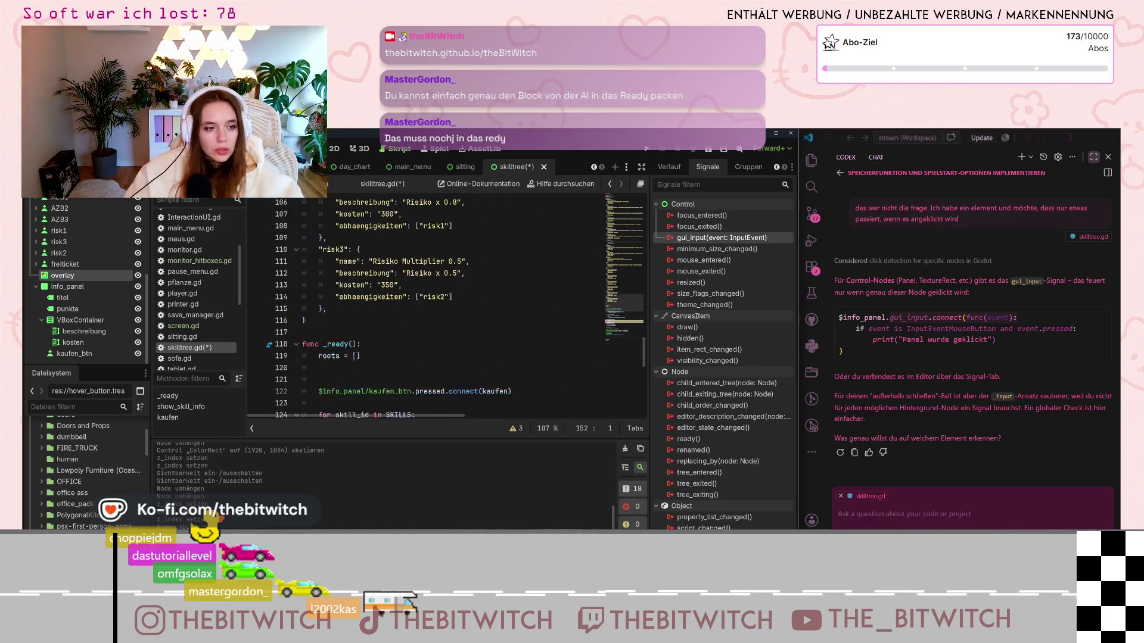
{"action": "scroll", "coordinate": [354, 355], "scroll_direction": "down", "scroll_amount": 4}
{"action": "left_click", "coordinate": [329, 368]}
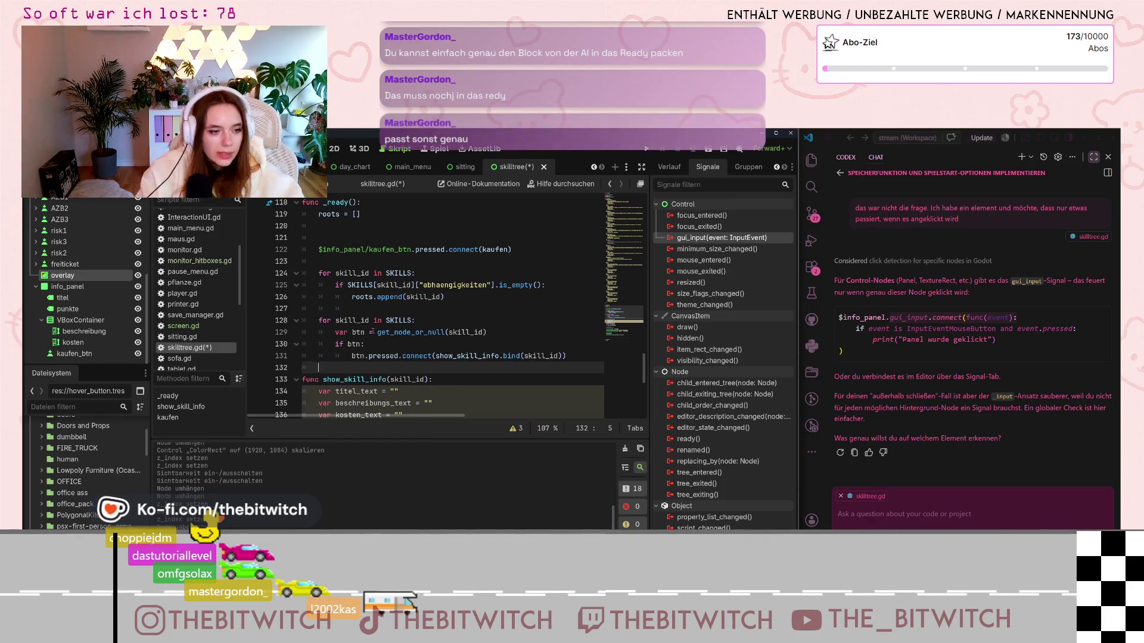
{"action": "key", "text": "Return"}
{"action": "key", "text": "Up"}
{"action": "key", "text": "ctrl+v"}
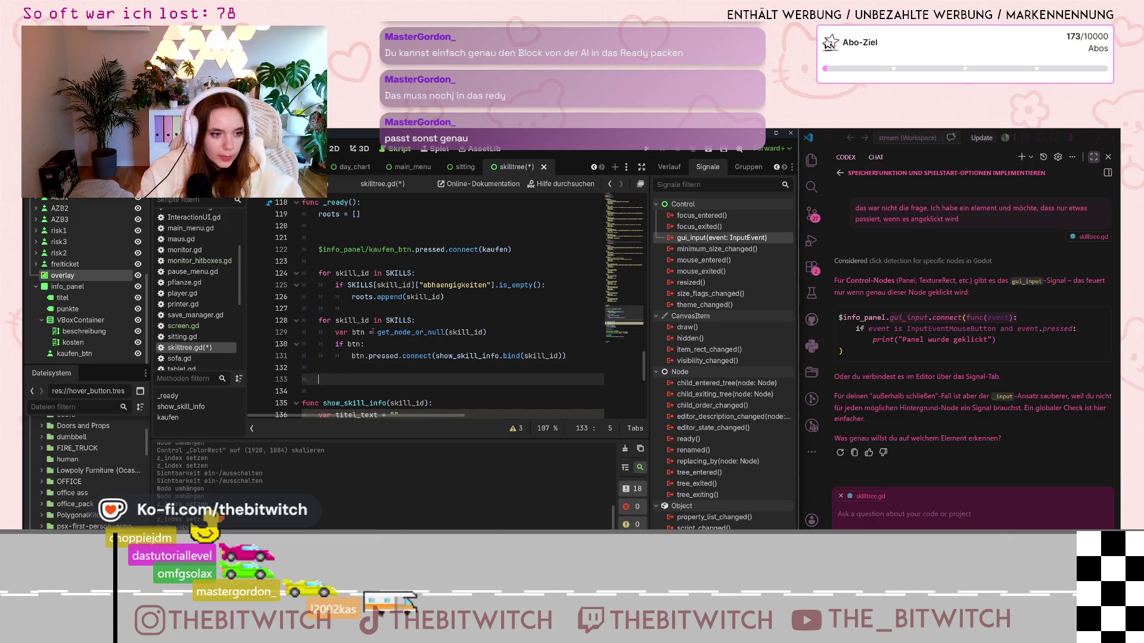
Step: Add a colon after func(event) on the connect line
{"action": "scroll", "coordinate": [353, 299], "scroll_direction": "down", "scroll_amount": 2}
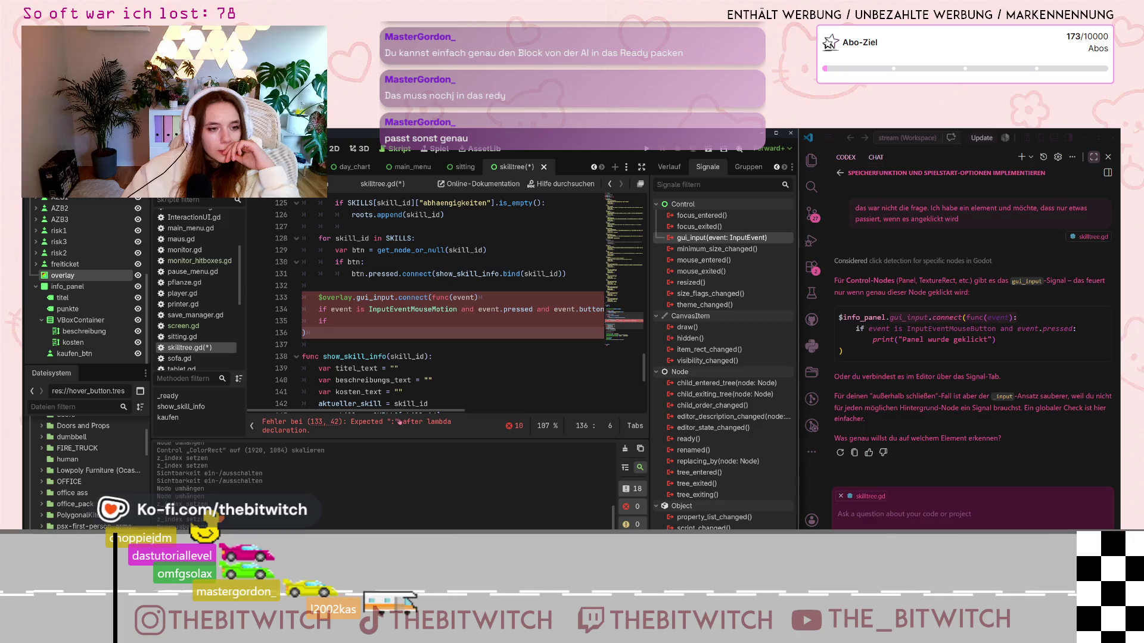
{"action": "left_click", "coordinate": [486, 298]}
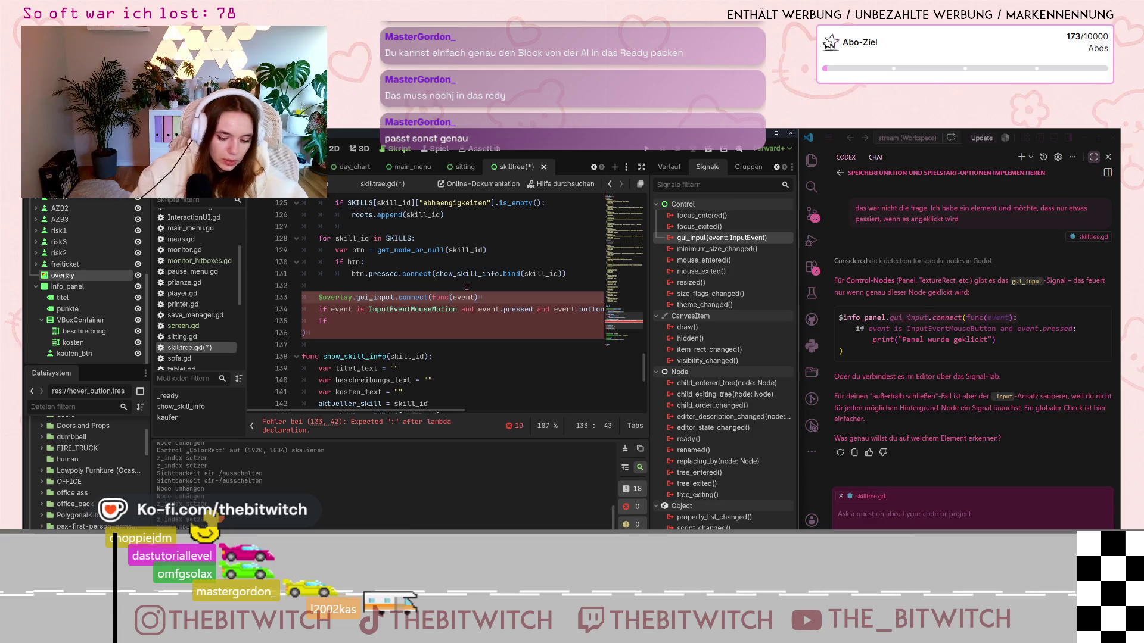
{"action": "type", "text": ":"}
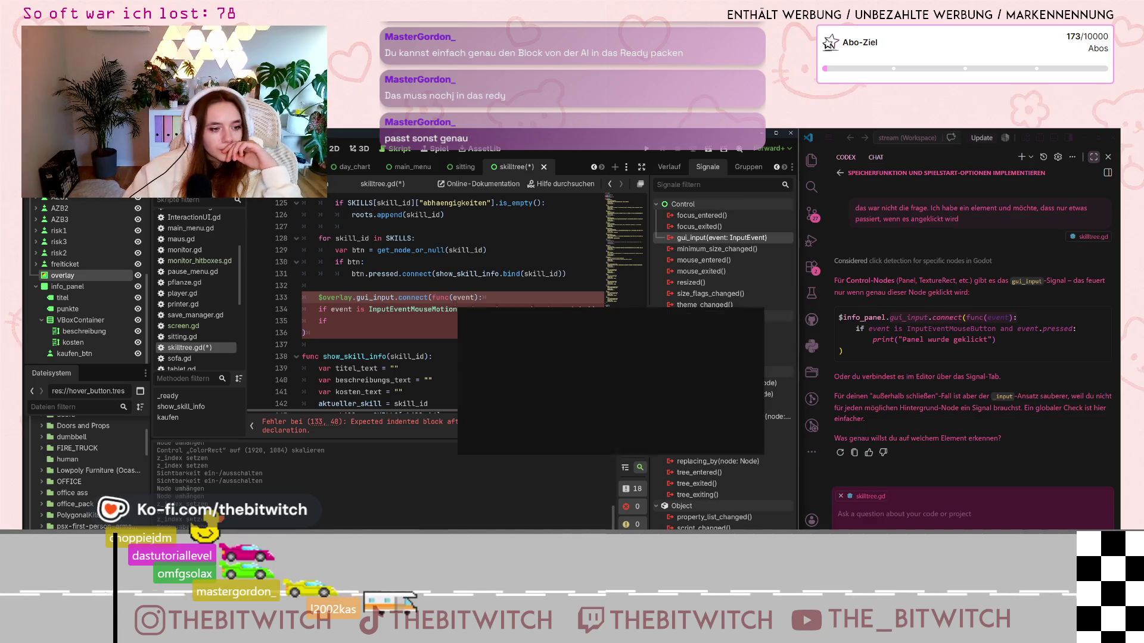
Step: Replace the incomplete if with $overlay.hide() and $info_panel.hide() in the click lambda
{"action": "left_click", "coordinate": [318, 321]}
{"action": "key", "text": "BackSpace"}
{"action": "key", "text": "BackSpace"}
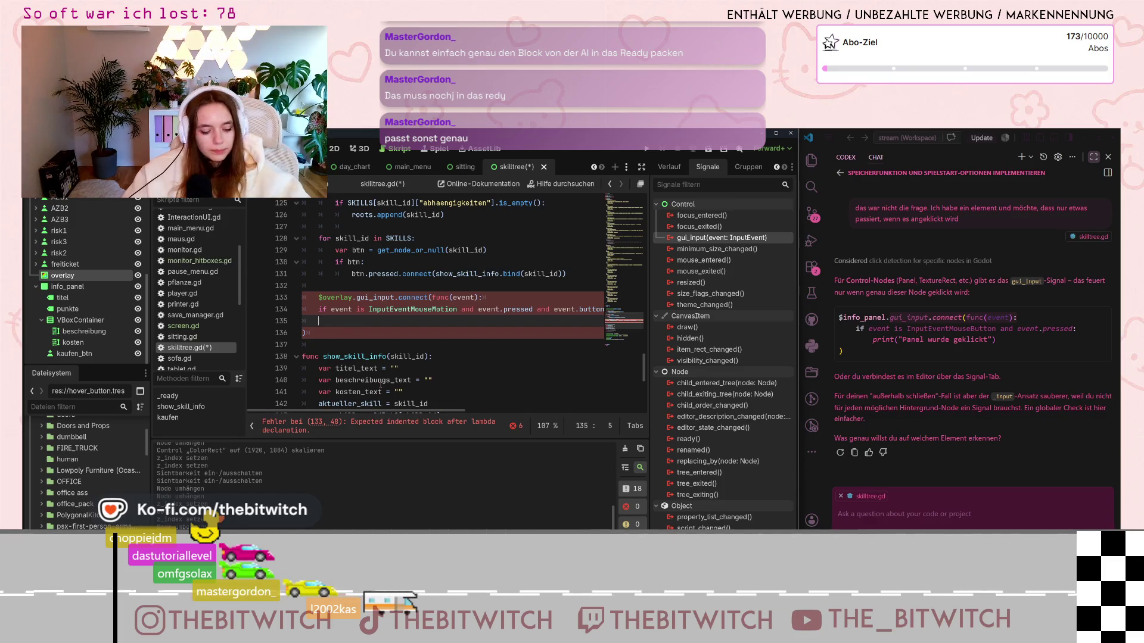
{"action": "key", "text": "Tab"}
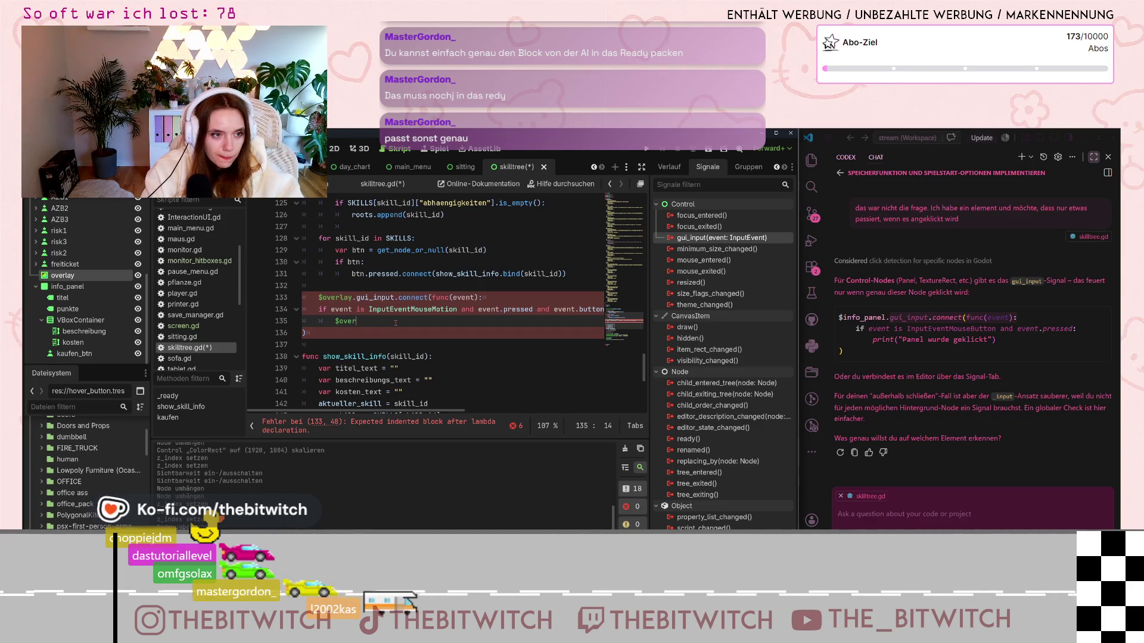
{"action": "type", "text": "verlay.h"}
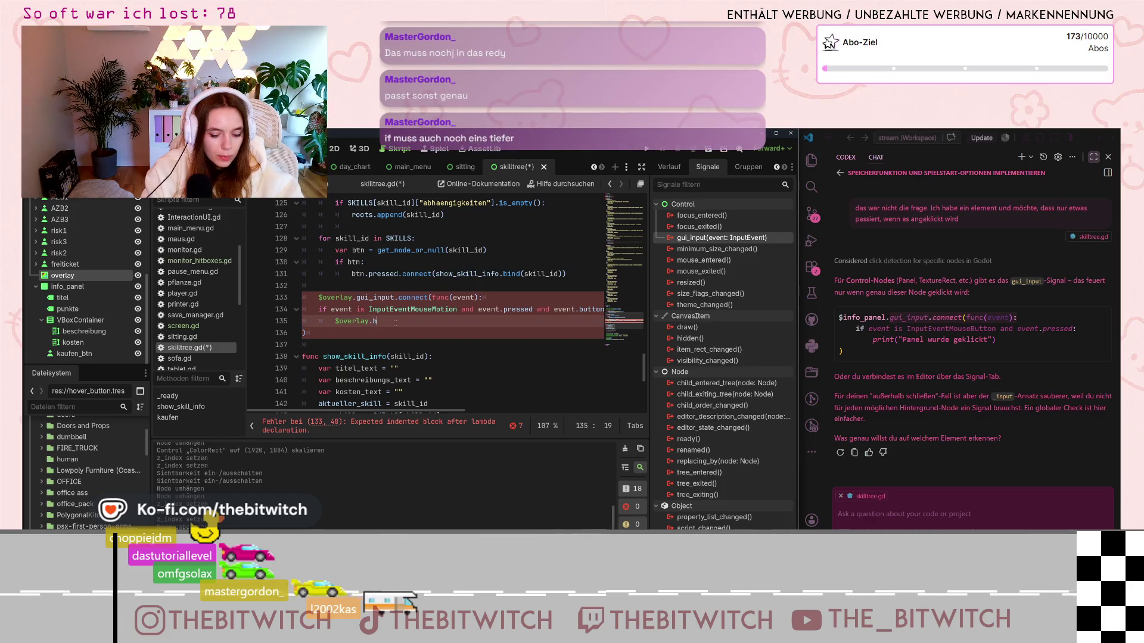
{"action": "type", "text": "ide("}
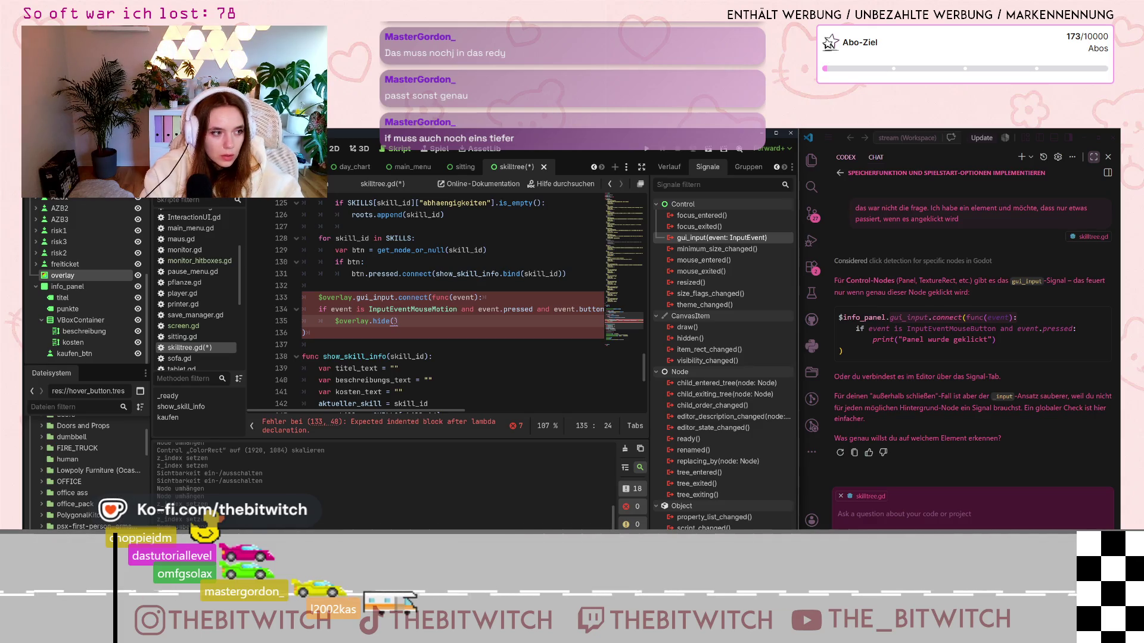
{"action": "key", "text": "Return"}
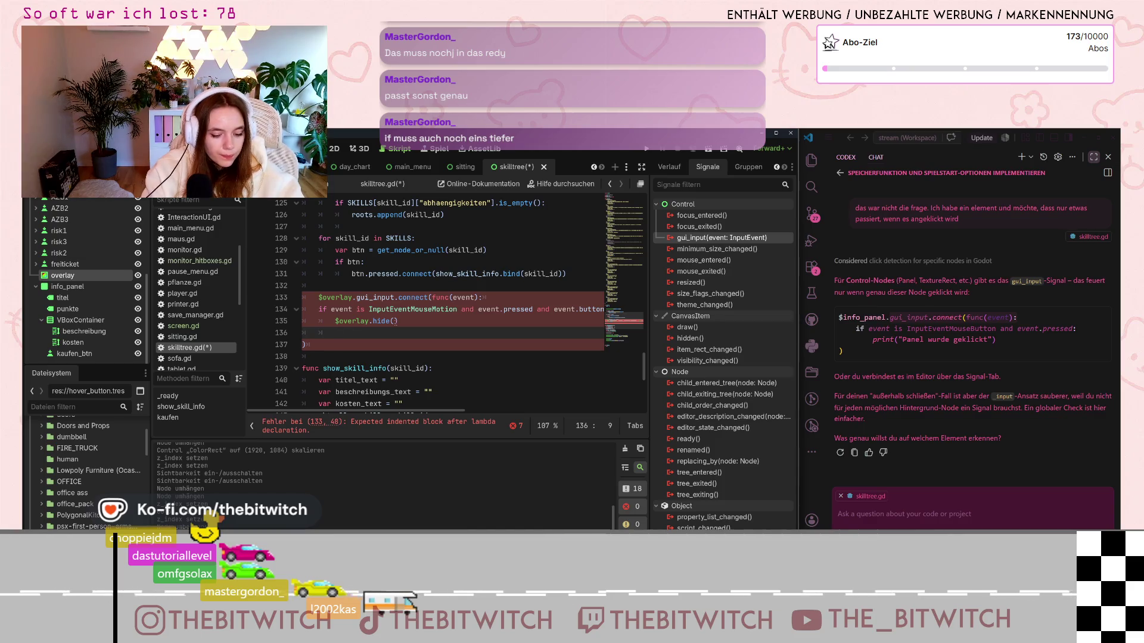
{"action": "type", "text": "$info_p"}
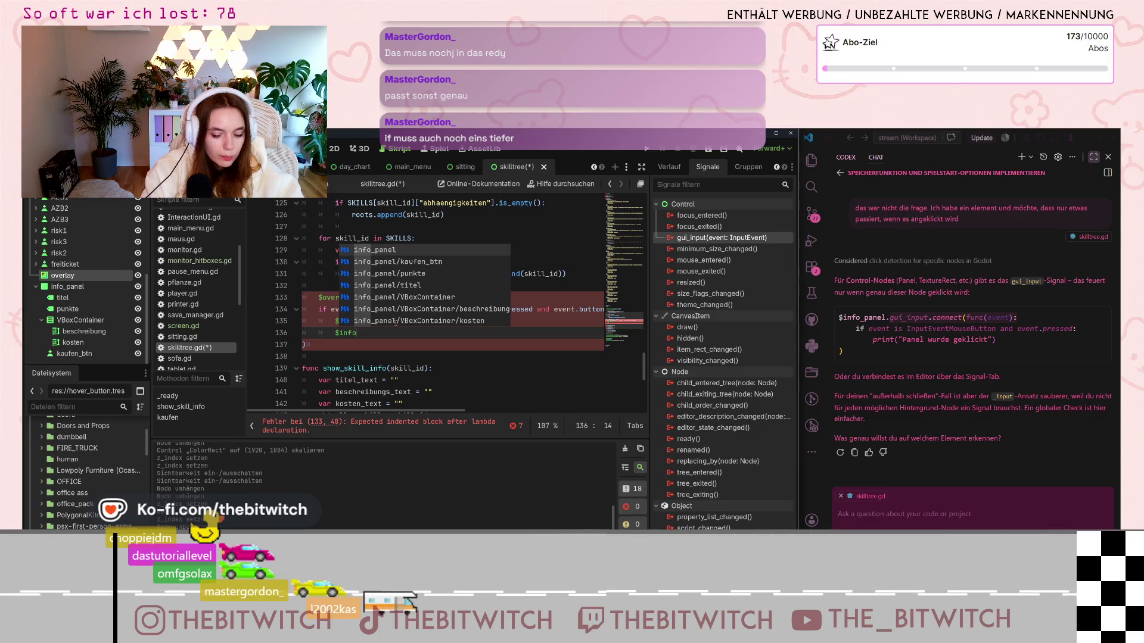
{"action": "type", "text": "anel"}
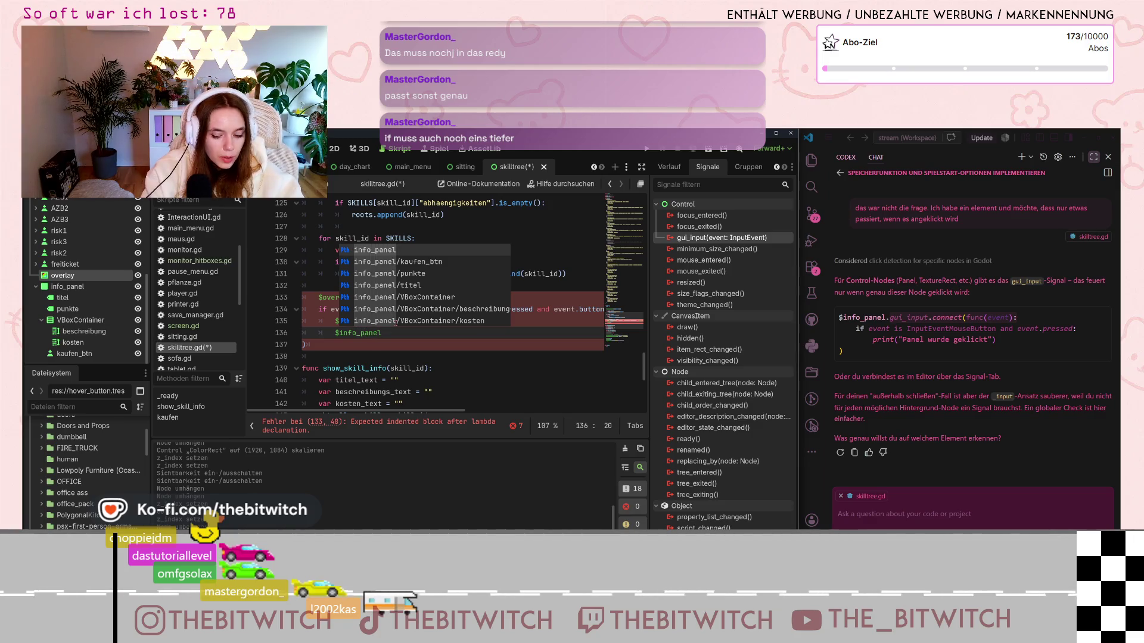
{"action": "type", "text": ".hide()"}
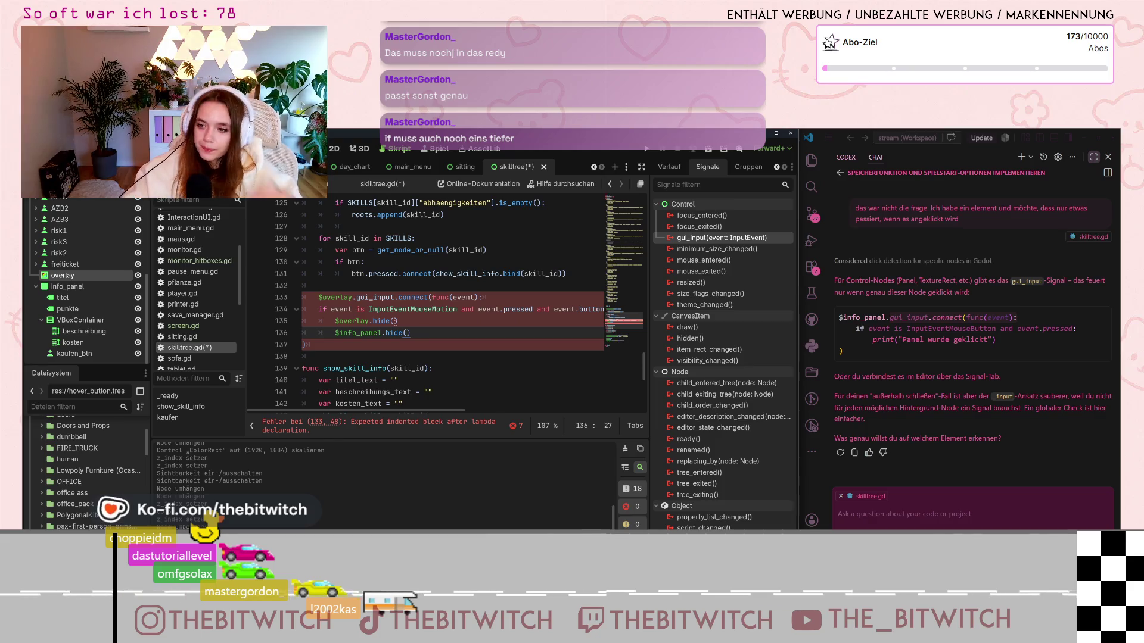
{"action": "key", "text": "Down"}
{"action": "key", "text": "Down"}
{"action": "key", "text": "Tab"}
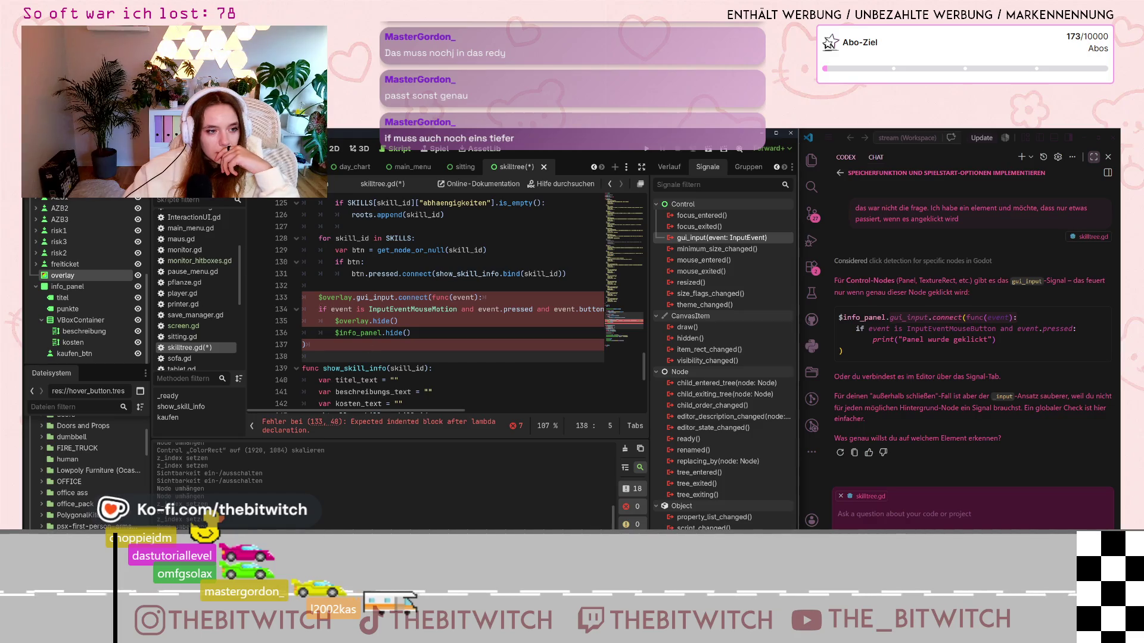
Step: Indent the lambda body to fix the indentation error and save the script
{"action": "left_click_drag", "start_coordinate": [316, 309], "coordinate": [348, 333]}
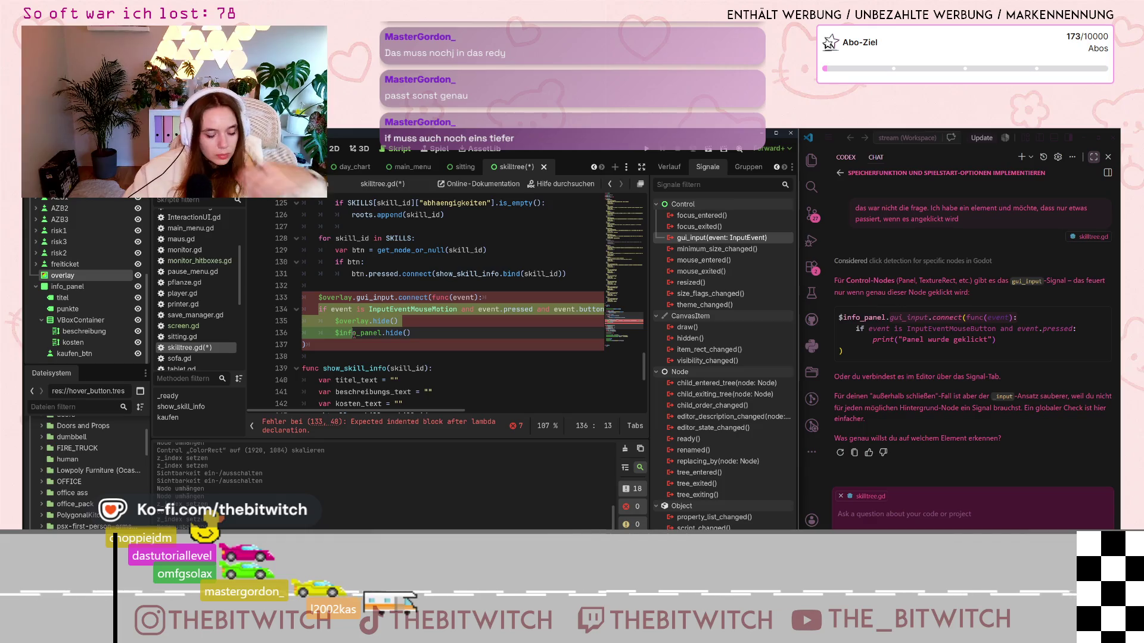
{"action": "key", "text": "Tab"}
{"action": "left_click", "coordinate": [390, 349]}
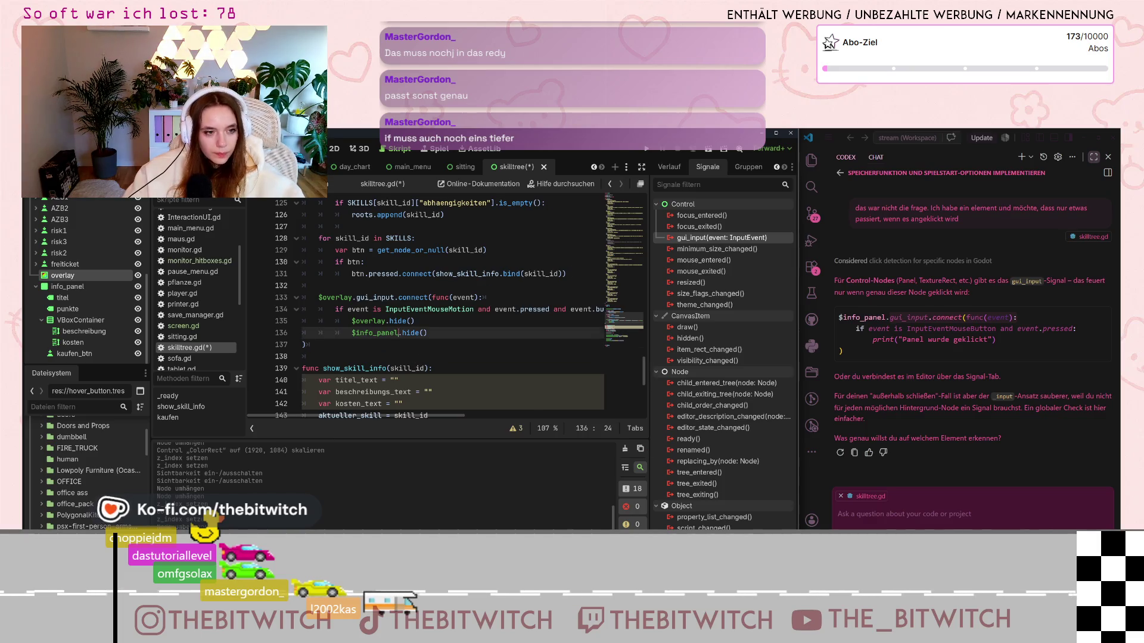
{"action": "left_click", "coordinate": [405, 320]}
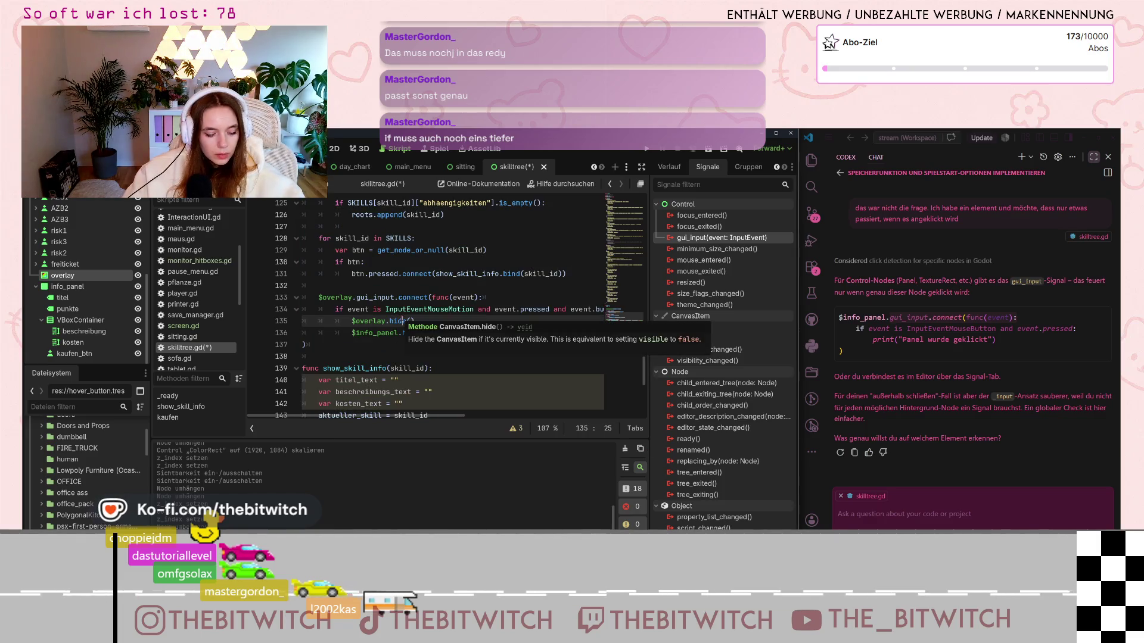
{"action": "key", "text": "ctrl+s"}
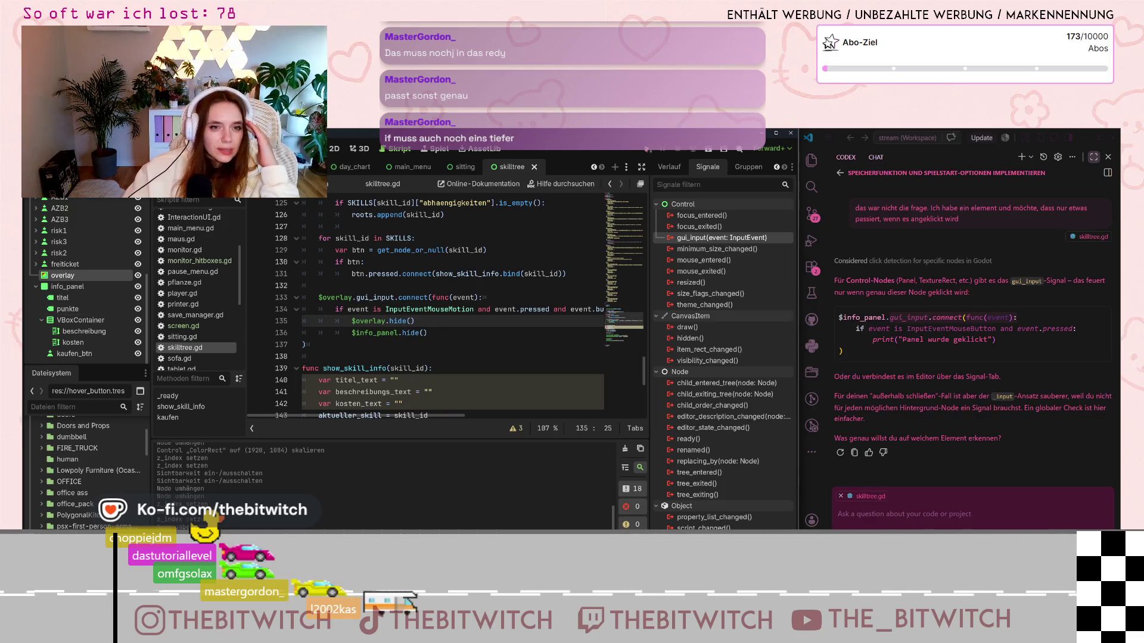
Step: Run the game, sleep on the sofa, and open the skill tree, hitting the line-134 'pressed' error
{"action": "key", "text": "F5"}
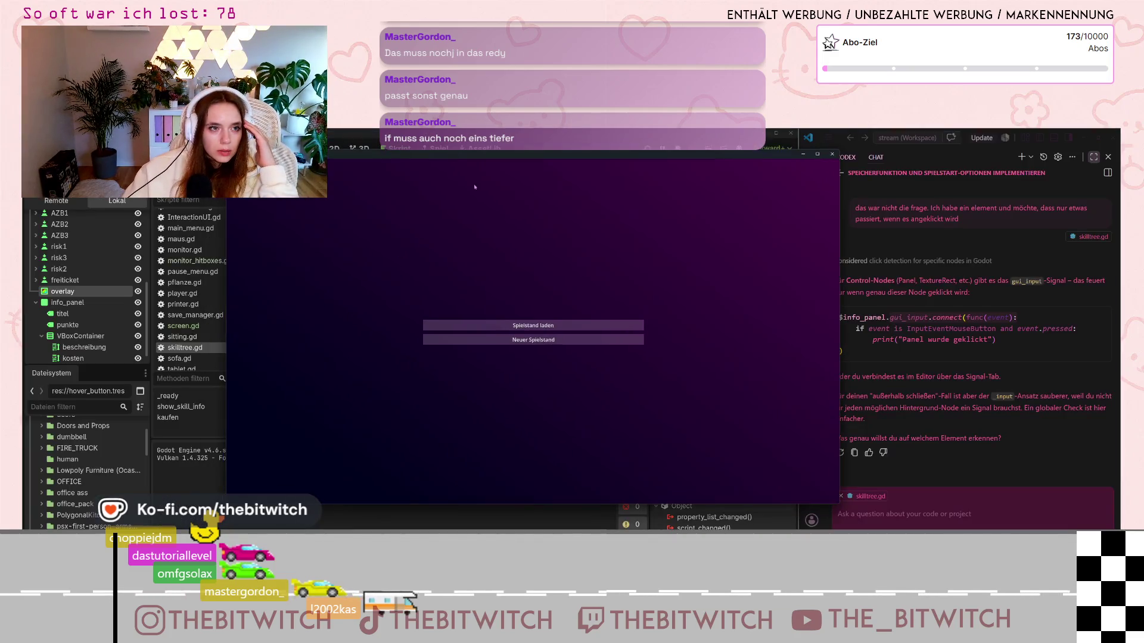
{"action": "left_click", "coordinate": [569, 345]}
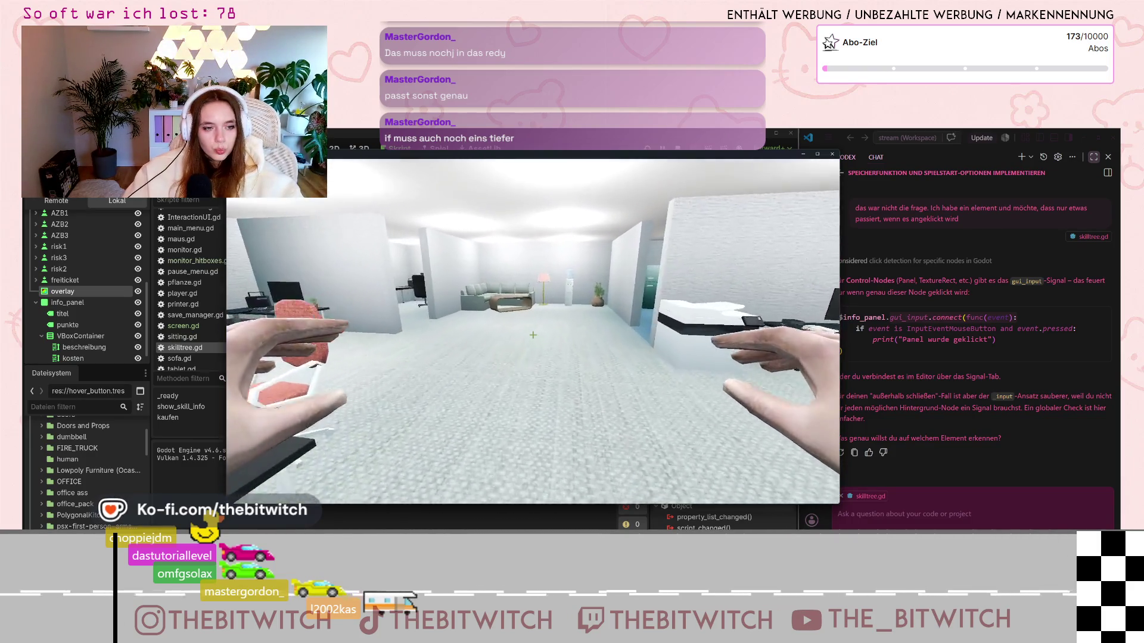
{"action": "key", "text": "w"}
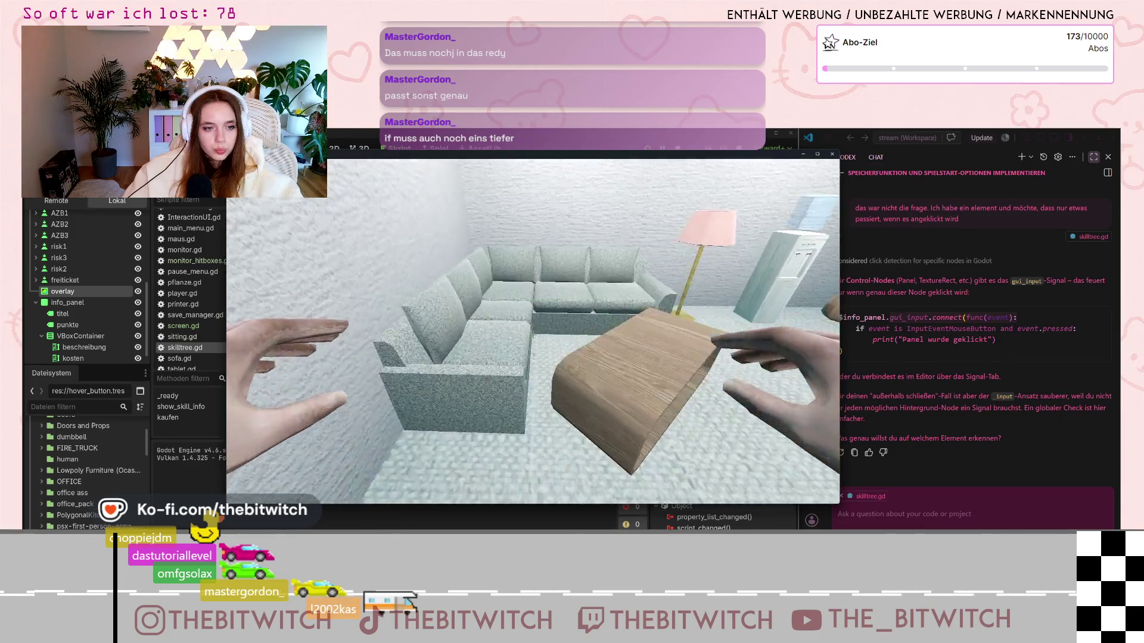
{"action": "left_click", "coordinate": [533, 335]}
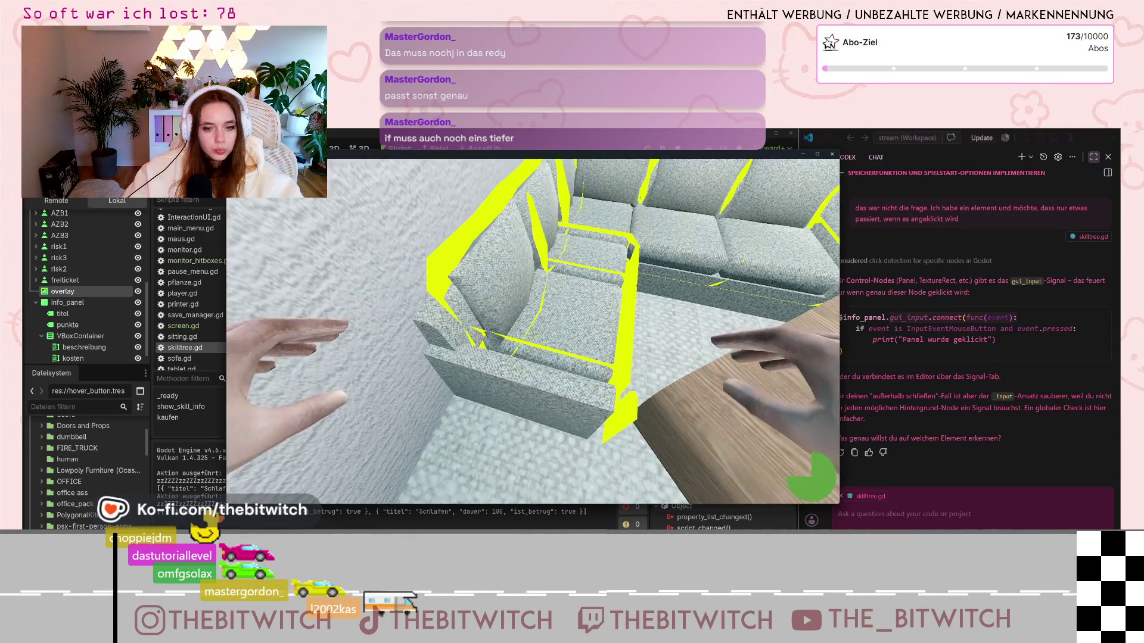
{"action": "left_click", "coordinate": [787, 479]}
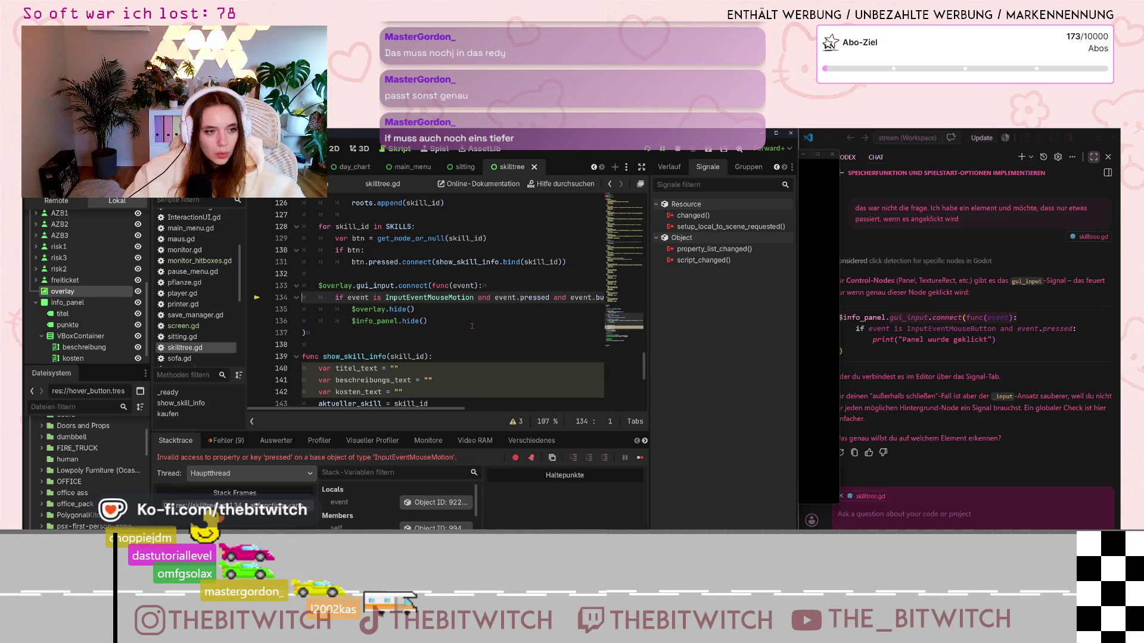
Step: Hide the info_panel and overlay nodes in the Scene dock and relaunch the game
{"action": "mouse_move", "coordinate": [440, 409]}
{"action": "left_mouse_down"}
{"action": "mouse_move", "coordinate": [575, 403]}
{"action": "mouse_move", "coordinate": [446, 408]}
{"action": "left_mouse_up"}
{"action": "scroll", "coordinate": [377, 305], "scroll_direction": "up", "scroll_amount": 4}
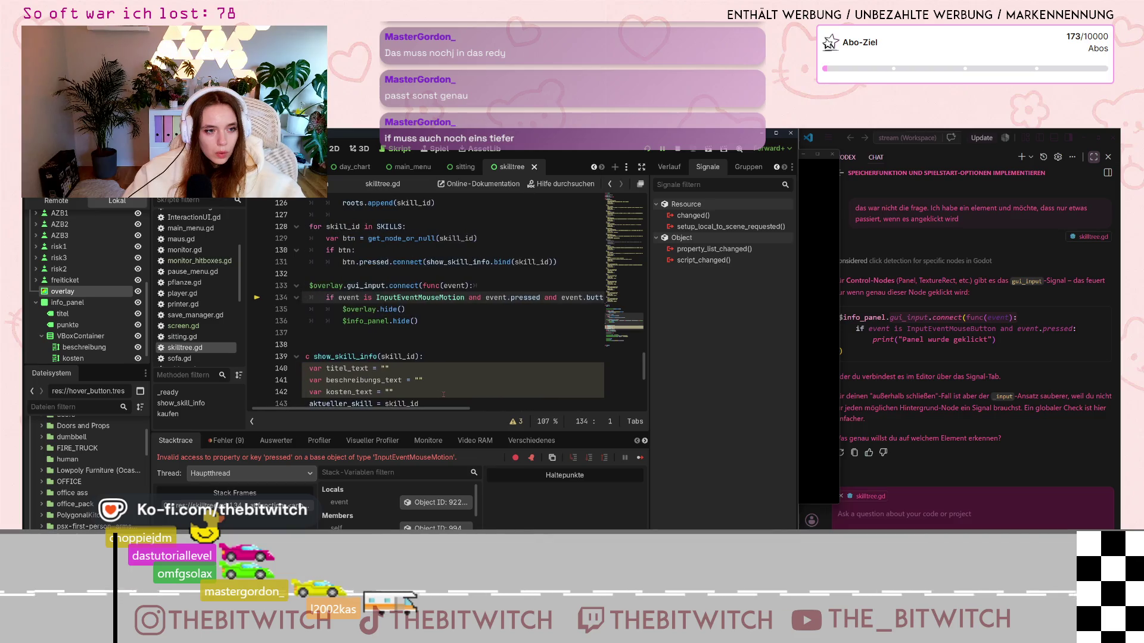
{"action": "scroll", "coordinate": [376, 306], "scroll_direction": "up", "scroll_amount": 6}
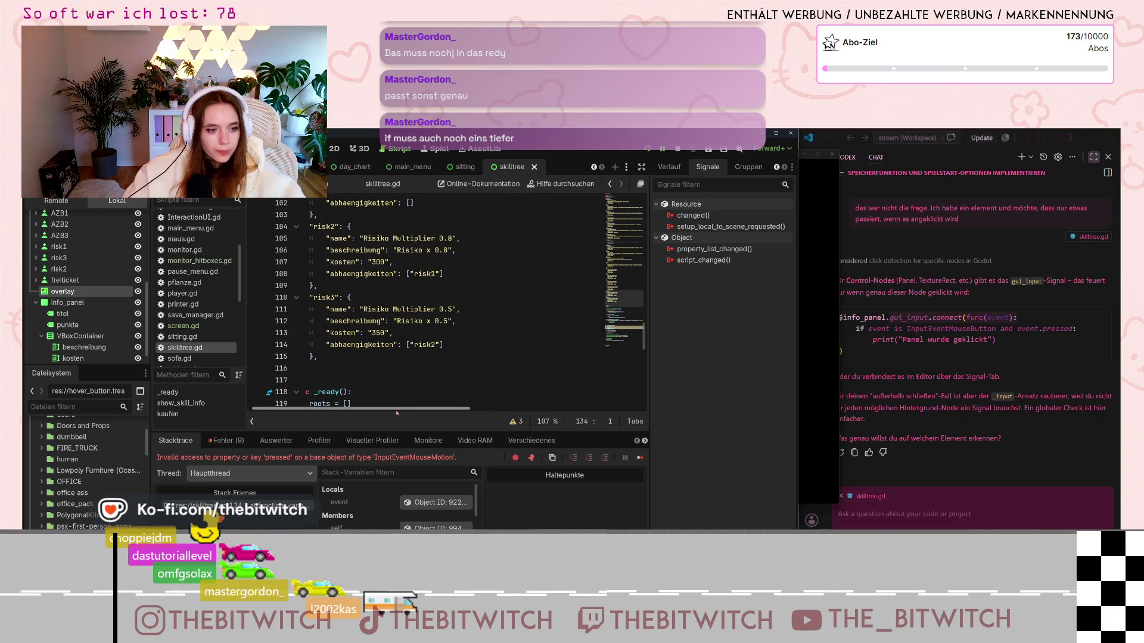
{"action": "left_click", "coordinate": [138, 302]}
{"action": "left_click", "coordinate": [138, 291]}
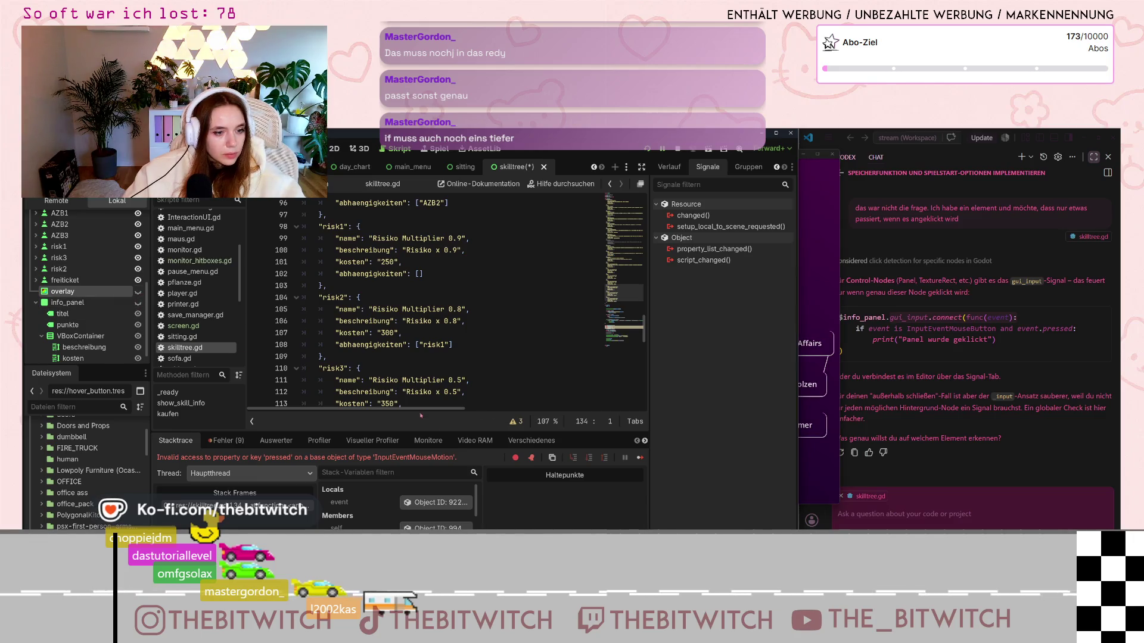
{"action": "left_click", "coordinate": [590, 298]}
{"action": "key", "text": "F12"}
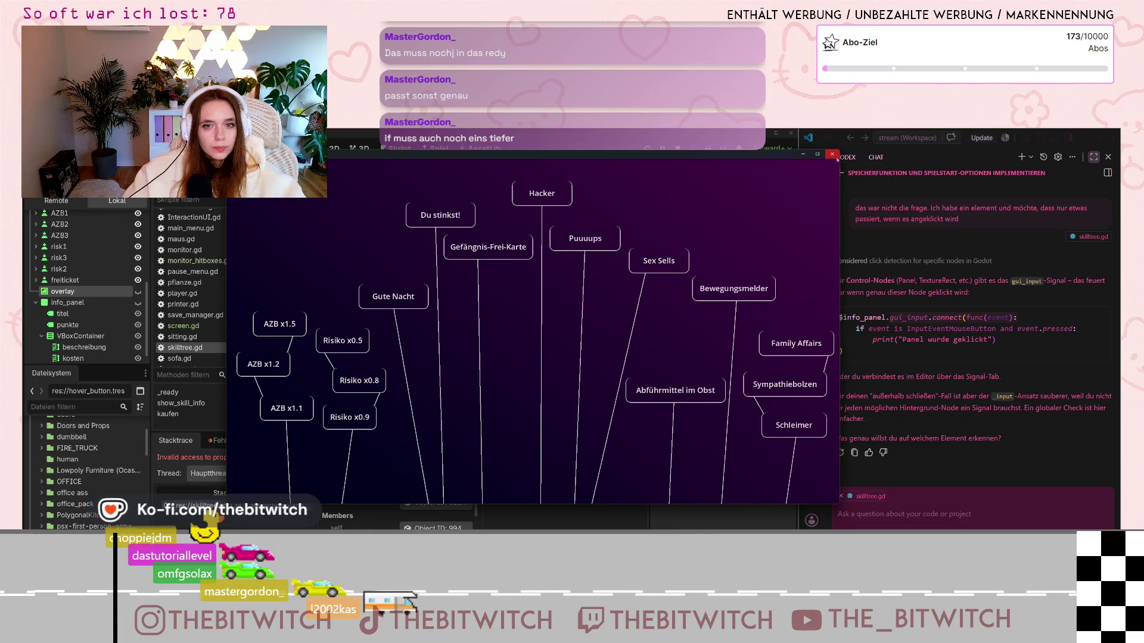
{"action": "key", "text": "F5"}
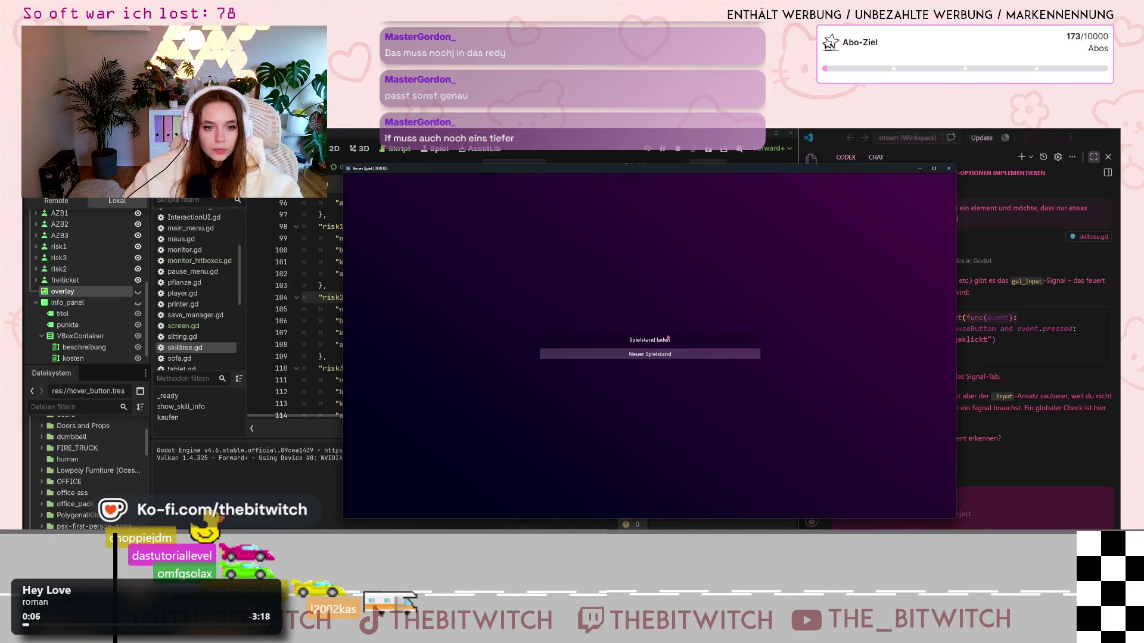
Step: Replay to the skill tree, click the Gefängnis-Frei-Karte node, and return to the editor after the error
{"action": "left_click", "coordinate": [667, 346]}
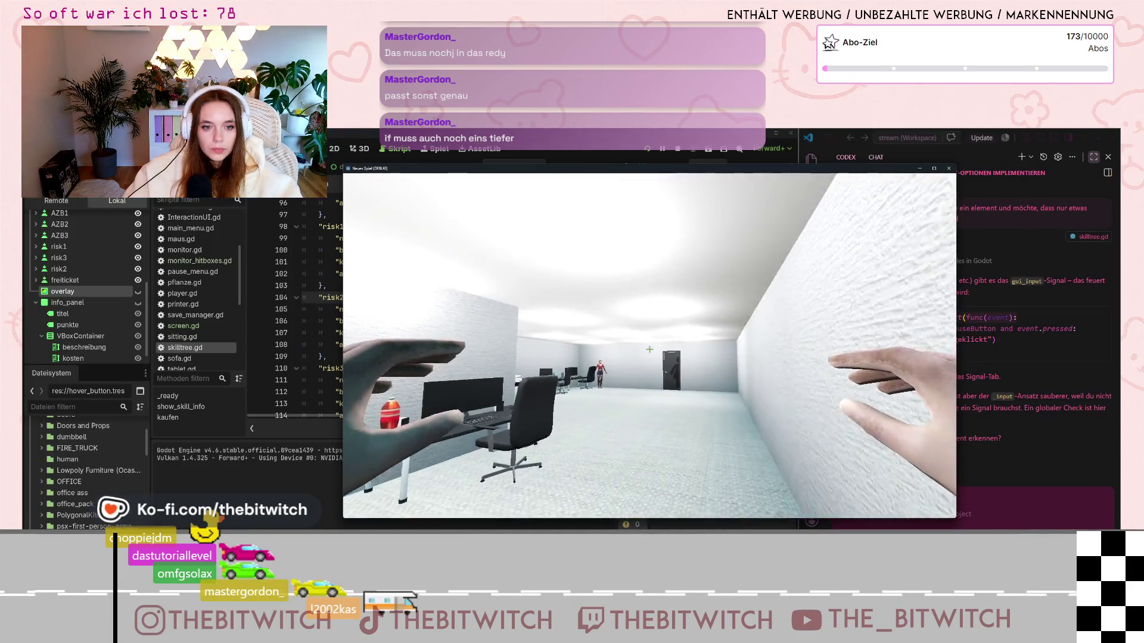
{"action": "mouse_move", "coordinate": [650, 351]}
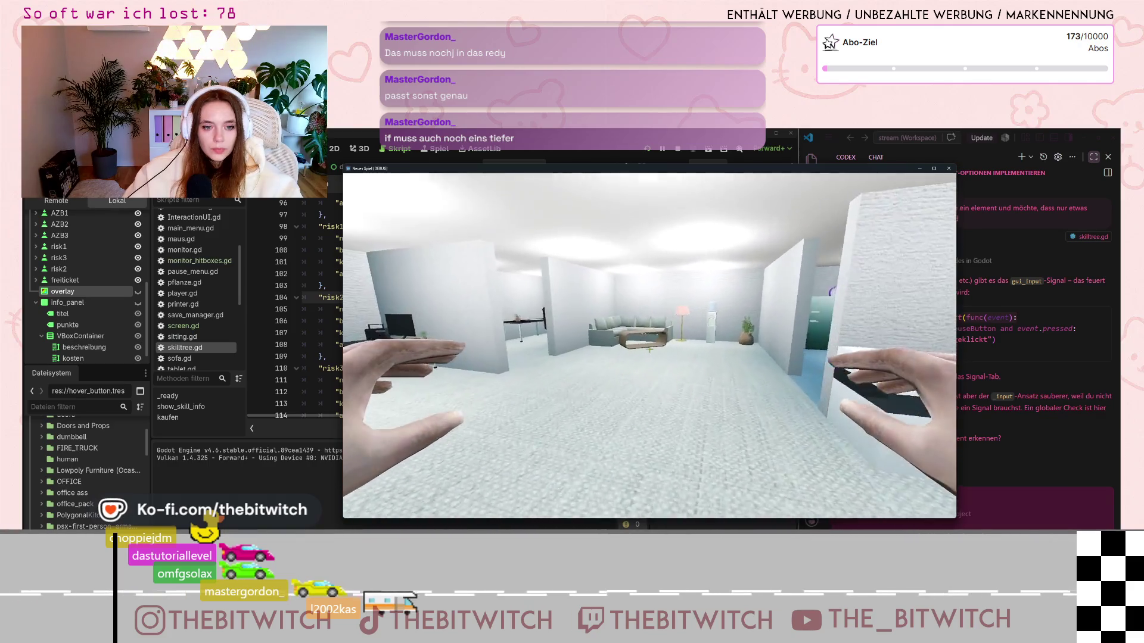
{"action": "key", "text": "w"}
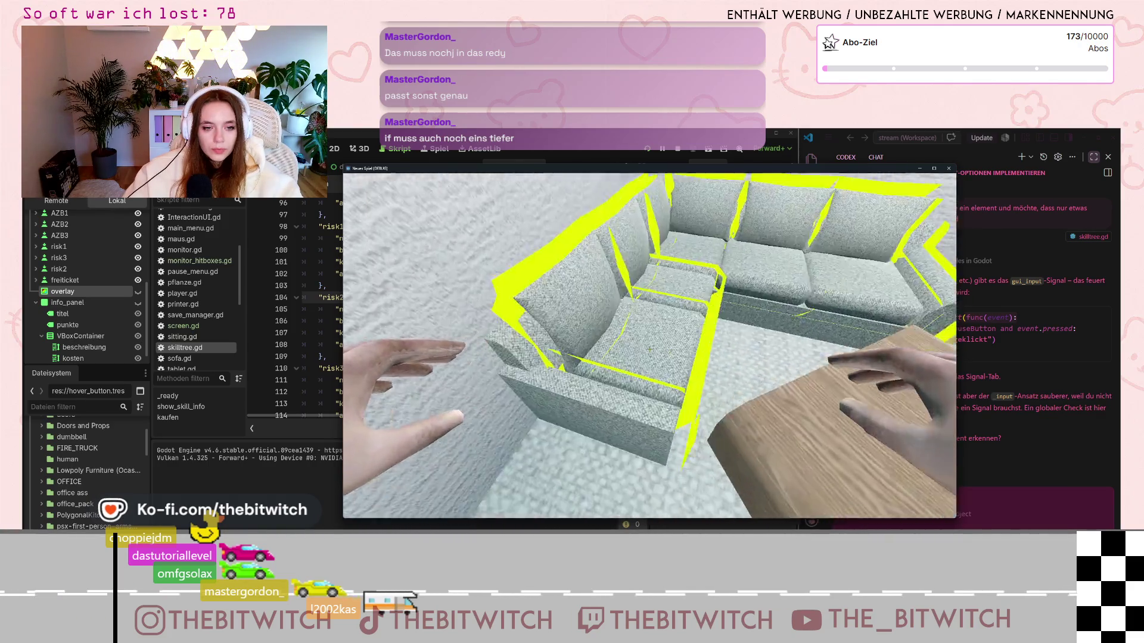
{"action": "key", "text": "e"}
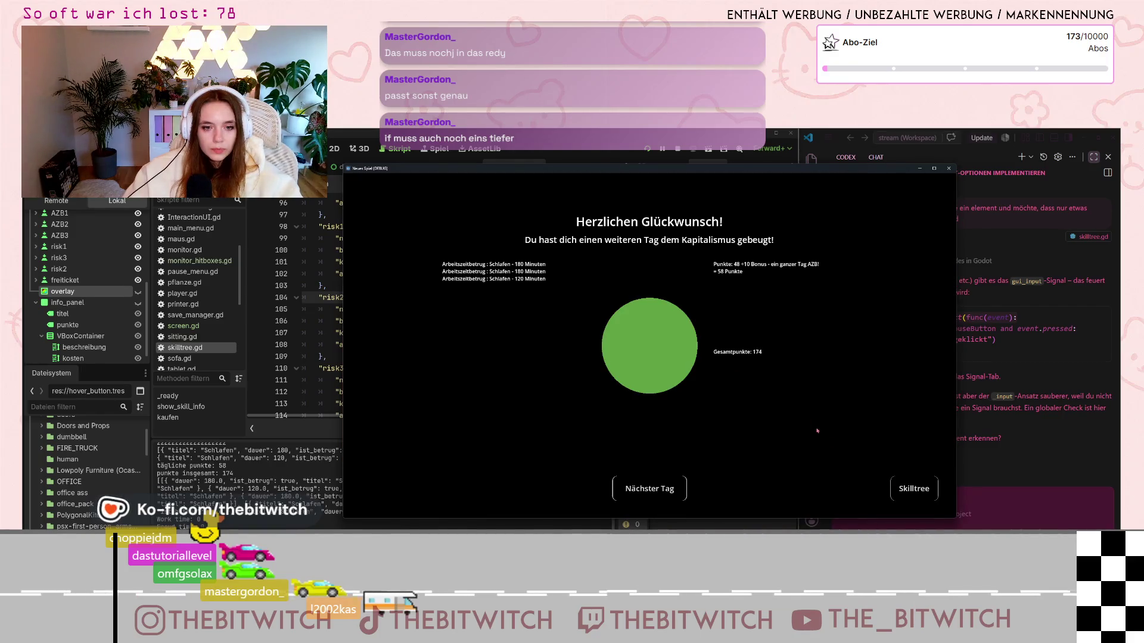
{"action": "left_click", "coordinate": [844, 485]}
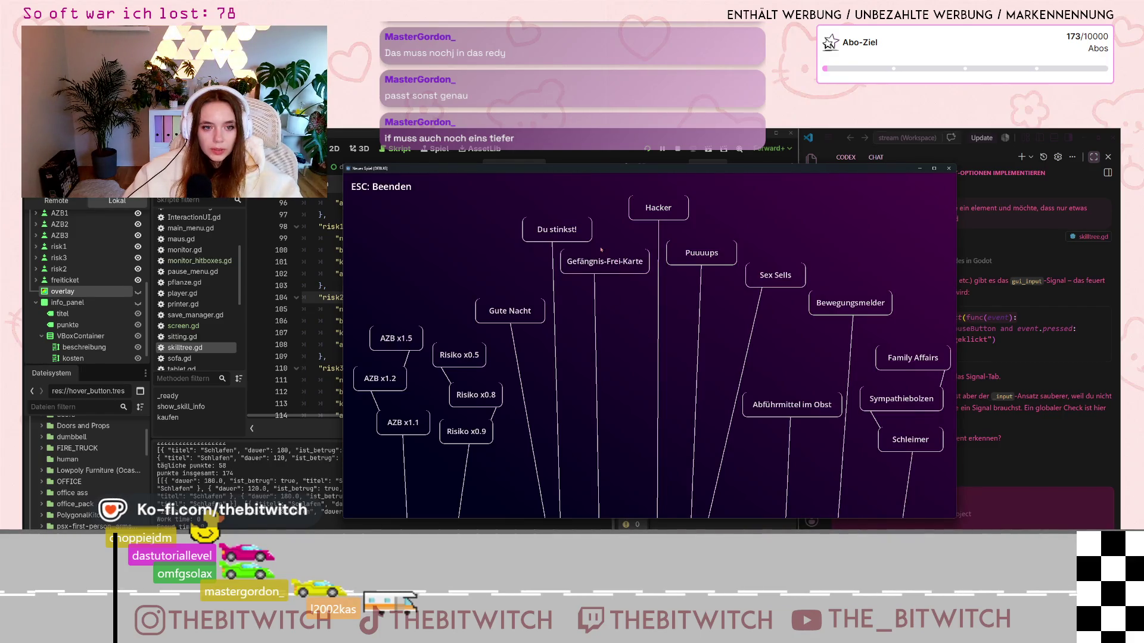
{"action": "left_click", "coordinate": [601, 251]}
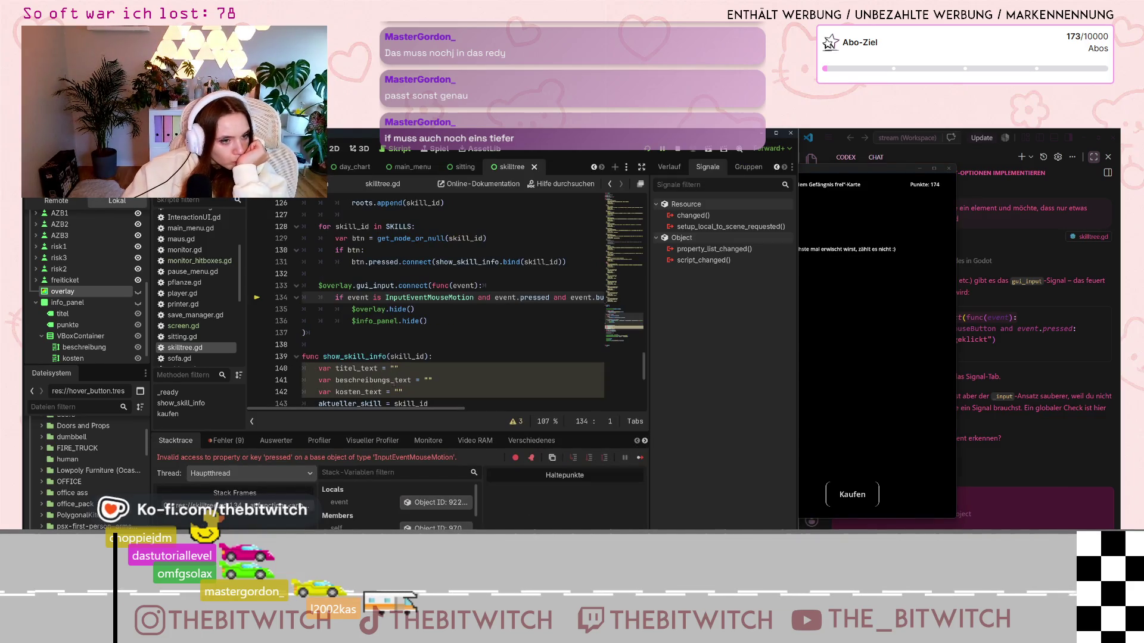
{"action": "left_click", "coordinate": [917, 168]}
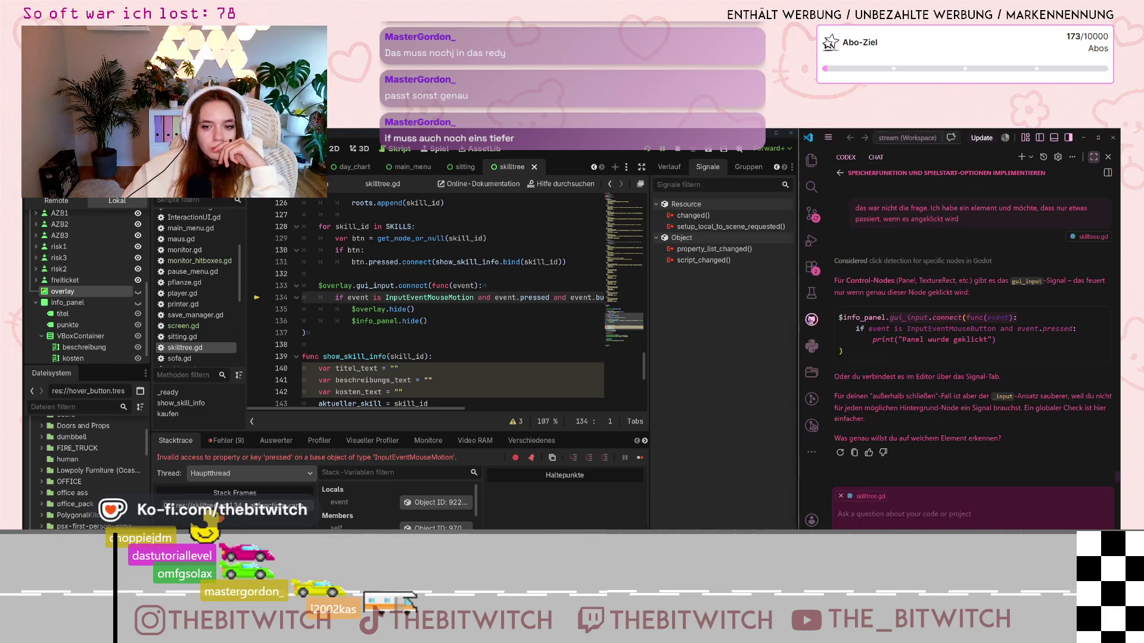
Step: Change line 134 to check InputEventMouseButton, save skilltree.gd, and relaunch the game
{"action": "left_click", "coordinate": [468, 331]}
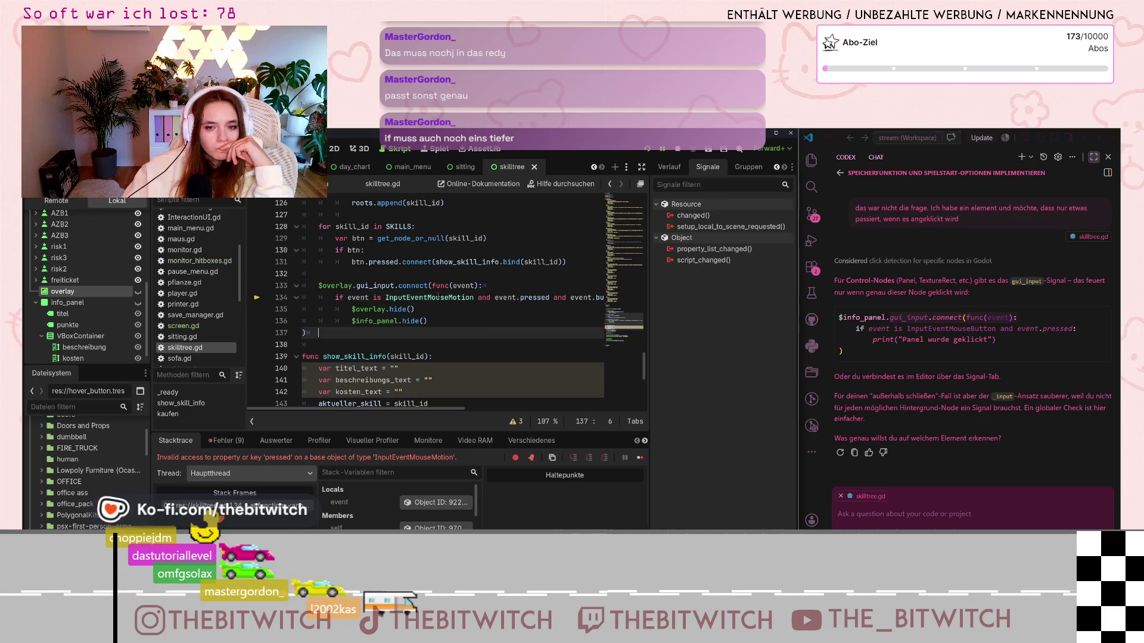
{"action": "left_click", "coordinate": [471, 297]}
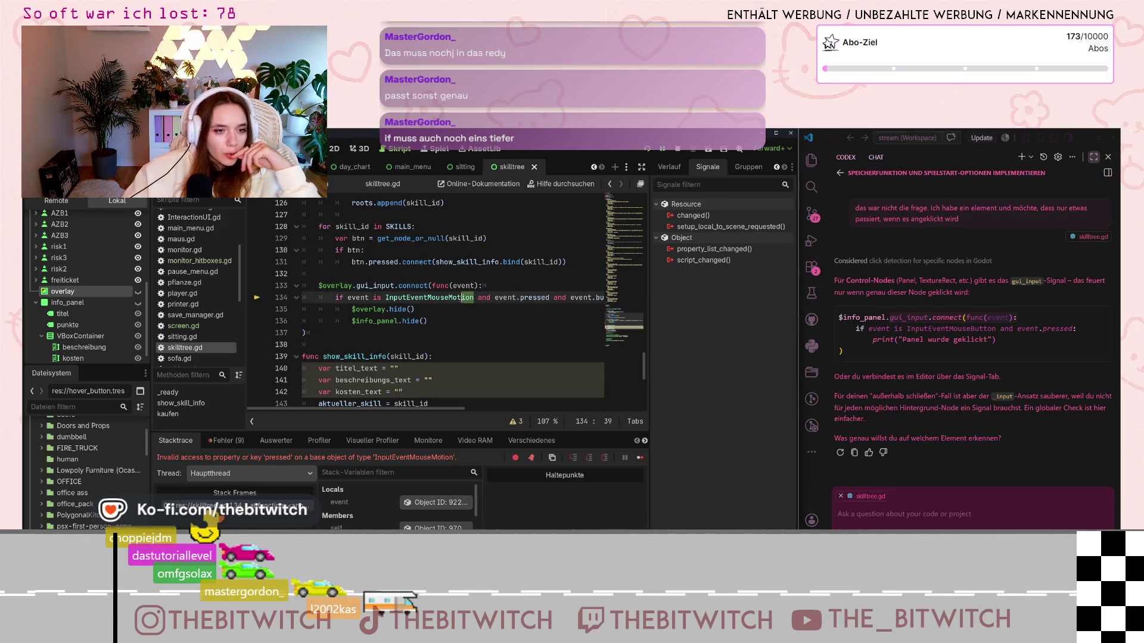
{"action": "type", "text": "Button"}
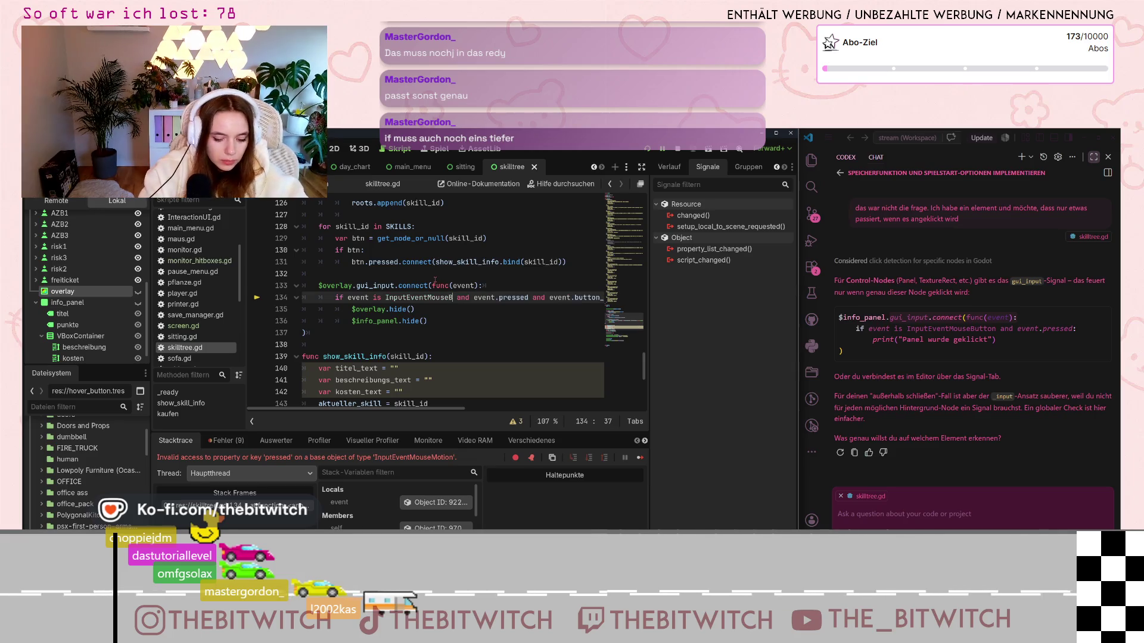
{"action": "left_click", "coordinate": [457, 332]}
{"action": "key", "text": "ctrl+s"}
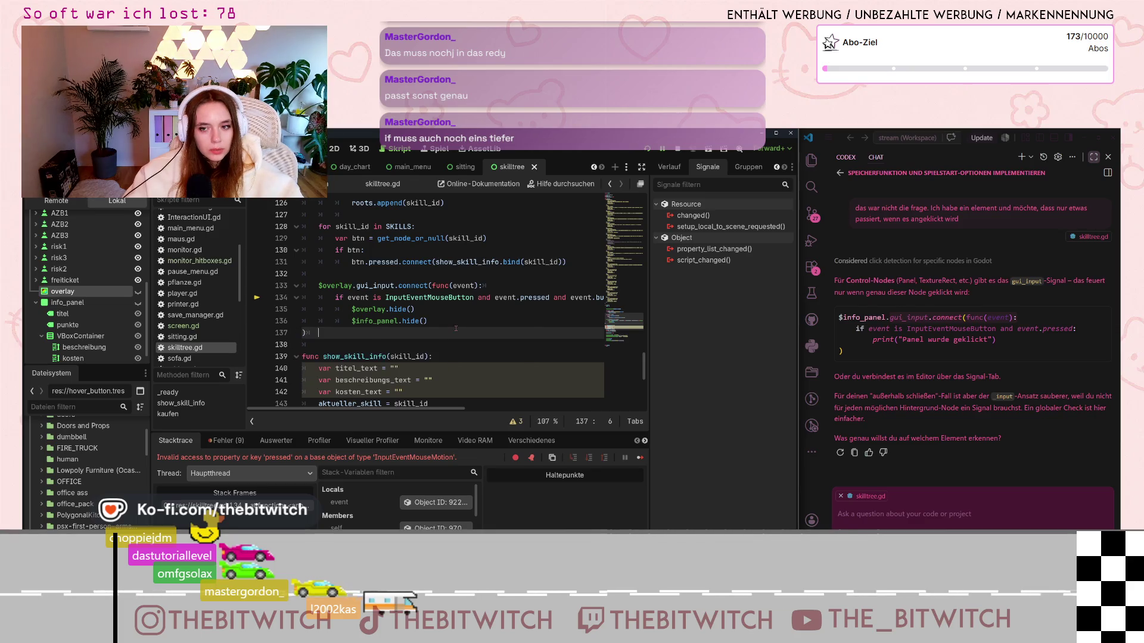
{"action": "key", "text": "F8"}
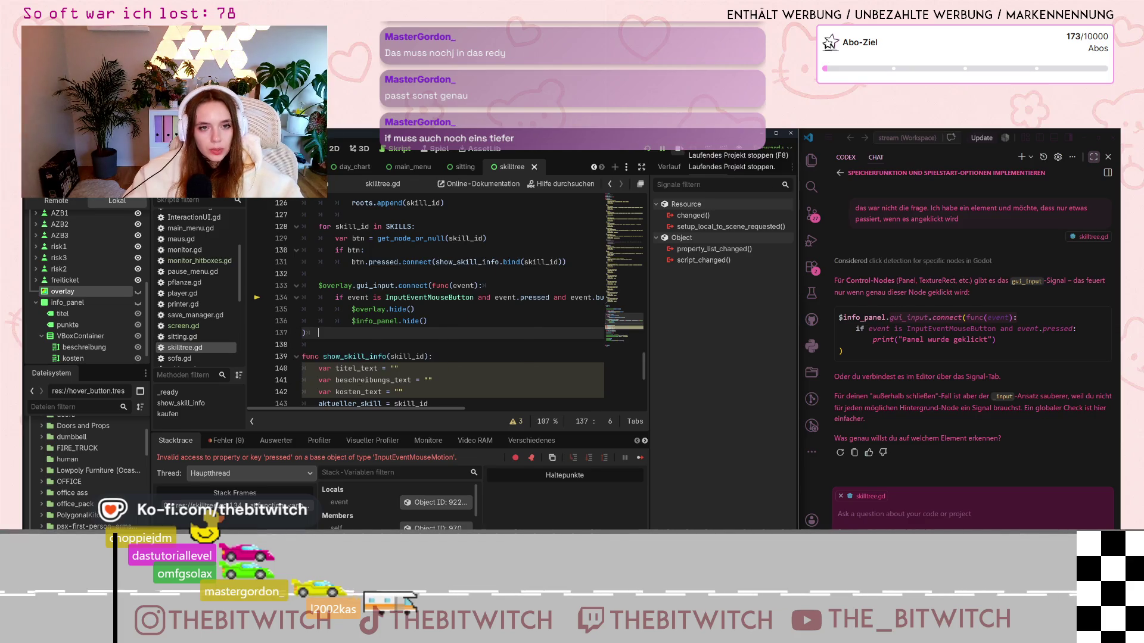
{"action": "left_click", "coordinate": [646, 149]}
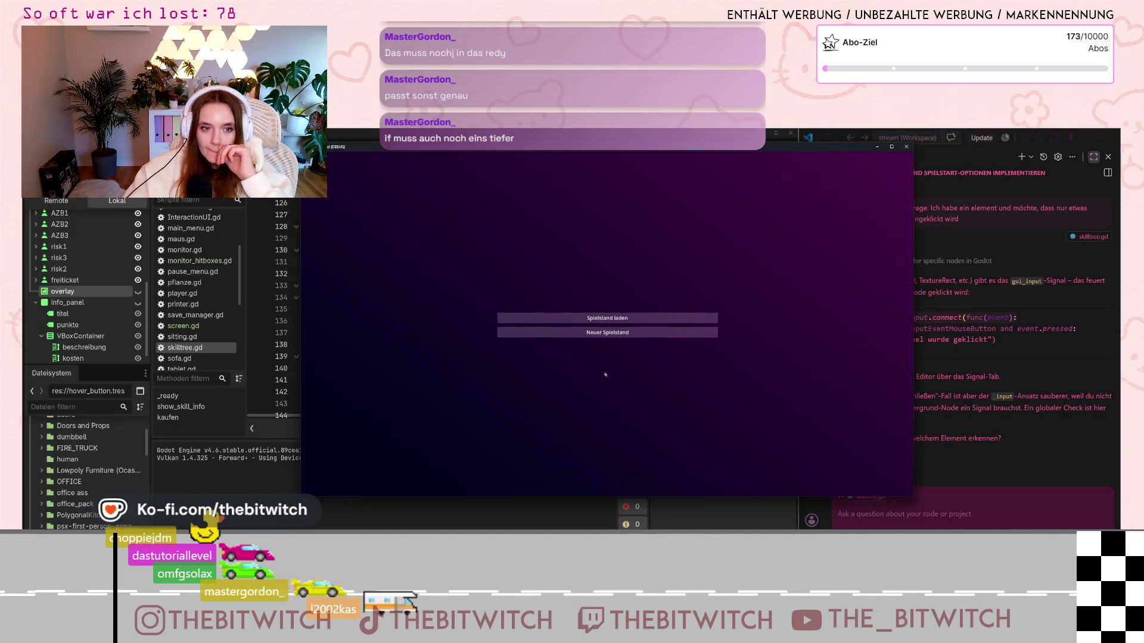
Step: Start a new save, sleep on the sofa, and open the Gefängnis-Frei-Karte info panel in the skill tree
{"action": "left_click", "coordinate": [613, 338]}
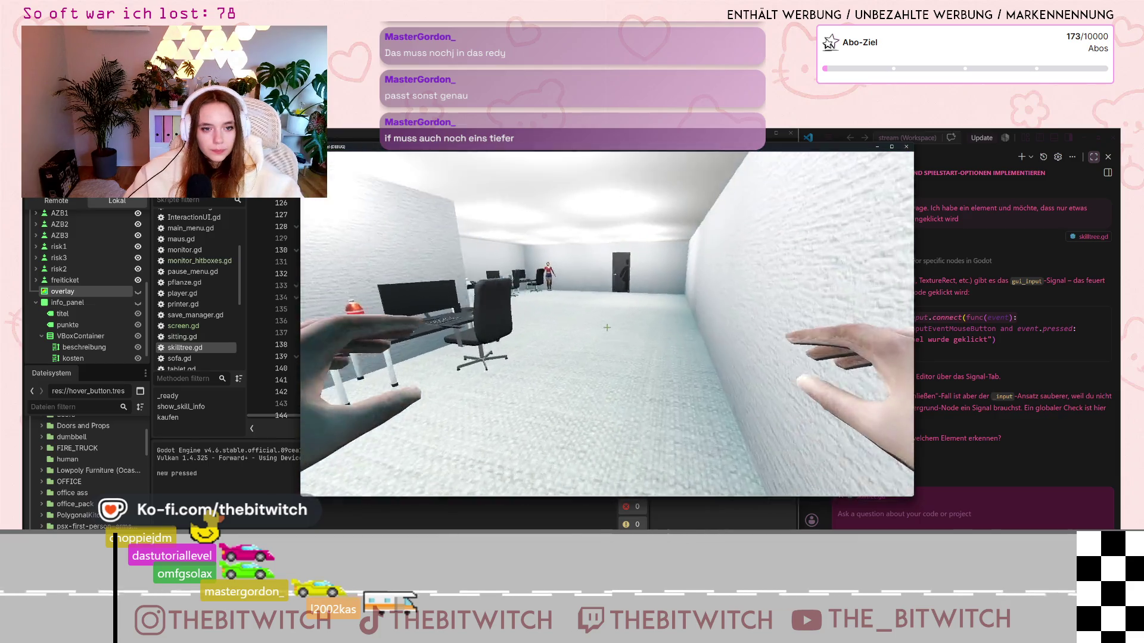
{"action": "mouse_move", "coordinate": [607, 328]}
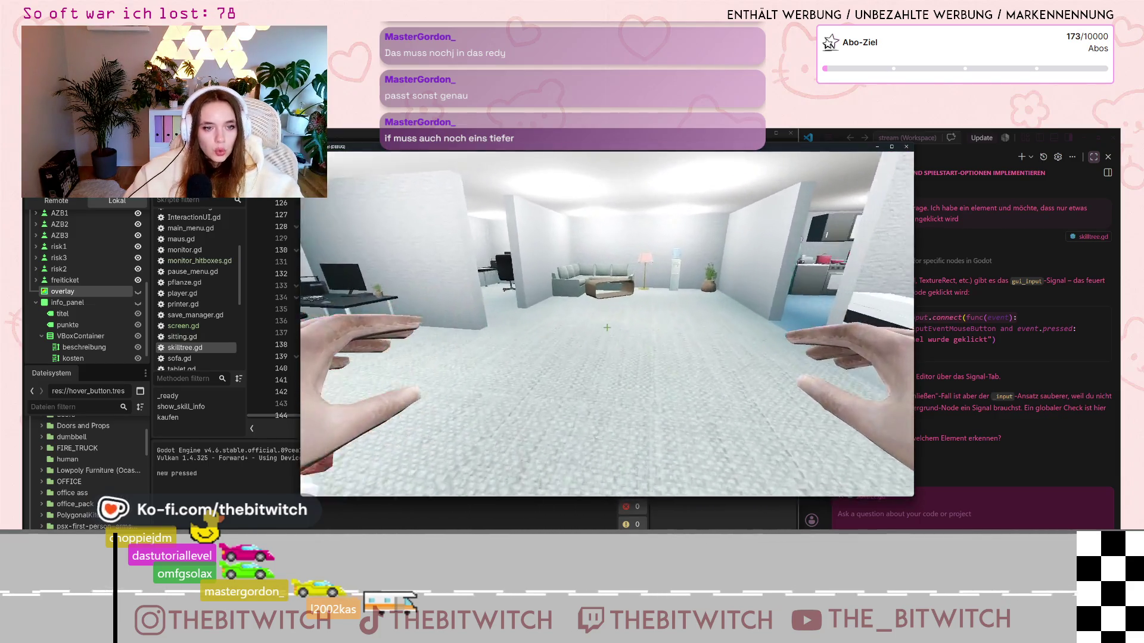
{"action": "key", "text": "w"}
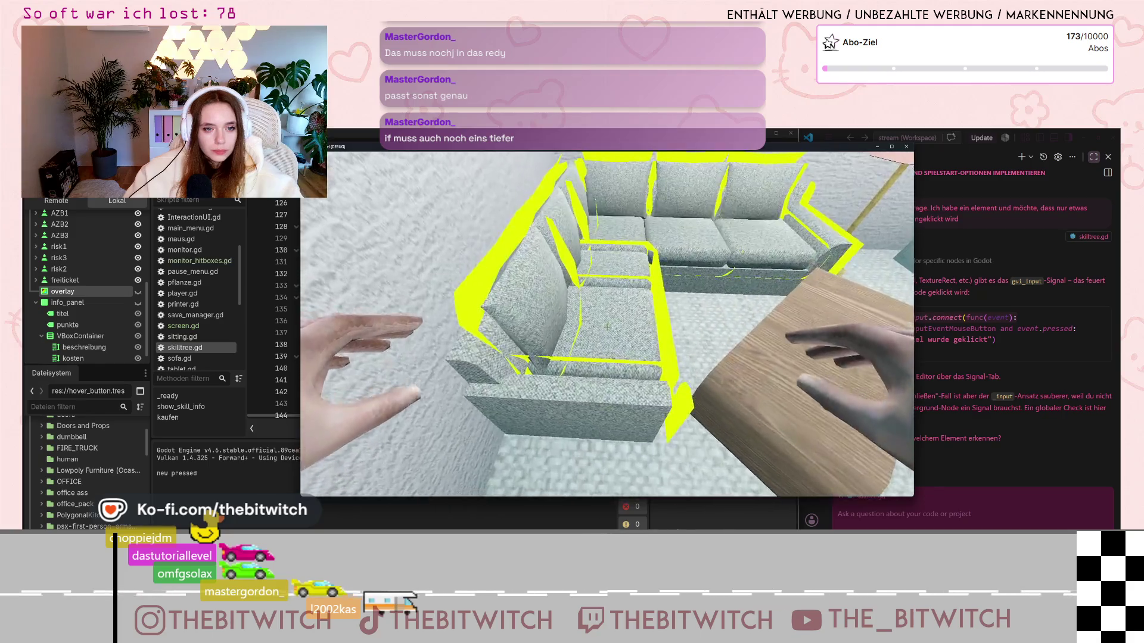
{"action": "left_click", "coordinate": [607, 327]}
{"action": "left_click", "coordinate": [607, 326]}
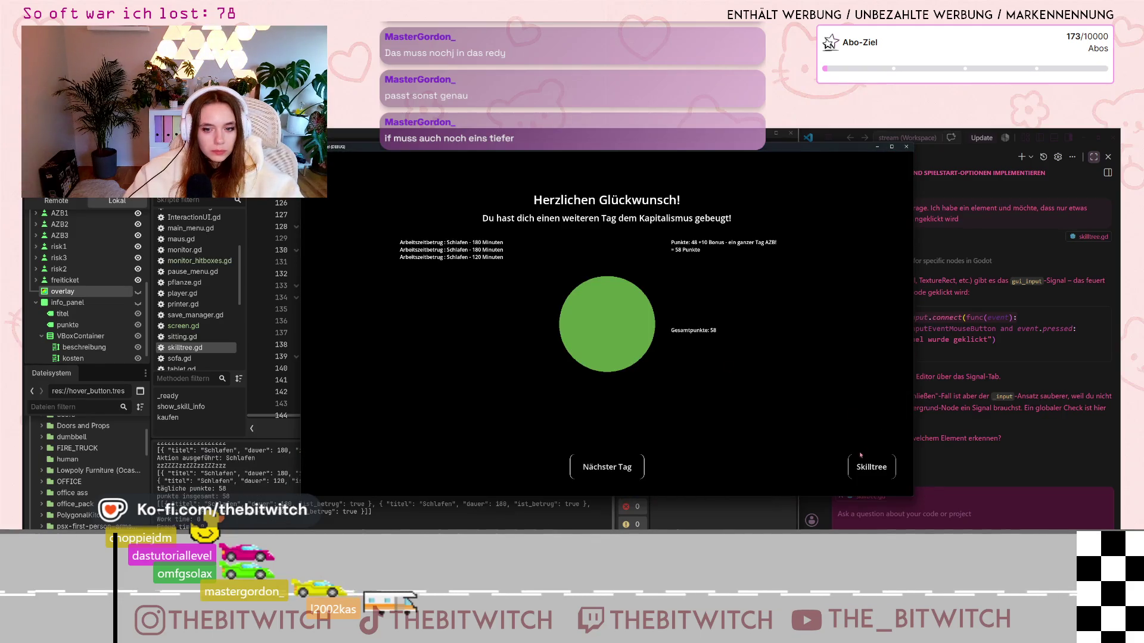
{"action": "left_click", "coordinate": [863, 467]}
{"action": "left_click", "coordinate": [562, 240]}
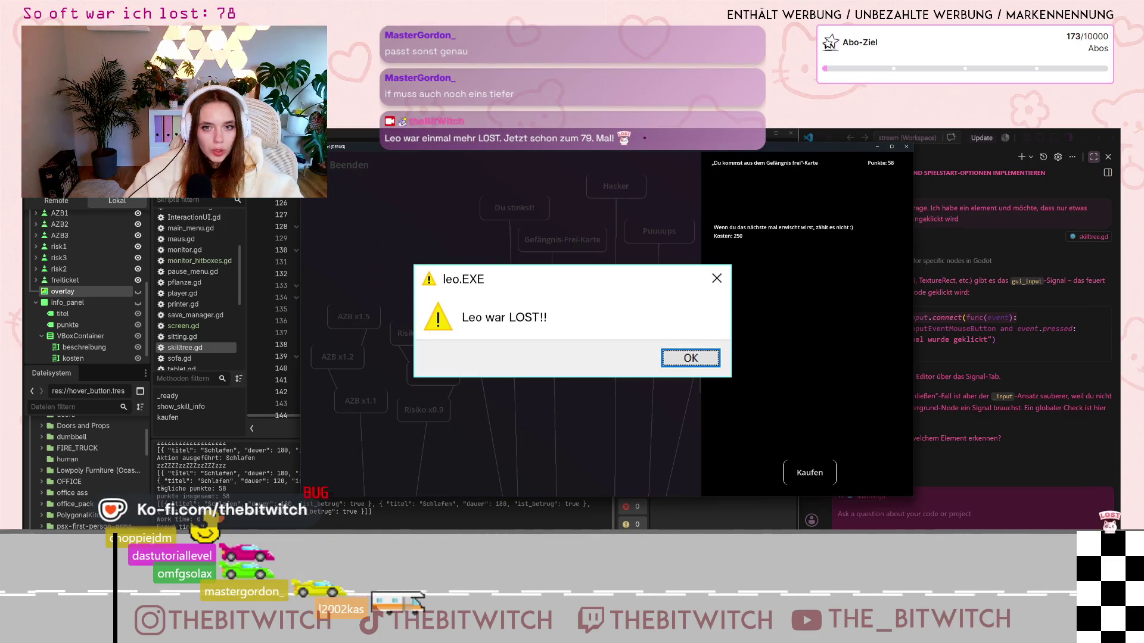
{"action": "key", "text": "Return"}
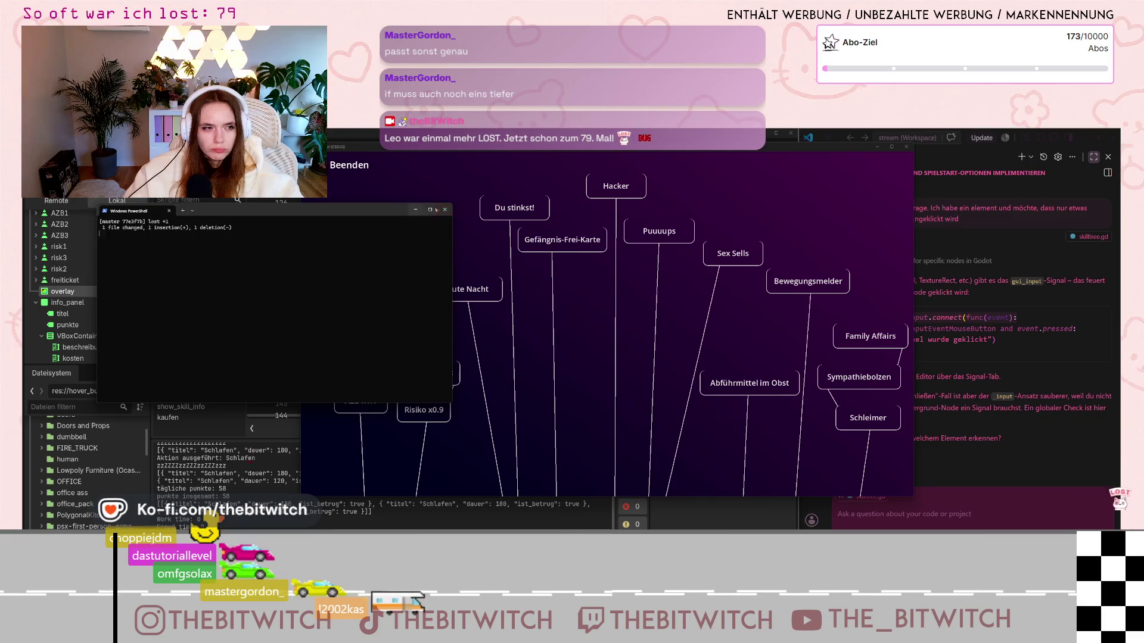
Step: Toggle the Gefängnis-Frei-Karte info panel by clicking the node and then empty space
{"action": "left_click", "coordinate": [571, 243]}
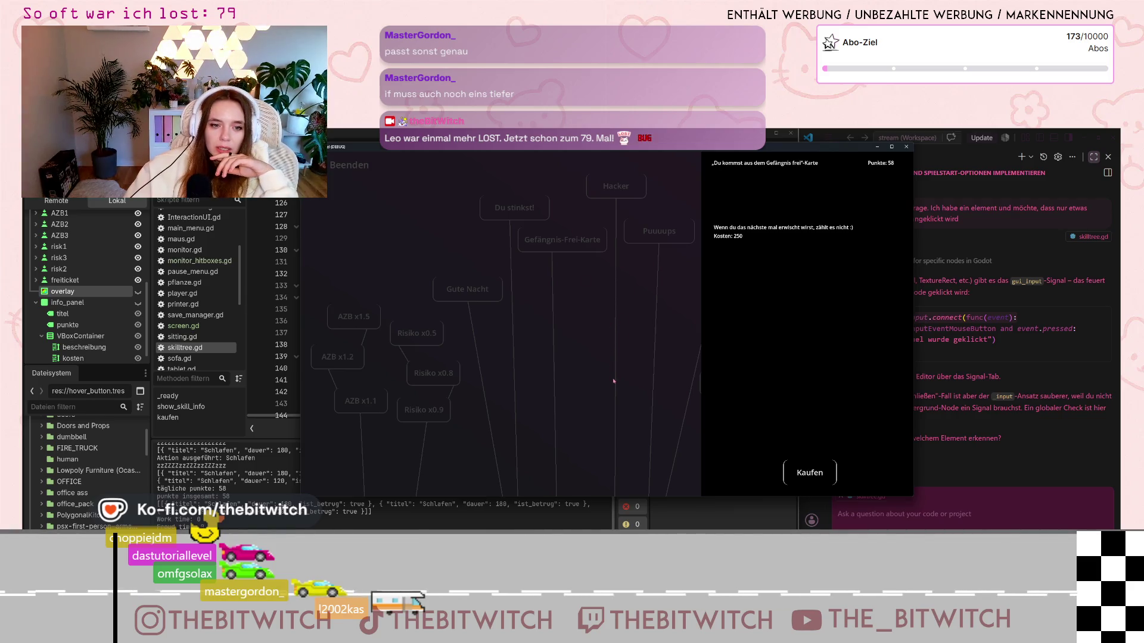
{"action": "left_click", "coordinate": [624, 317]}
{"action": "left_click", "coordinate": [579, 247]}
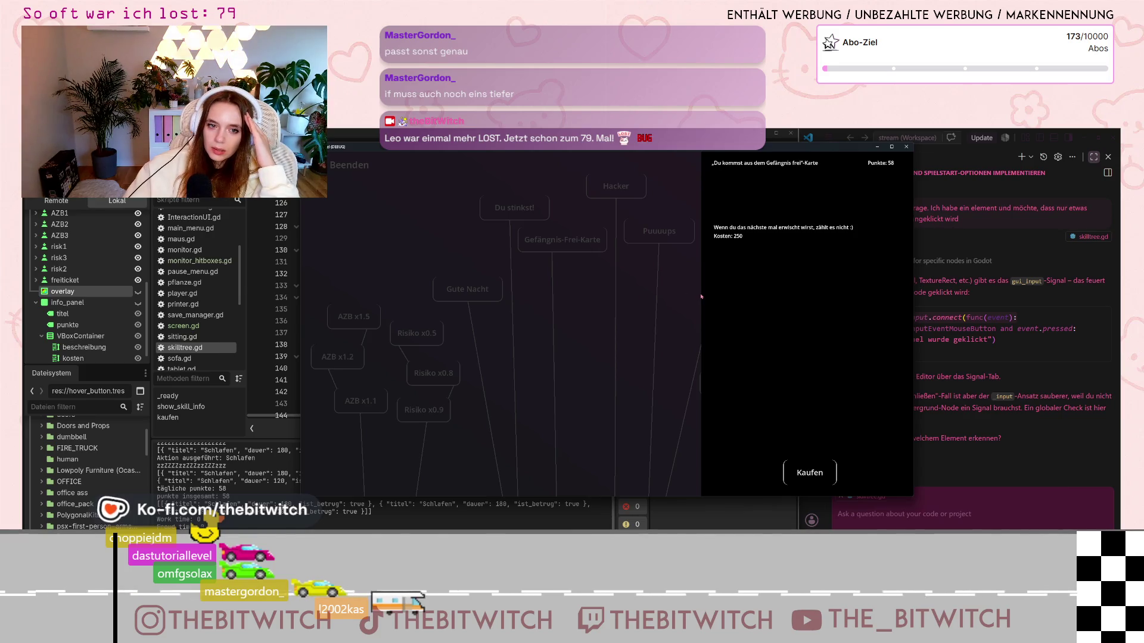
{"action": "left_click", "coordinate": [503, 296]}
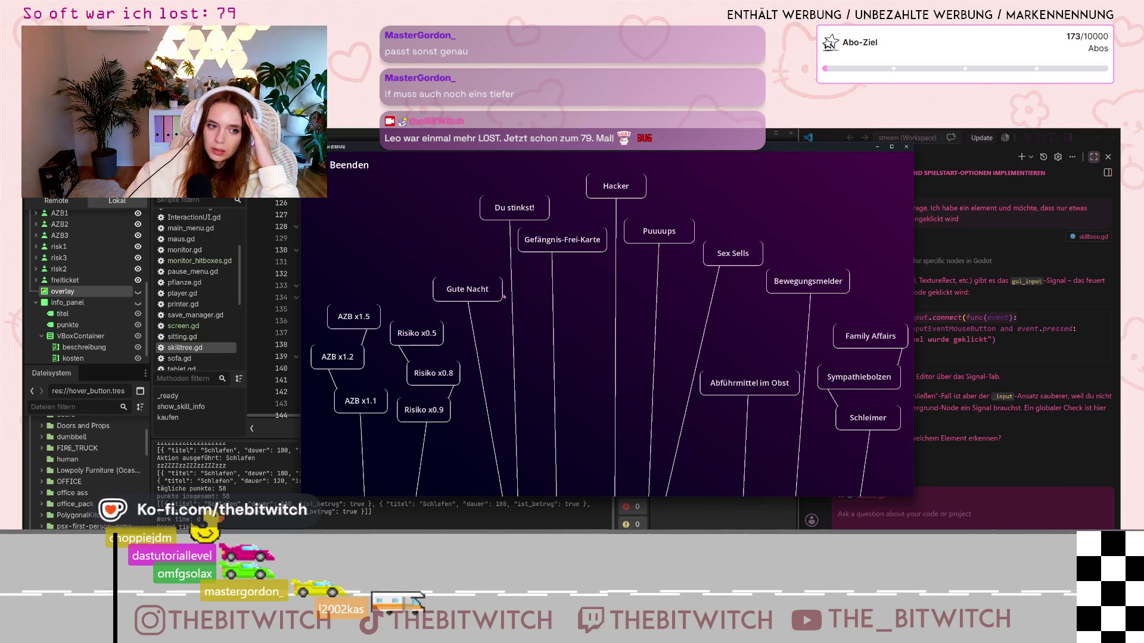
{"action": "left_click", "coordinate": [562, 247]}
{"action": "left_click", "coordinate": [560, 262]}
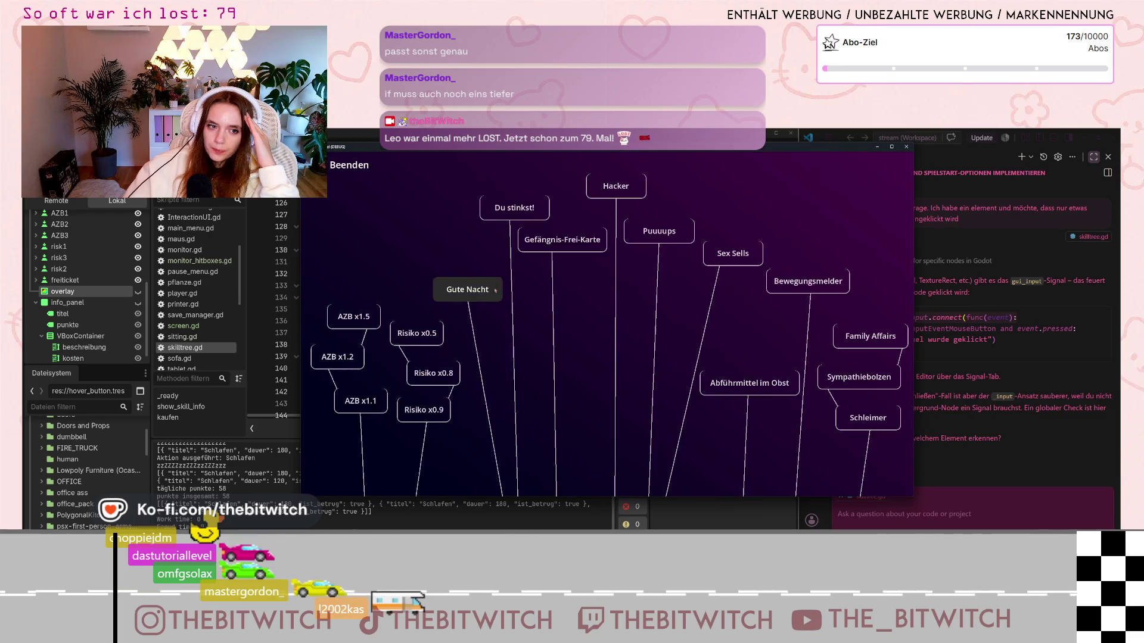
{"action": "left_click", "coordinate": [560, 245]}
{"action": "left_click", "coordinate": [557, 287]}
{"action": "left_click", "coordinate": [560, 243]}
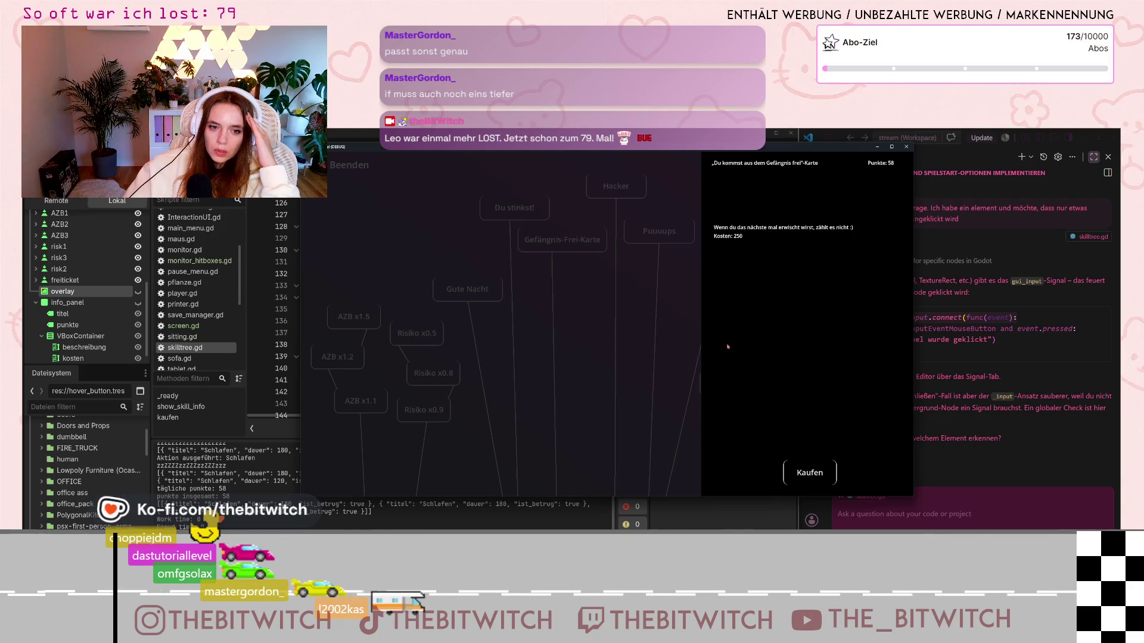
{"action": "left_click", "coordinate": [685, 413]}
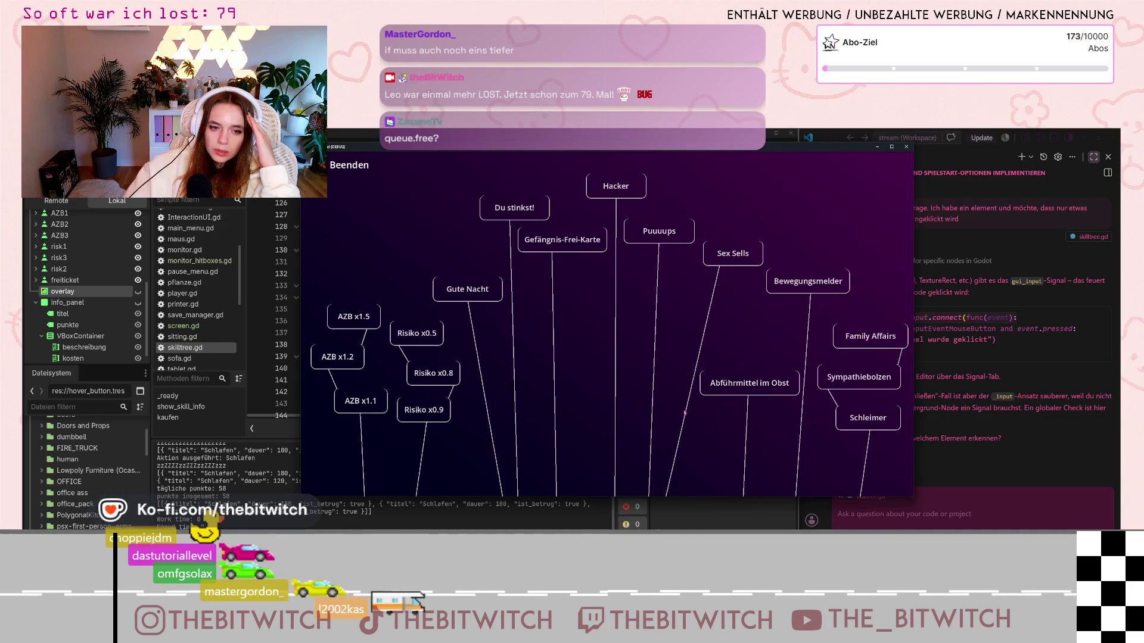
Step: Reopen the Gefängnis-Frei-Karte info panel once more, then stop the running game
{"action": "mouse_move", "coordinate": [600, 407]}
{"action": "left_mouse_down"}
{"action": "mouse_move", "coordinate": [572, 400]}
{"action": "mouse_move", "coordinate": [595, 263]}
{"action": "mouse_move", "coordinate": [659, 255]}
{"action": "mouse_move", "coordinate": [625, 273]}
{"action": "mouse_move", "coordinate": [701, 258]}
{"action": "mouse_move", "coordinate": [498, 262]}
{"action": "mouse_move", "coordinate": [524, 339]}
{"action": "mouse_move", "coordinate": [729, 267]}
{"action": "mouse_move", "coordinate": [557, 271]}
{"action": "mouse_move", "coordinate": [530, 386]}
{"action": "mouse_move", "coordinate": [724, 412]}
{"action": "mouse_move", "coordinate": [600, 262]}
{"action": "mouse_move", "coordinate": [674, 276]}
{"action": "mouse_move", "coordinate": [693, 311]}
{"action": "left_mouse_up"}
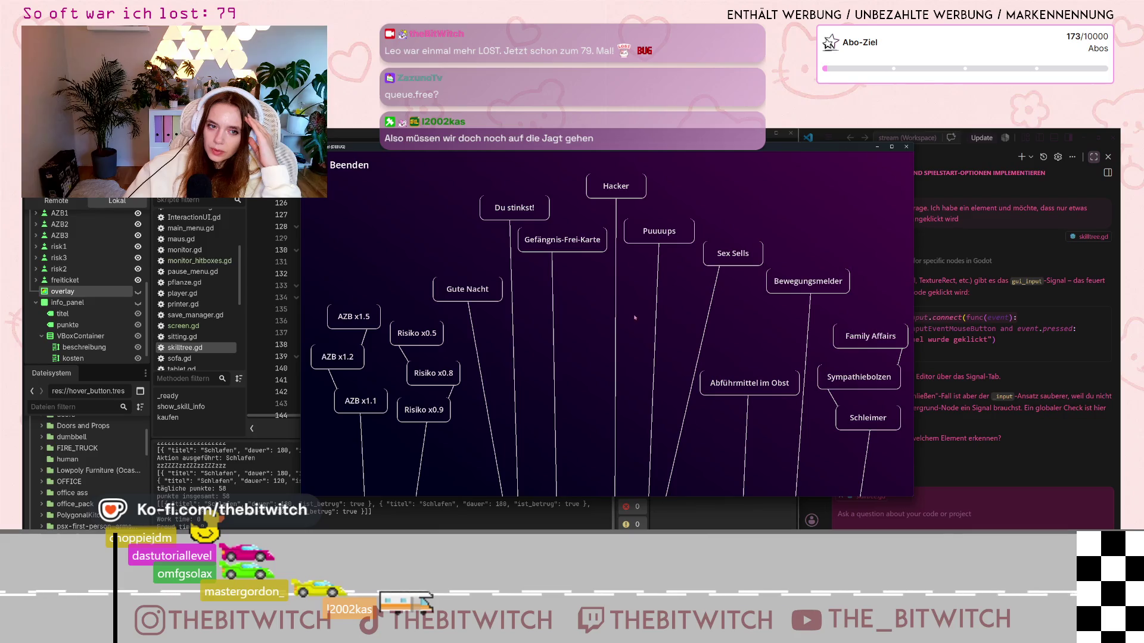
{"action": "left_click", "coordinate": [555, 249]}
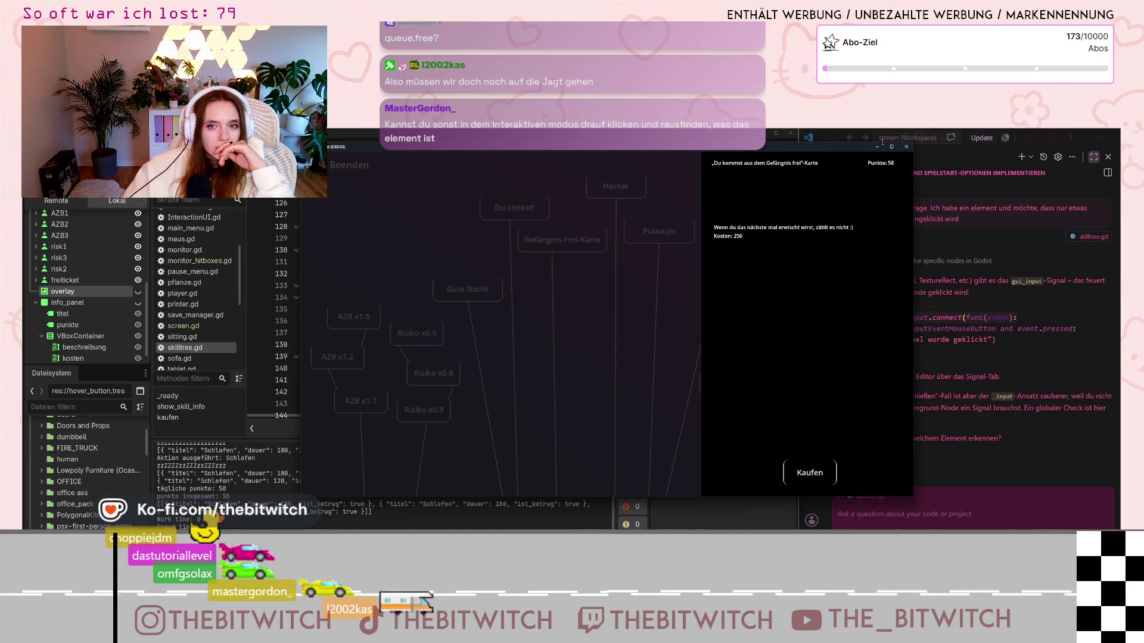
{"action": "left_click", "coordinate": [905, 146]}
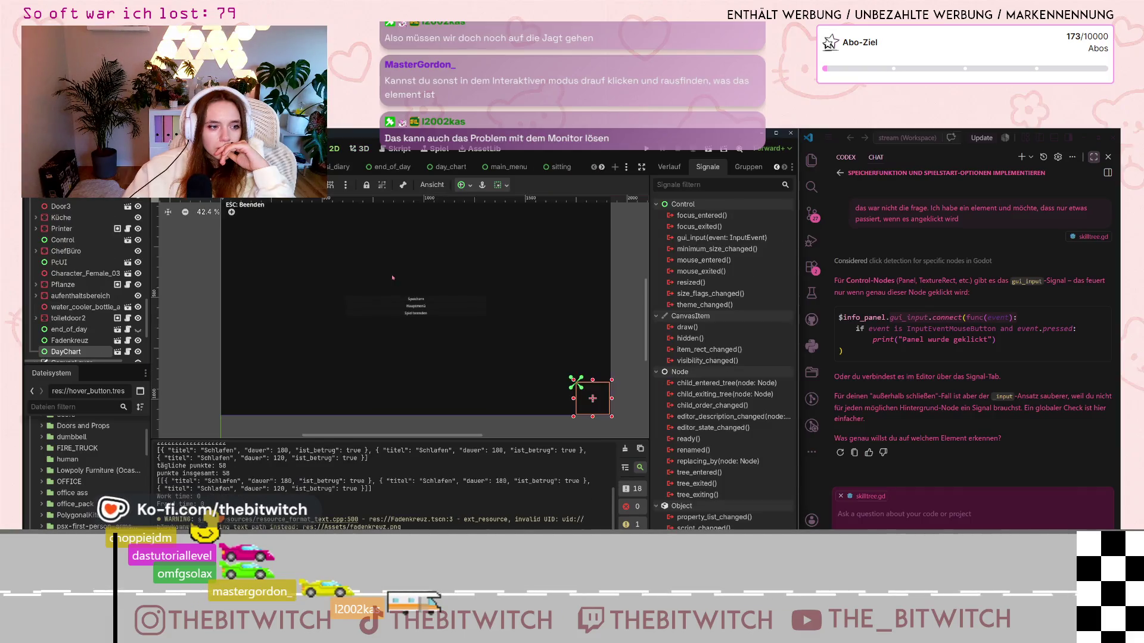
{"action": "scroll", "coordinate": [400, 277], "scroll_direction": "up", "scroll_amount": 4}
{"action": "left_click", "coordinate": [423, 319]}
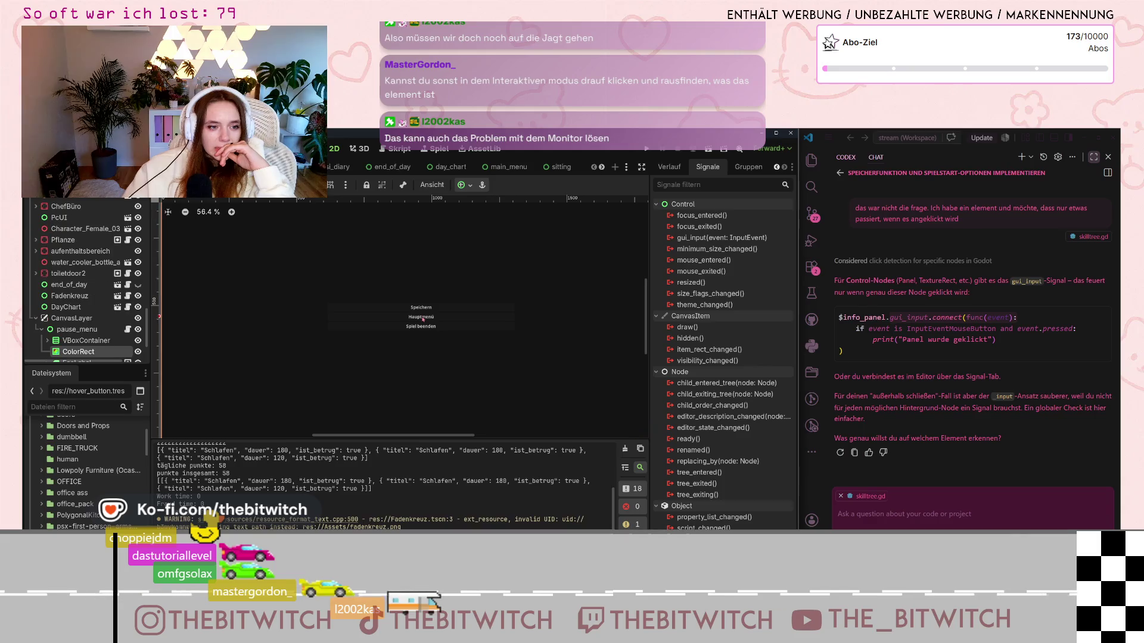
{"action": "scroll", "coordinate": [256, 281], "scroll_direction": "down", "scroll_amount": 2}
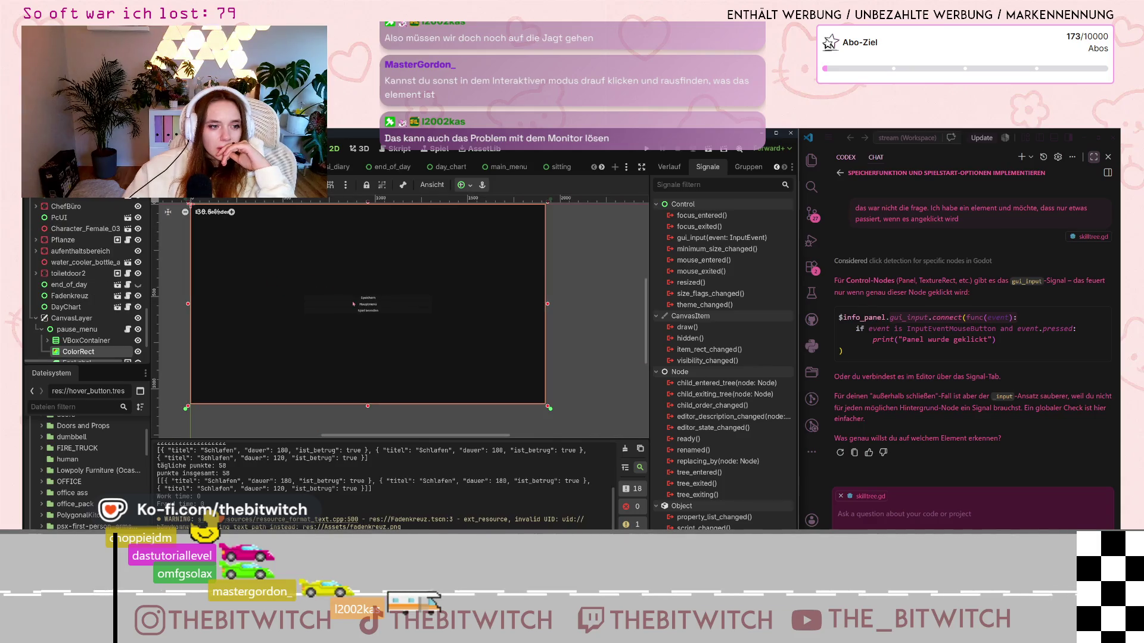
{"action": "scroll", "coordinate": [77, 268], "scroll_direction": "down", "scroll_amount": 3}
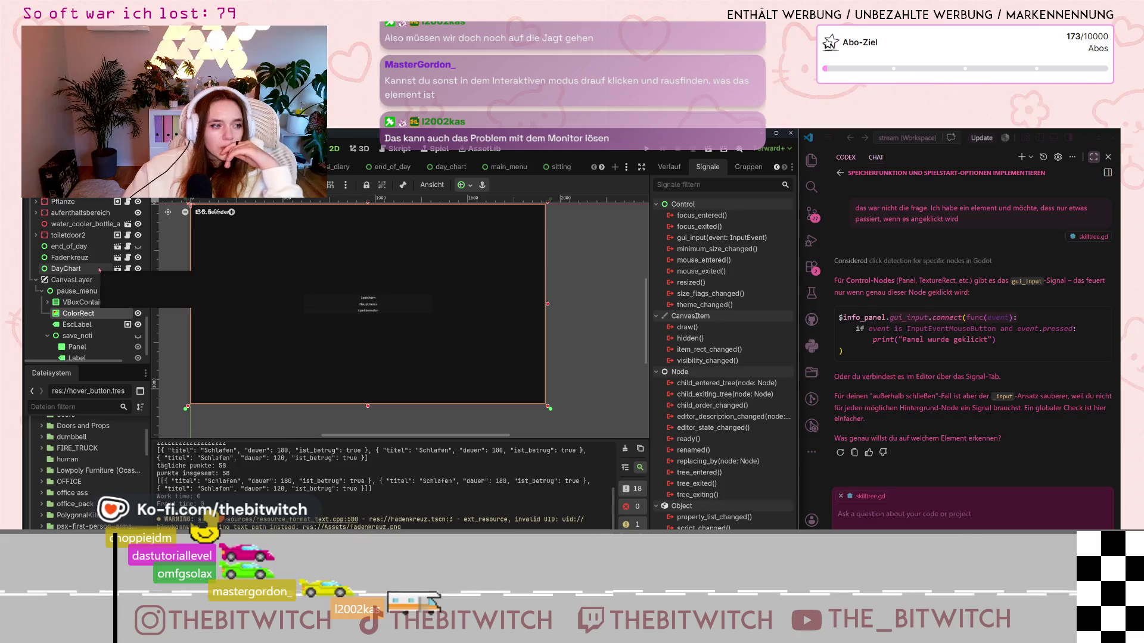
{"action": "left_click", "coordinate": [83, 303]}
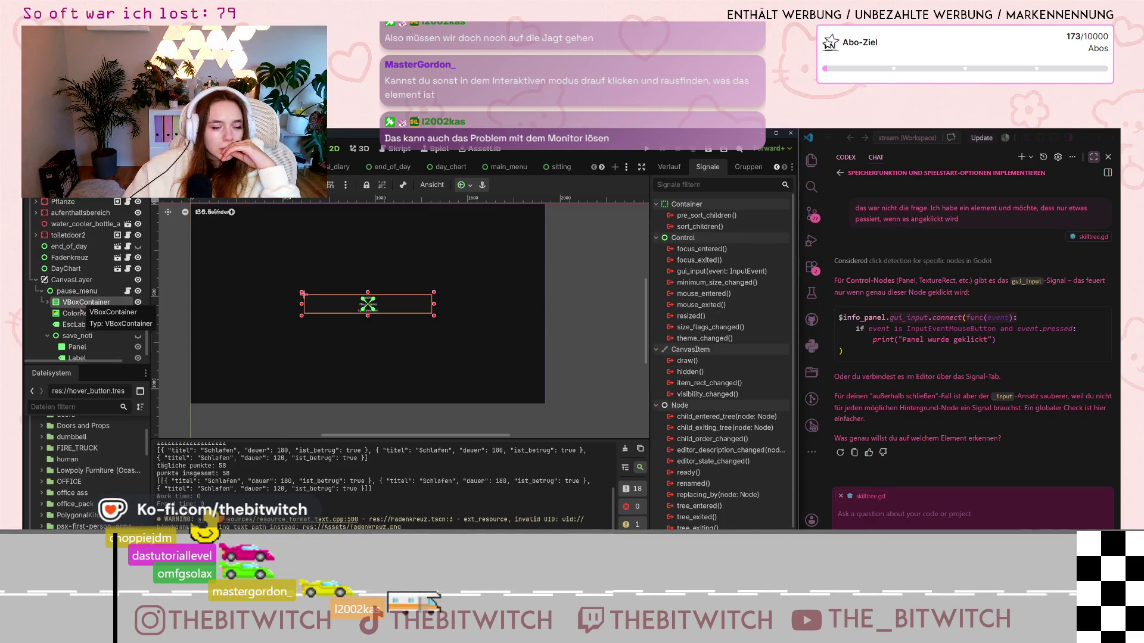
{"action": "left_click", "coordinate": [79, 314]}
{"action": "left_click", "coordinate": [78, 336]}
{"action": "scroll", "coordinate": [80, 335], "scroll_direction": "down", "scroll_amount": 1}
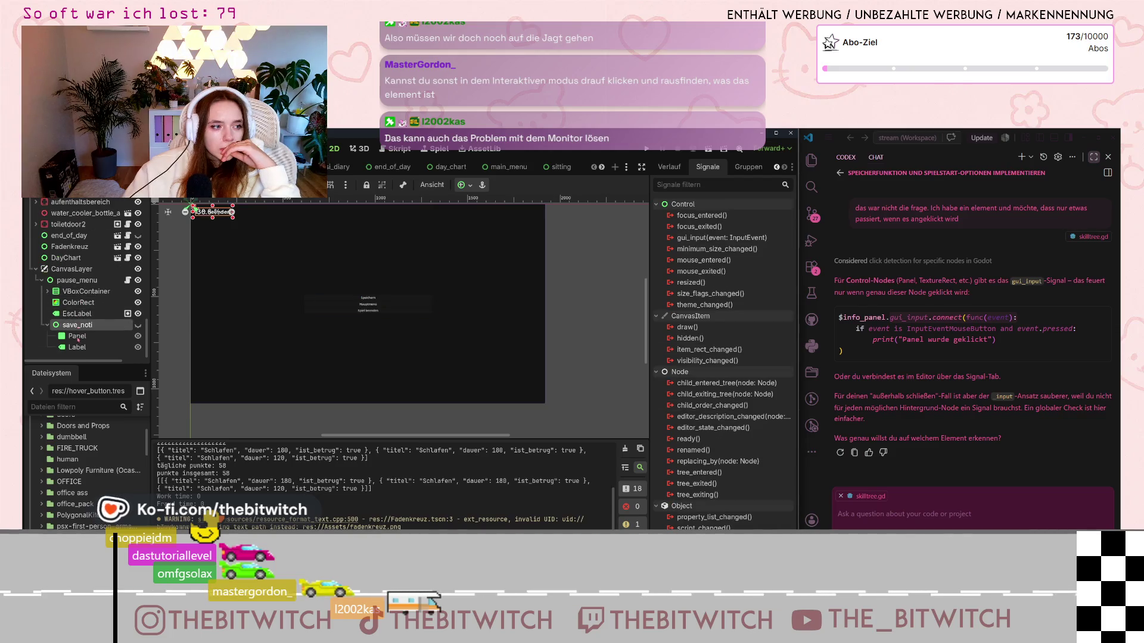
{"action": "scroll", "coordinate": [79, 330], "scroll_direction": "up", "scroll_amount": 2}
{"action": "left_click", "coordinate": [68, 299]}
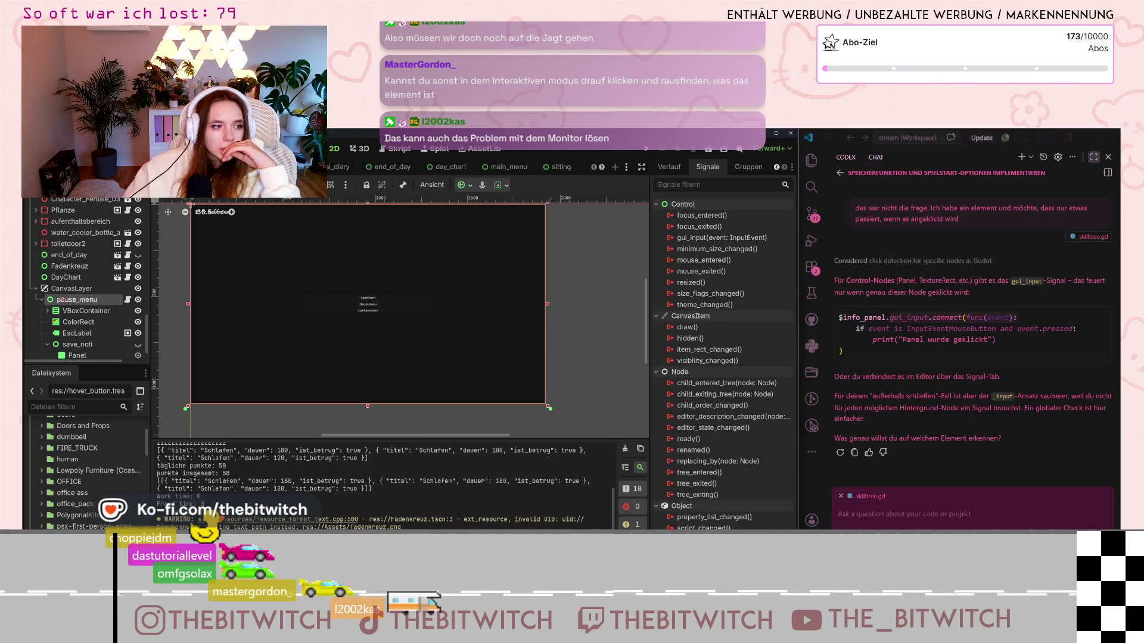
{"action": "left_click", "coordinate": [65, 290]}
{"action": "scroll", "coordinate": [66, 297], "scroll_direction": "up", "scroll_amount": 3}
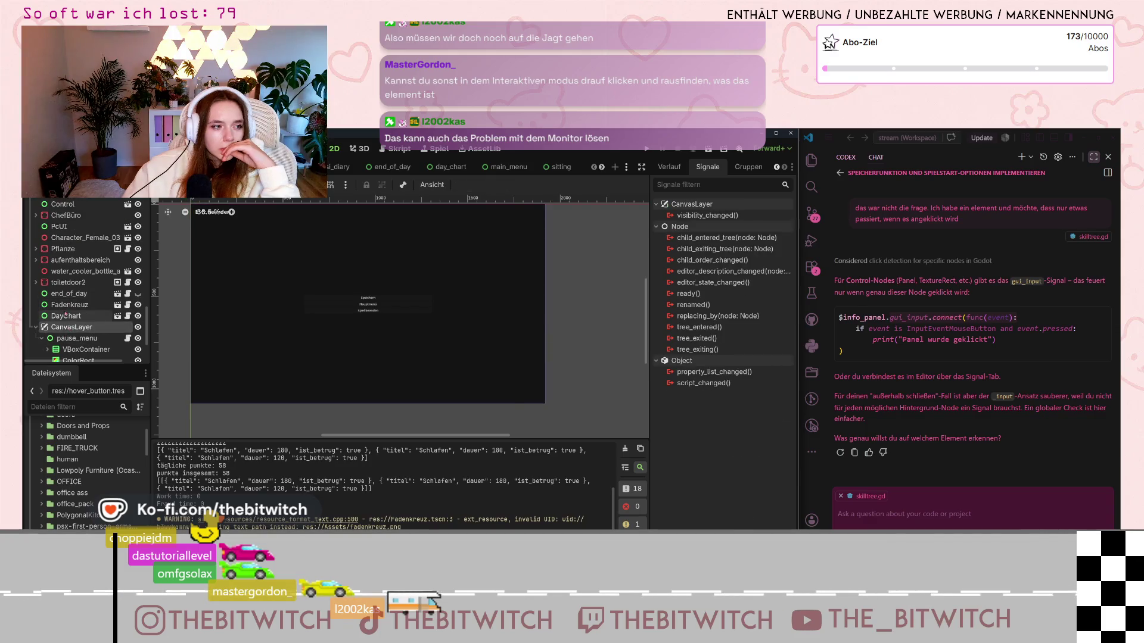
{"action": "left_click", "coordinate": [66, 316]}
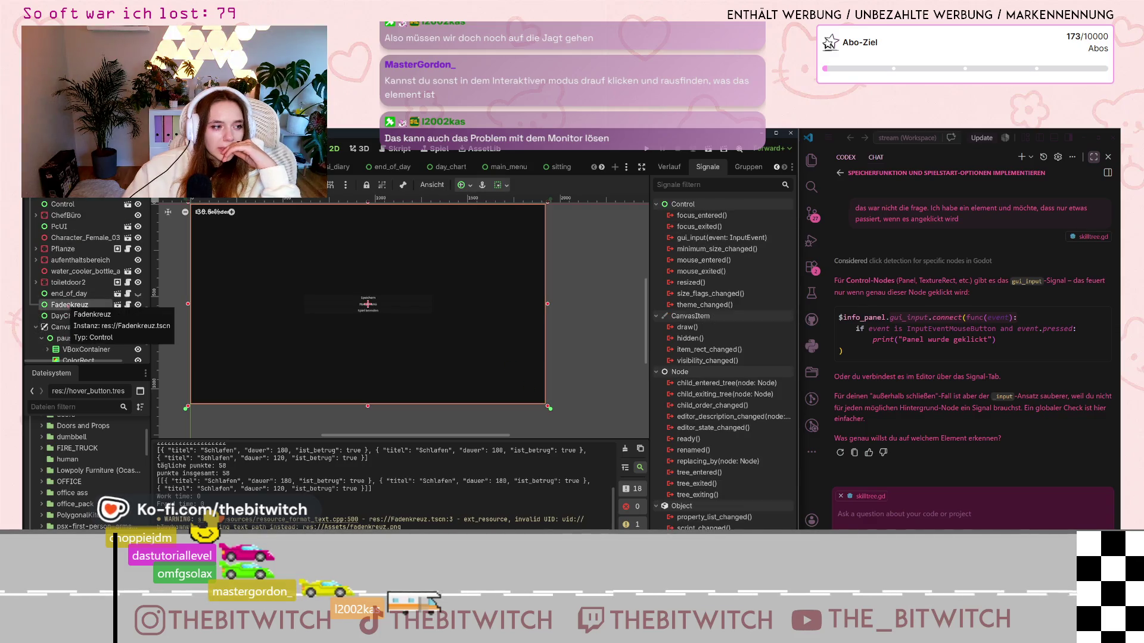
{"action": "left_click", "coordinate": [66, 297]}
{"action": "scroll", "coordinate": [67, 298], "scroll_direction": "up", "scroll_amount": 3}
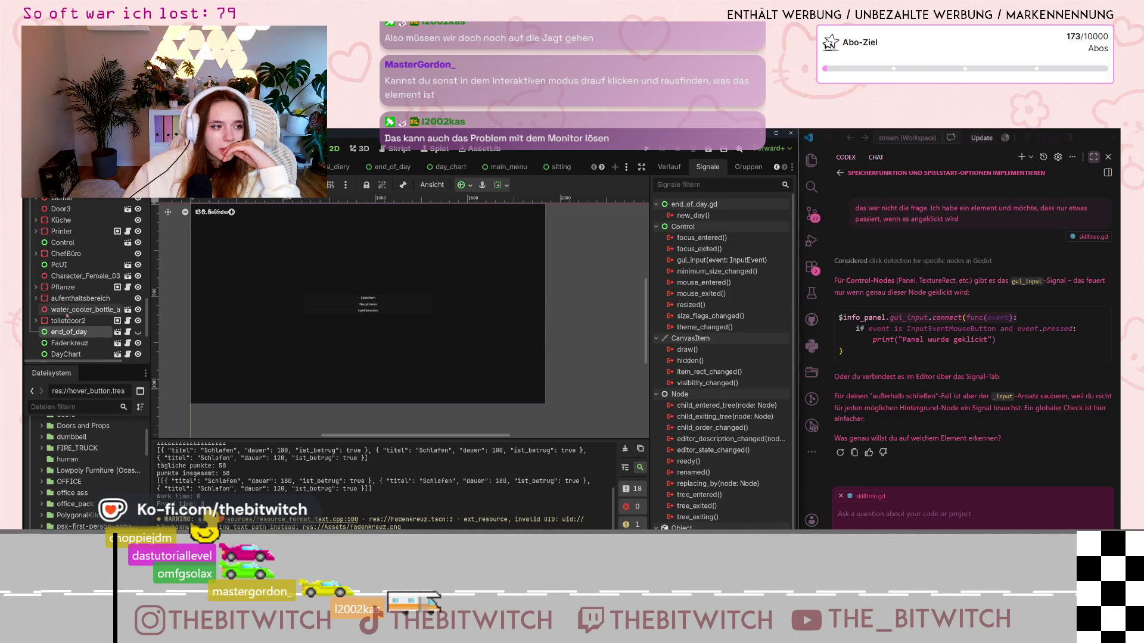
{"action": "left_click", "coordinate": [65, 290]}
{"action": "left_click", "coordinate": [66, 276]}
{"action": "left_click", "coordinate": [65, 265]}
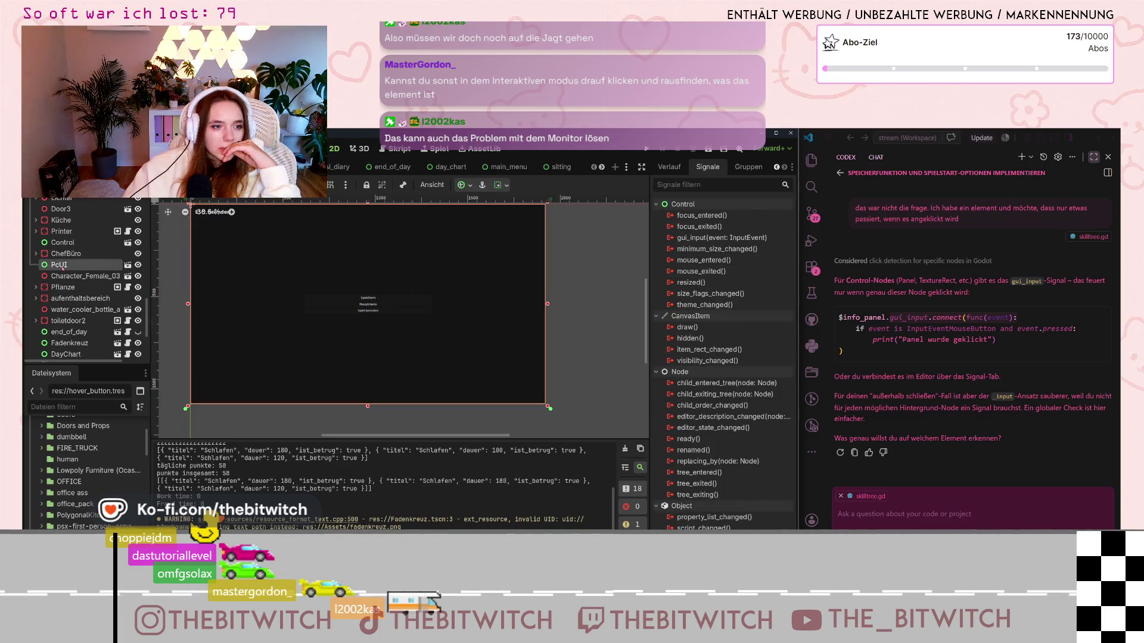
{"action": "scroll", "coordinate": [63, 270], "scroll_direction": "up", "scroll_amount": 3}
{"action": "scroll", "coordinate": [63, 270], "scroll_direction": "up", "scroll_amount": 1}
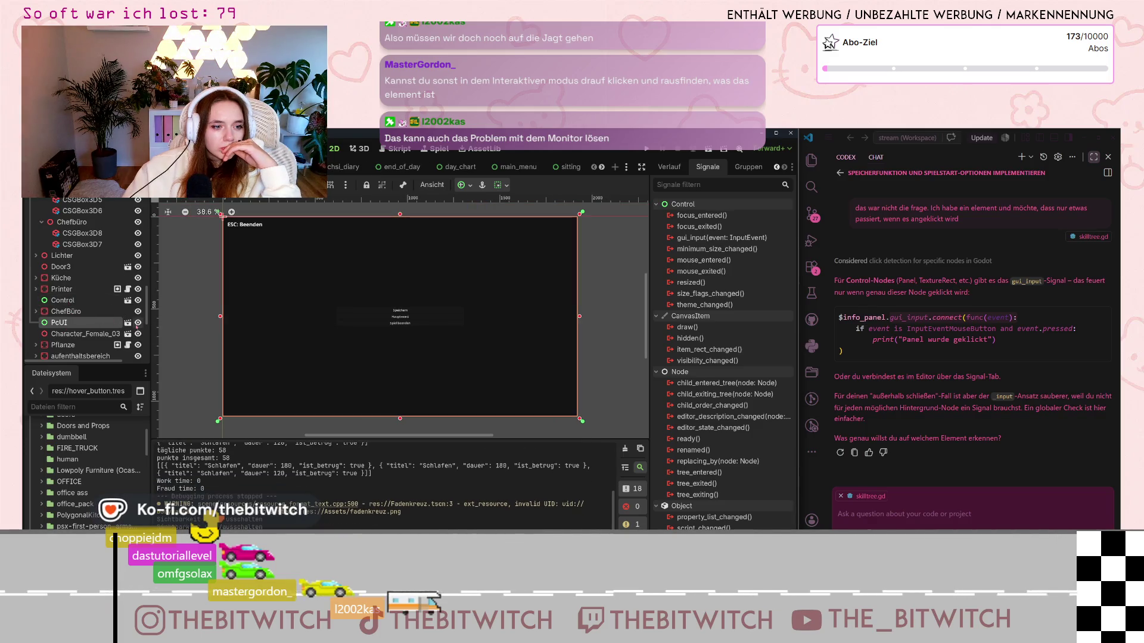
{"action": "left_click", "coordinate": [68, 301]}
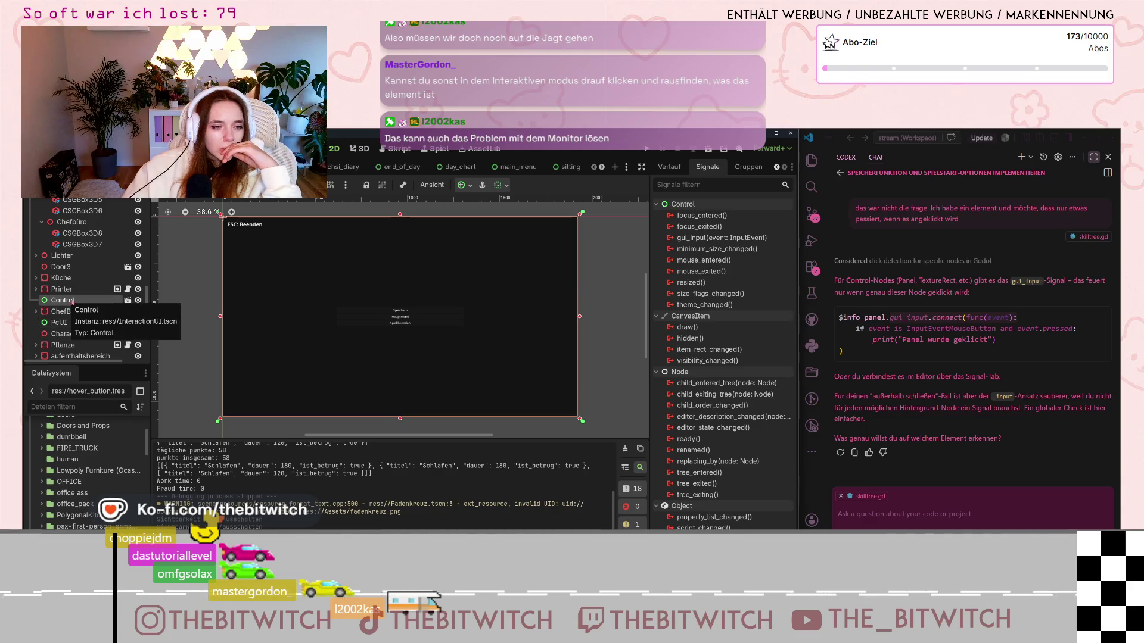
{"action": "scroll", "coordinate": [69, 302], "scroll_direction": "up", "scroll_amount": 5}
{"action": "scroll", "coordinate": [86, 320], "scroll_direction": "down", "scroll_amount": 4}
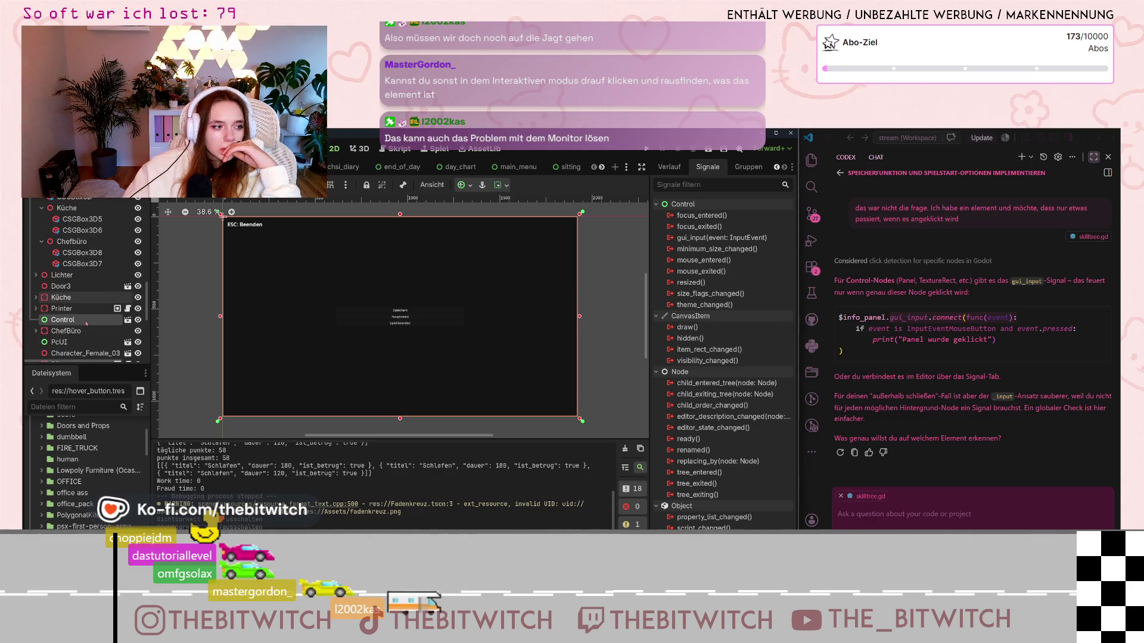
Step: Open the InteractionUI scene, inspect its CanvasLayer, ColorRect, VBoxContainer and Label nodes, and open CanvasLayer's script
{"action": "left_click", "coordinate": [128, 321]}
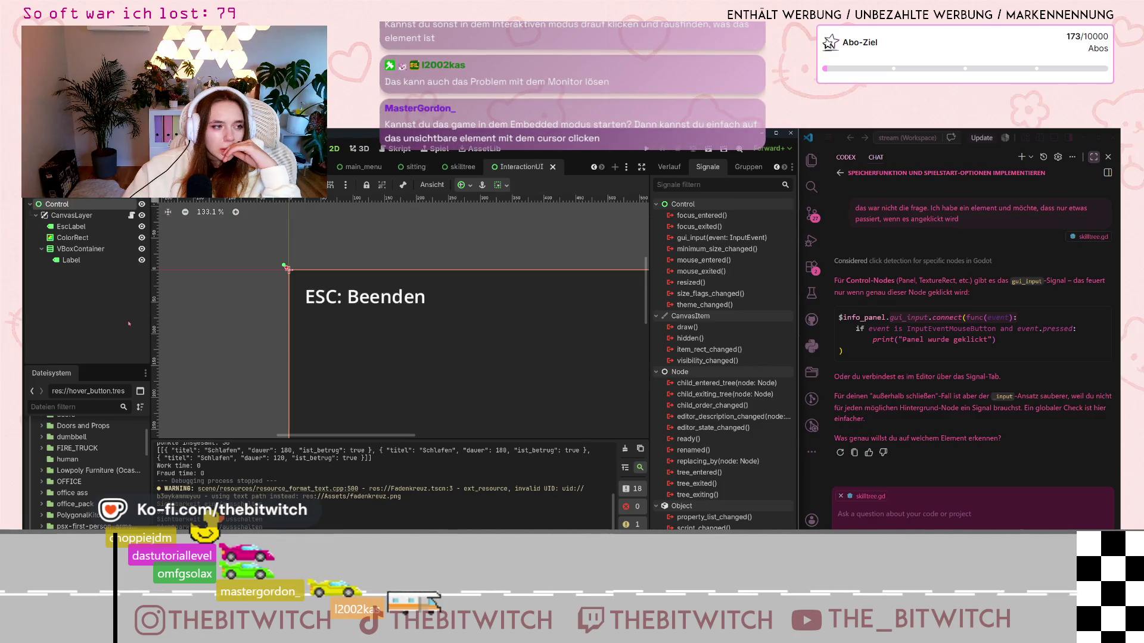
{"action": "scroll", "coordinate": [286, 297], "scroll_direction": "down", "scroll_amount": 8}
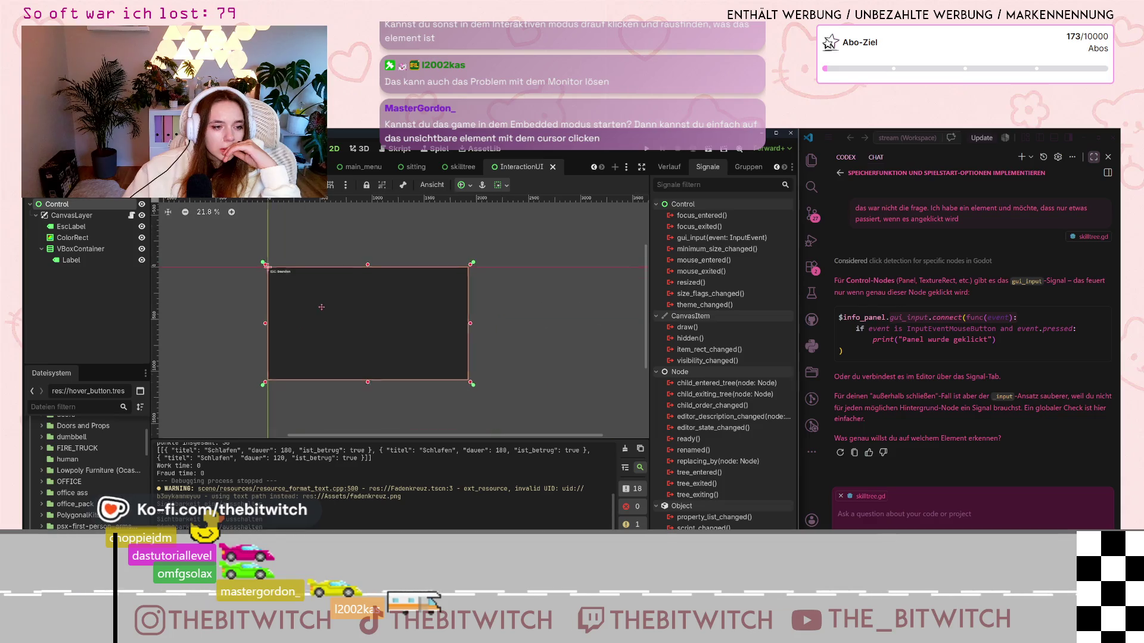
{"action": "scroll", "coordinate": [268, 270], "scroll_direction": "up", "scroll_amount": 3}
{"action": "left_click", "coordinate": [84, 216]}
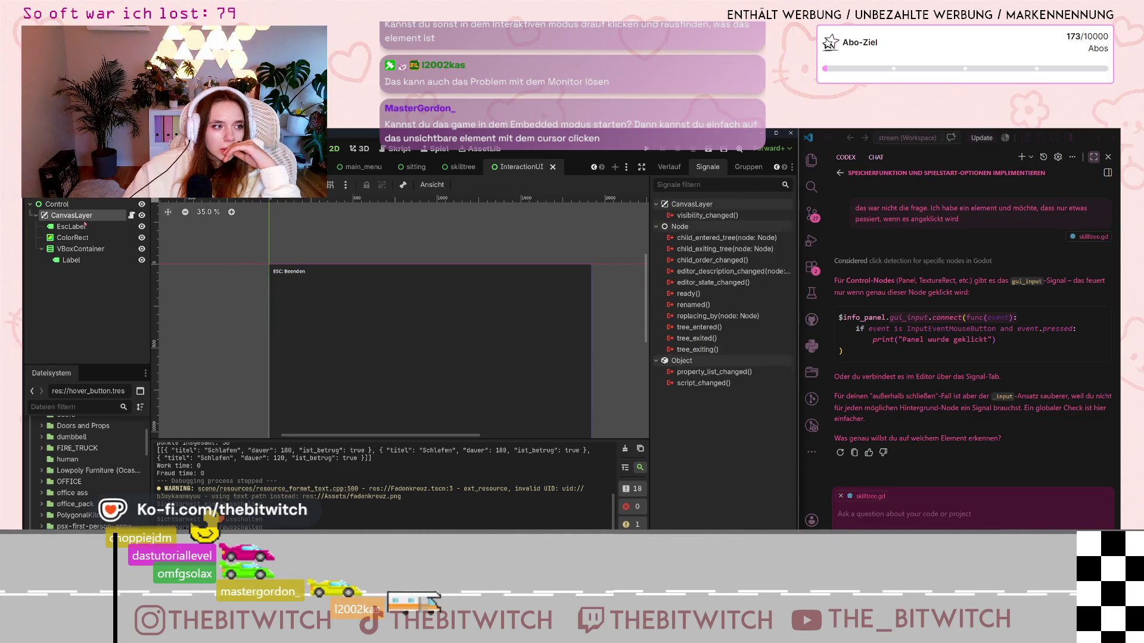
{"action": "left_click", "coordinate": [75, 238]}
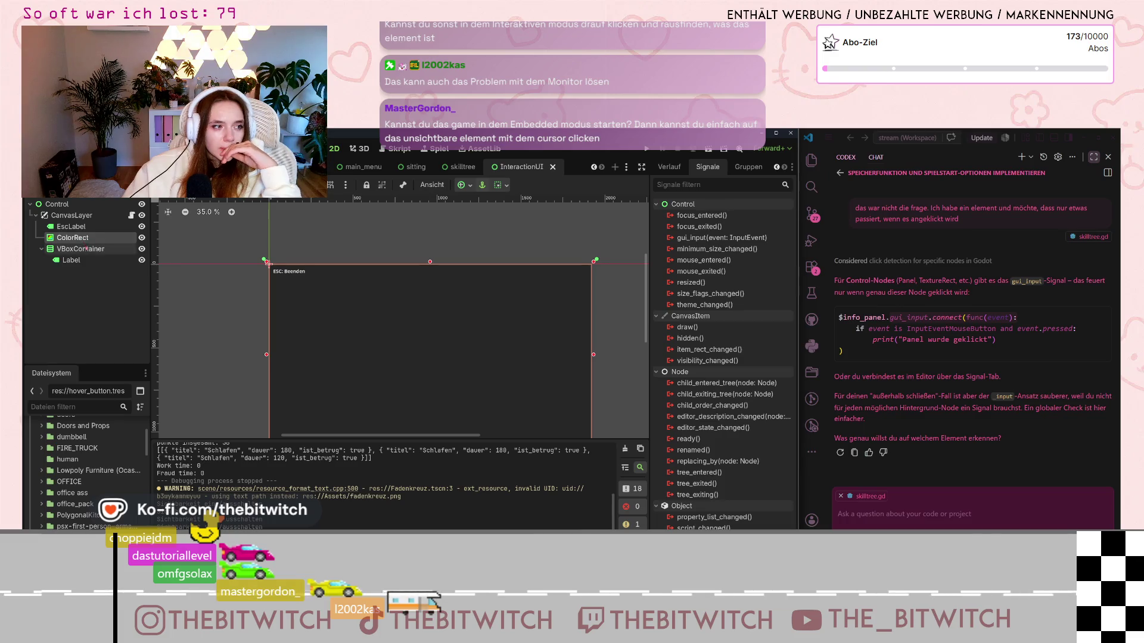
{"action": "left_click", "coordinate": [85, 249]}
{"action": "left_click", "coordinate": [71, 261]}
{"action": "left_click", "coordinate": [81, 249]}
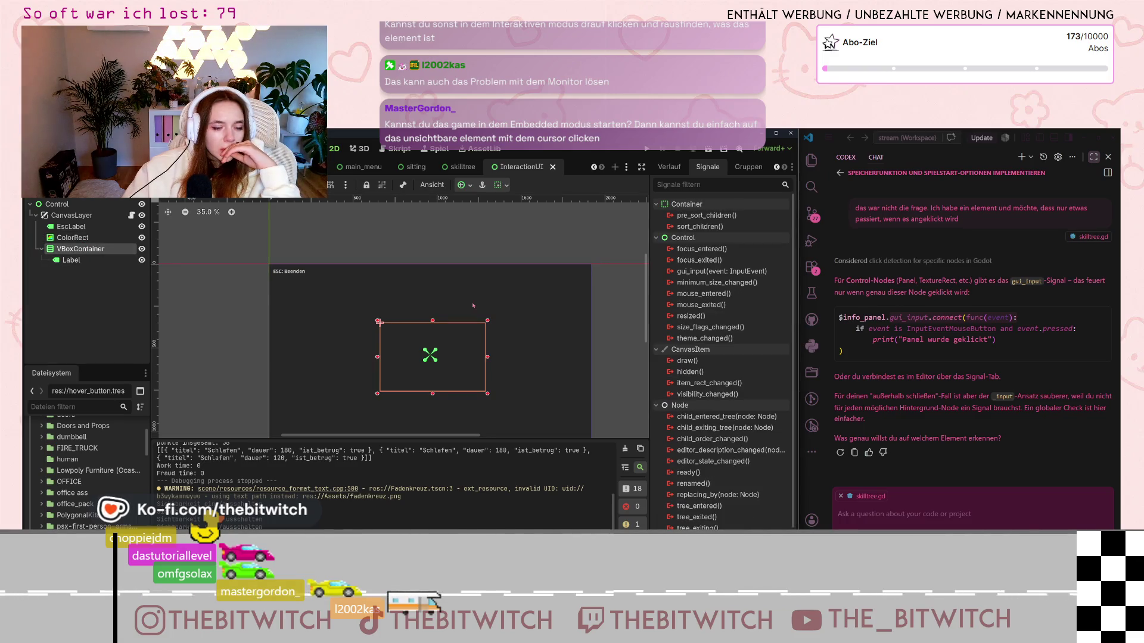
{"action": "scroll", "coordinate": [473, 306], "scroll_direction": "down", "scroll_amount": 2}
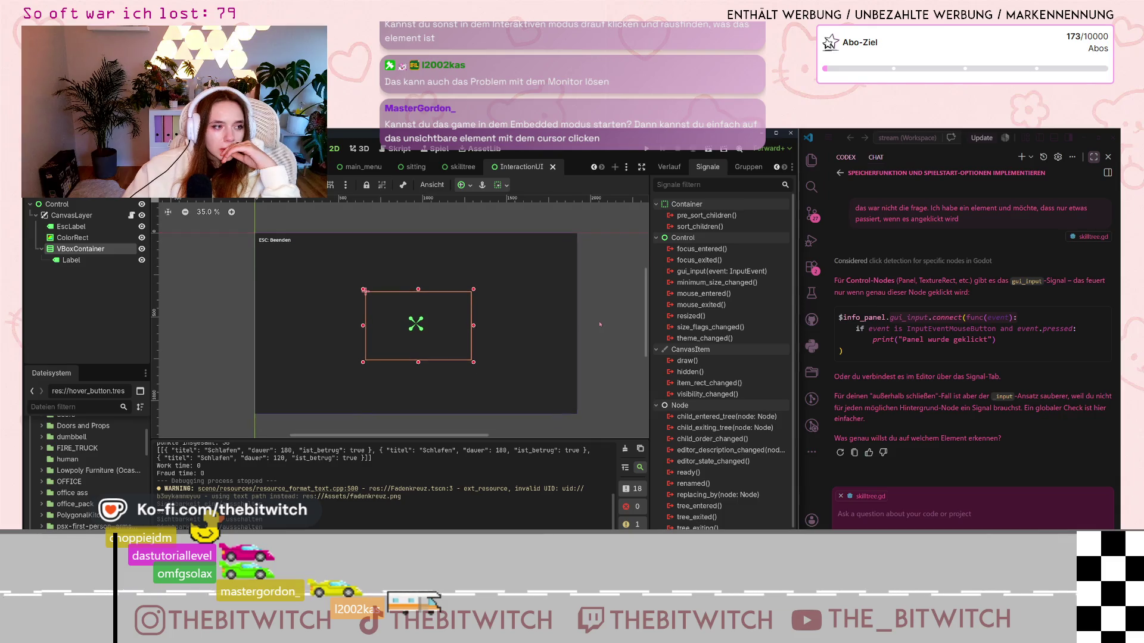
{"action": "left_click", "coordinate": [131, 215]}
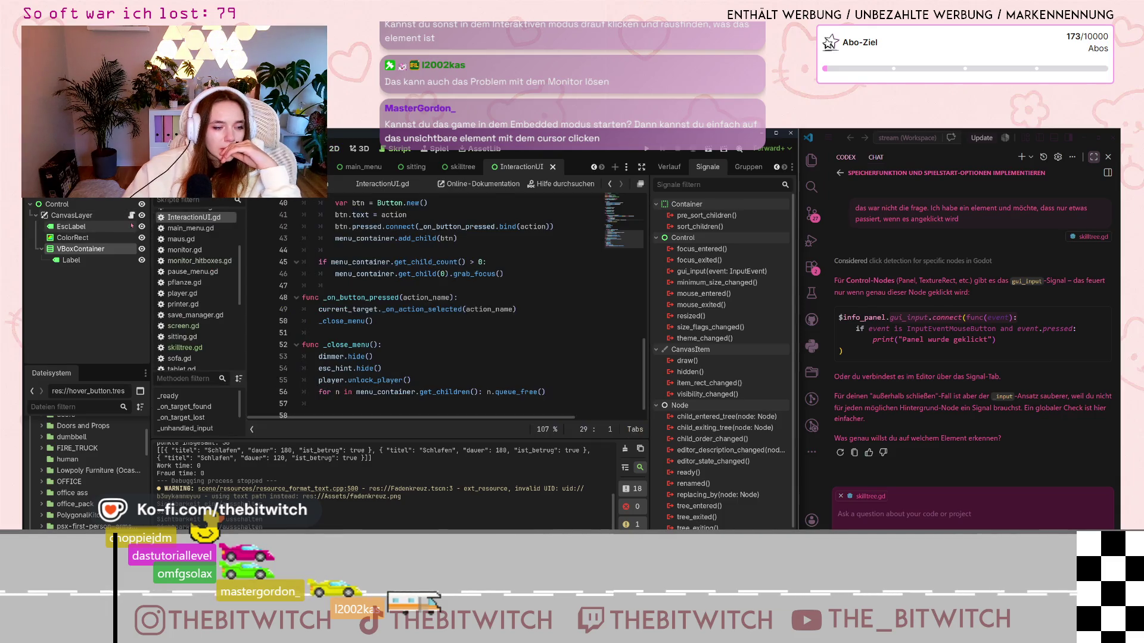
{"action": "scroll", "coordinate": [405, 263], "scroll_direction": "up", "scroll_amount": 4}
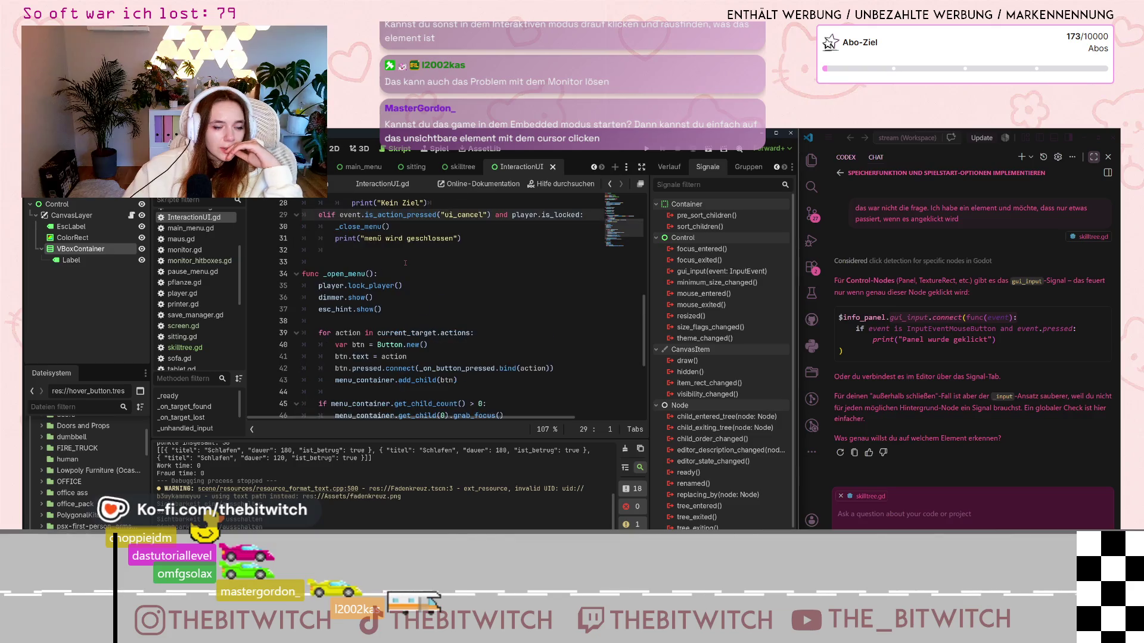
{"action": "scroll", "coordinate": [405, 263], "scroll_direction": "up", "scroll_amount": 3}
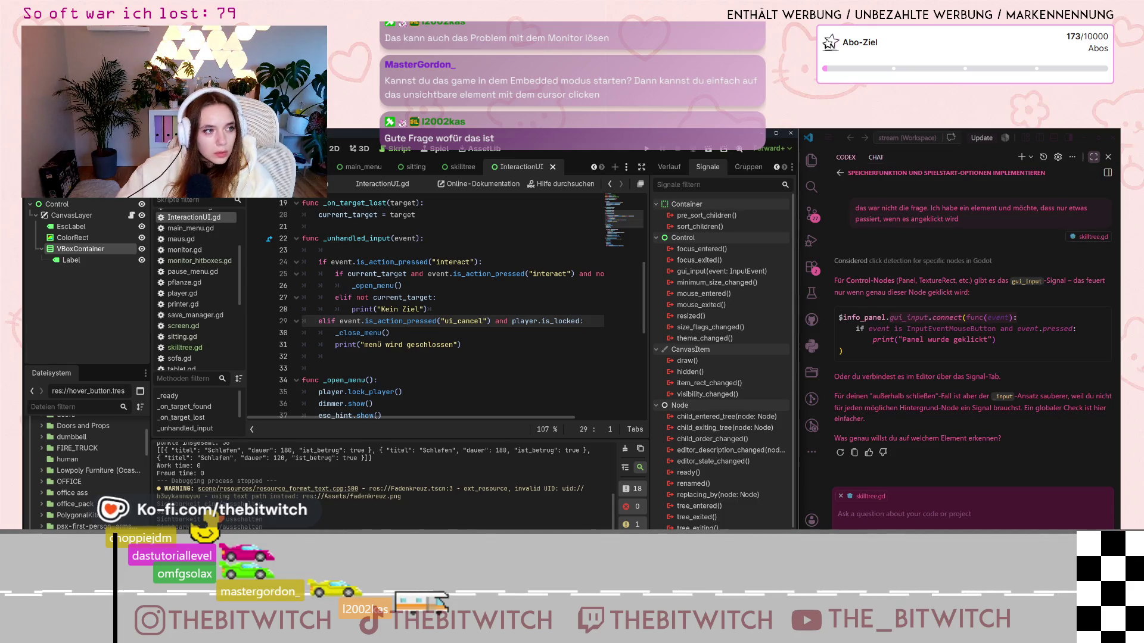
{"action": "left_click", "coordinate": [95, 149]}
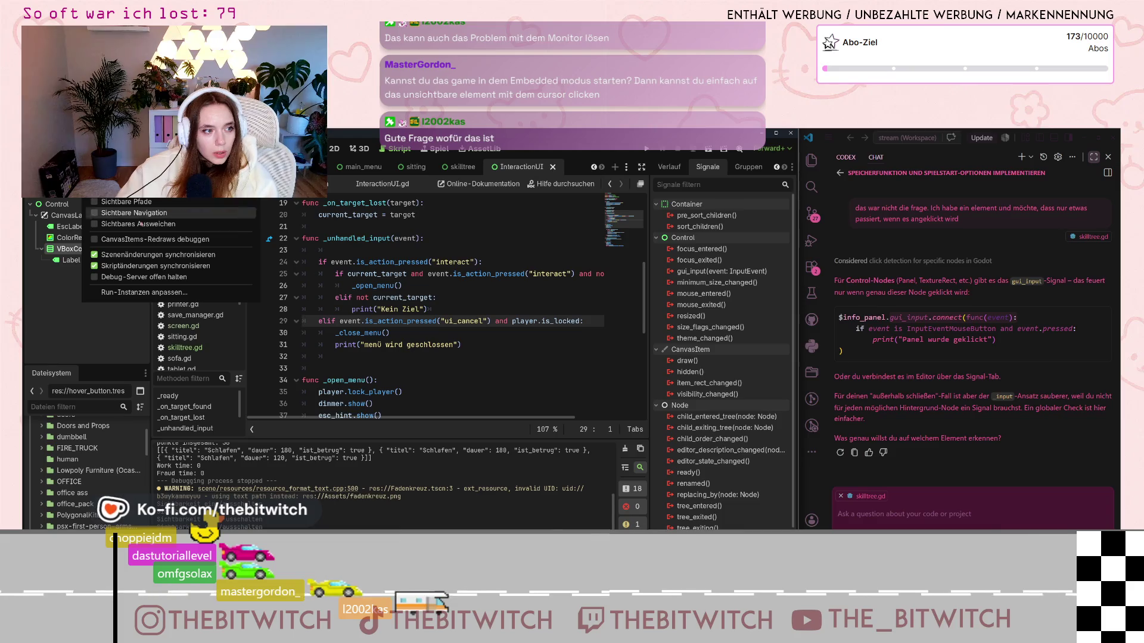
{"action": "left_click", "coordinate": [417, 353]}
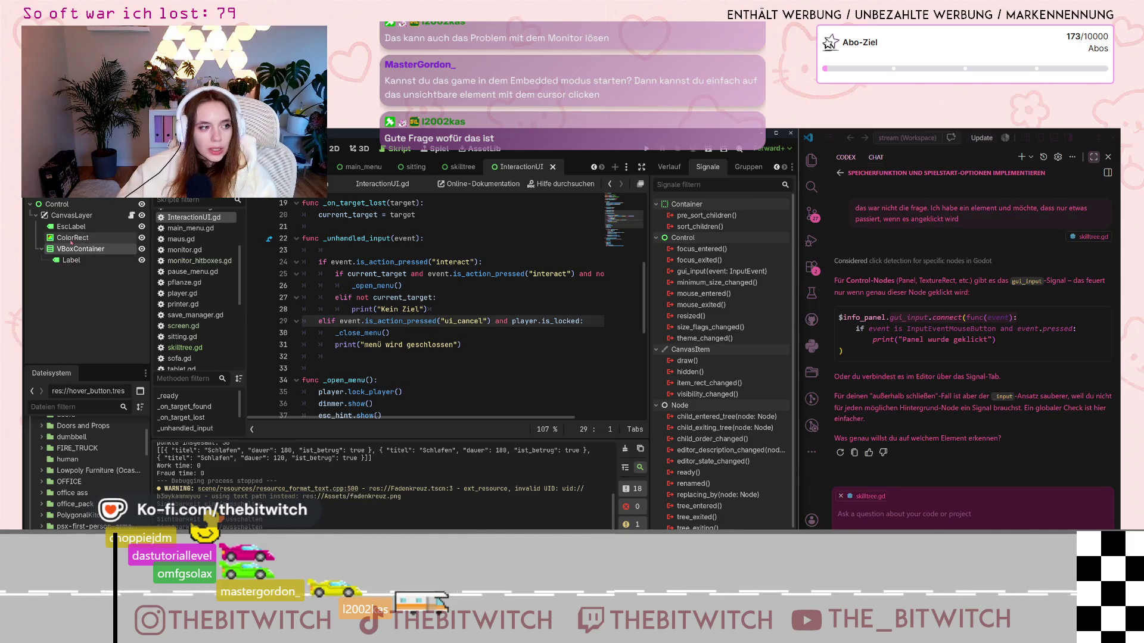
{"action": "left_click", "coordinate": [334, 148]}
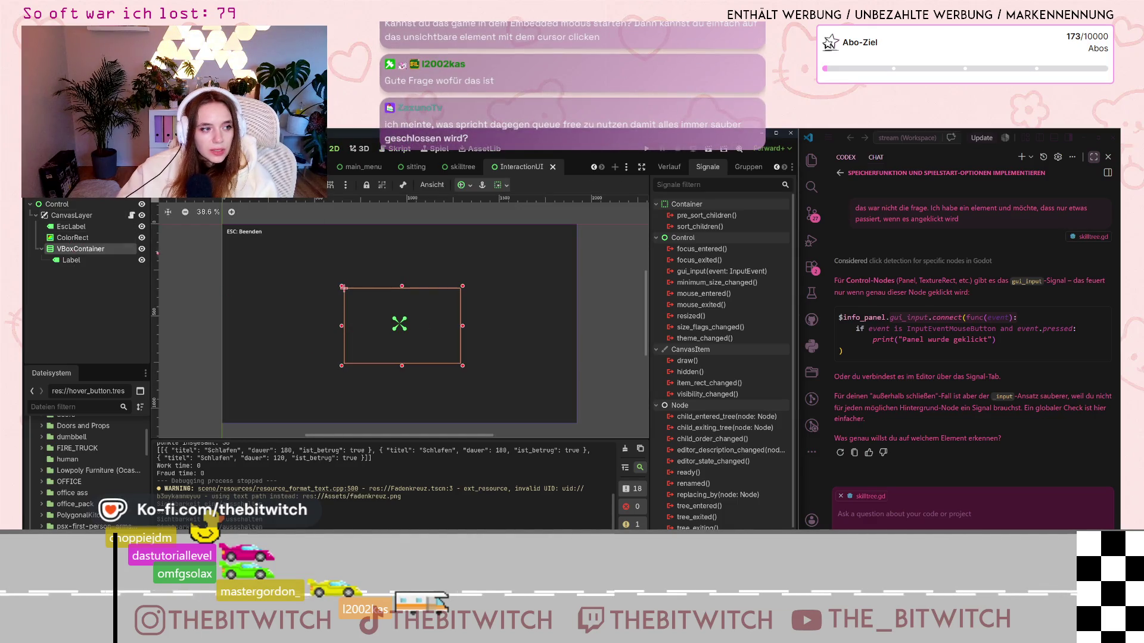
Step: Toggle VBoxContainer's visibility off and on, then select its Label and the VBoxContainer again
{"action": "left_click", "coordinate": [142, 249]}
{"action": "left_click", "coordinate": [141, 249]}
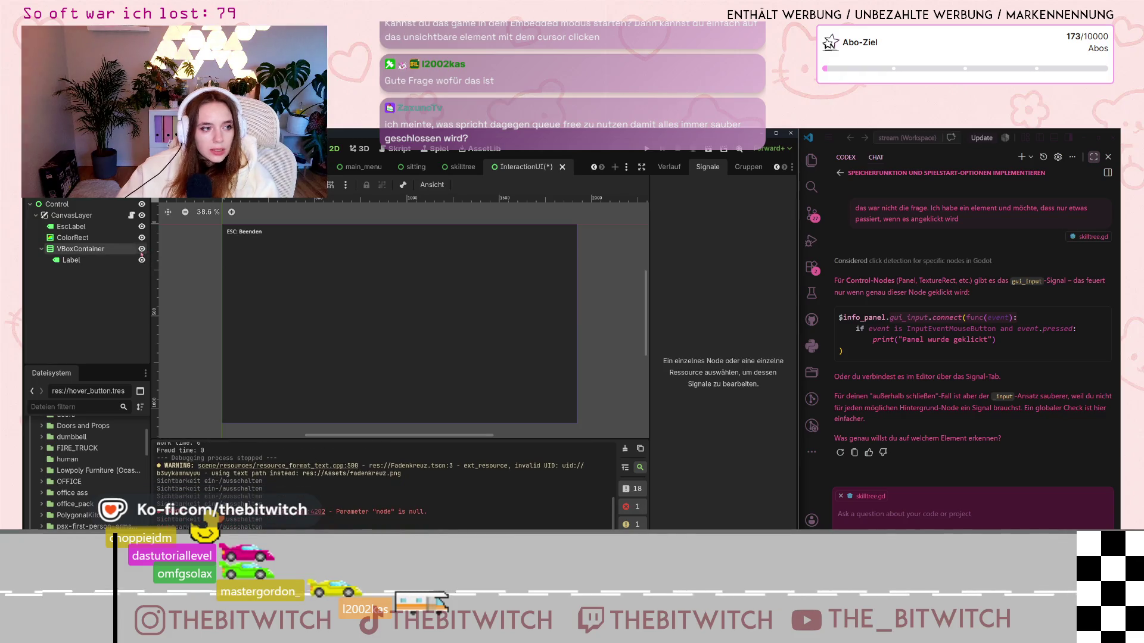
{"action": "left_click", "coordinate": [94, 259]}
{"action": "left_click", "coordinate": [93, 253]}
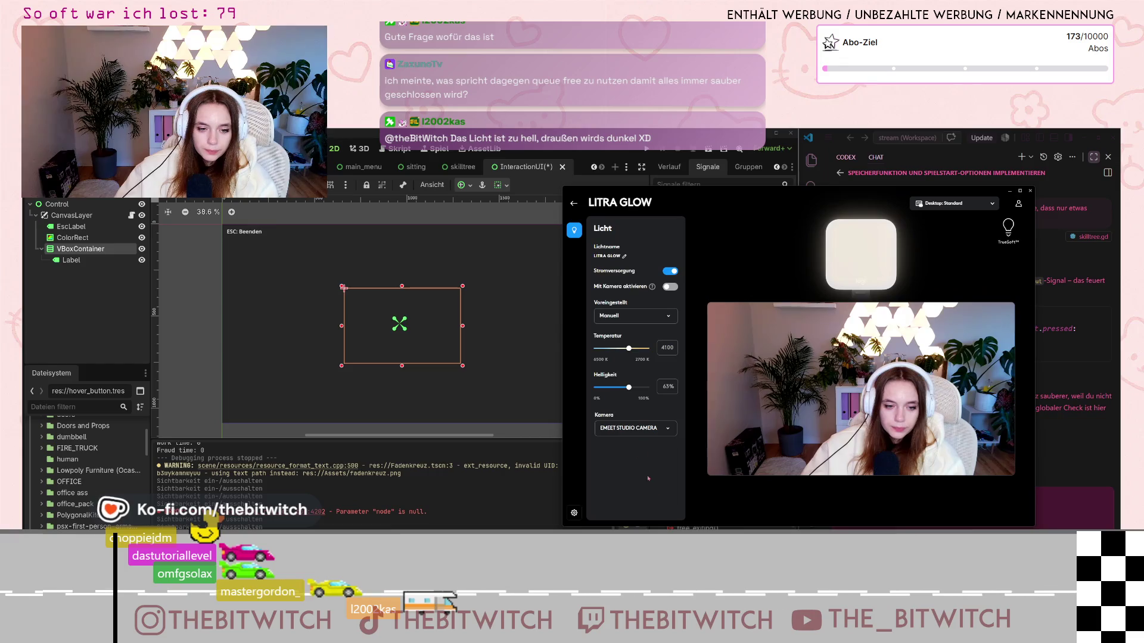
Step: Lower the Litra Glow brightness to about 10% and close the window
{"action": "scroll", "coordinate": [628, 387], "scroll_direction": "down", "scroll_amount": 9}
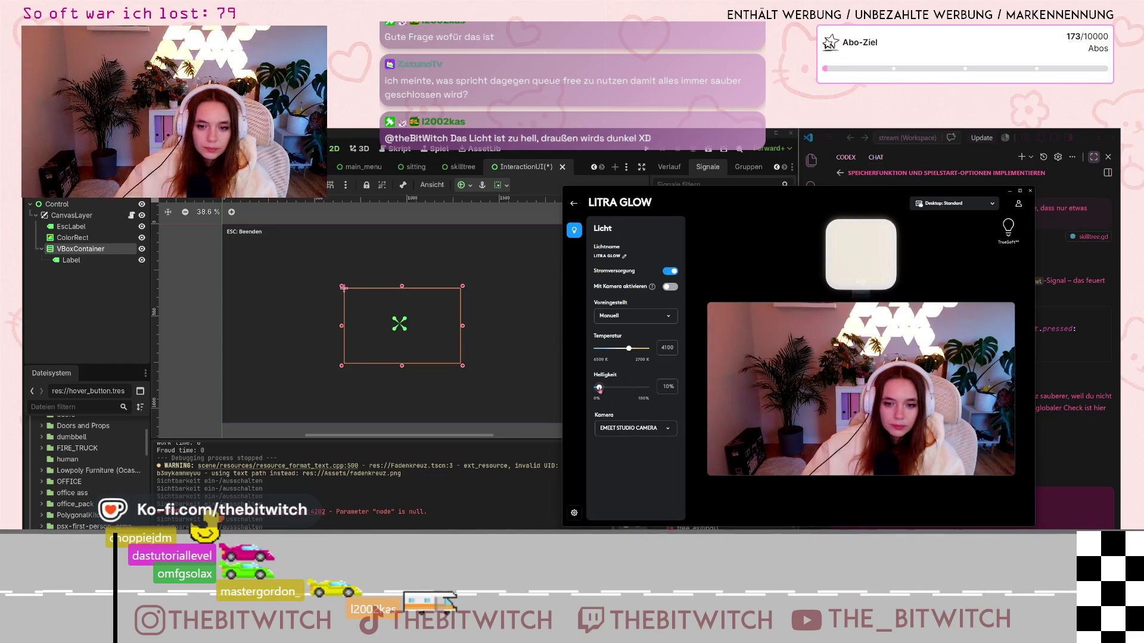
{"action": "key", "text": "Escape"}
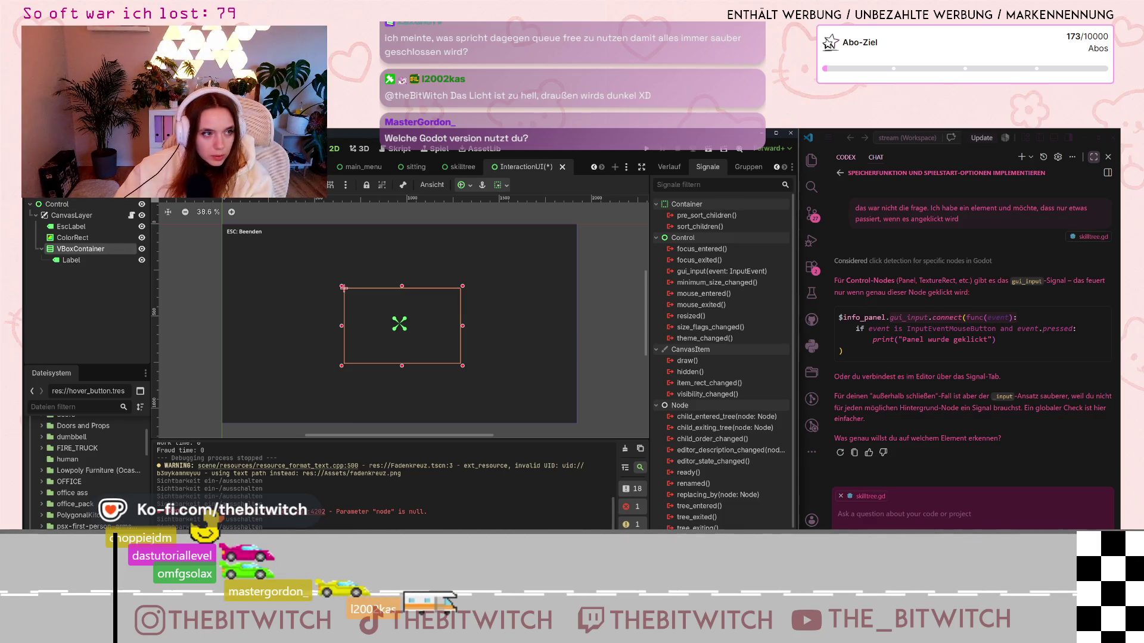
Step: Enable Sichtbare Pfade, Sichtbare Navigation and Sichtbares Ausweichen in the Debug menu
{"action": "left_click", "coordinate": [160, 148]}
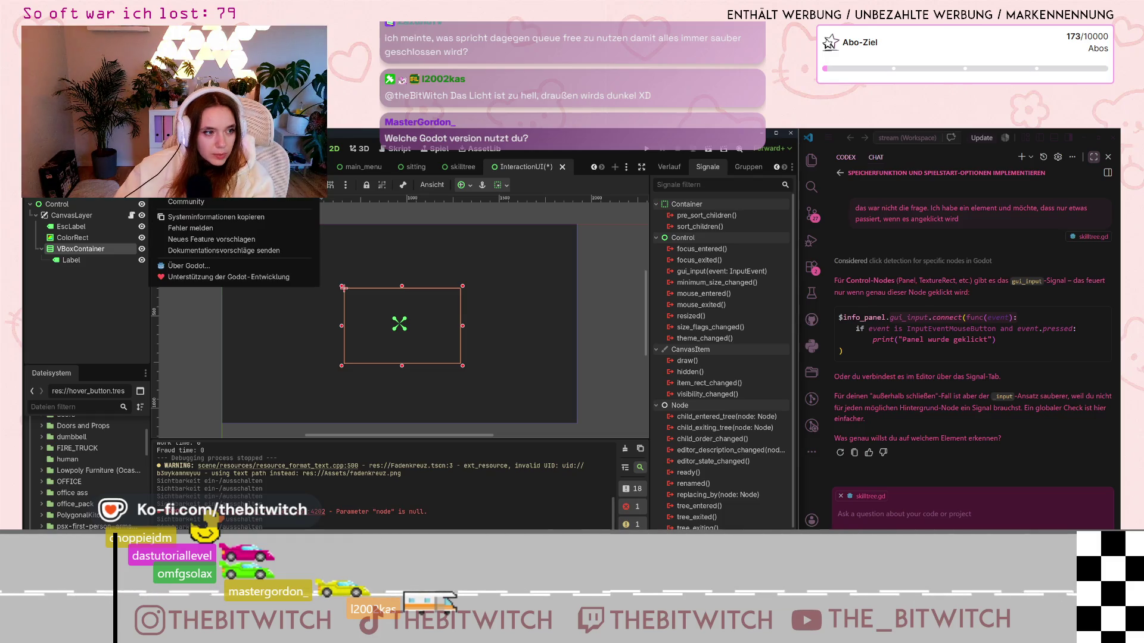
{"action": "mouse_move", "coordinate": [137, 148]}
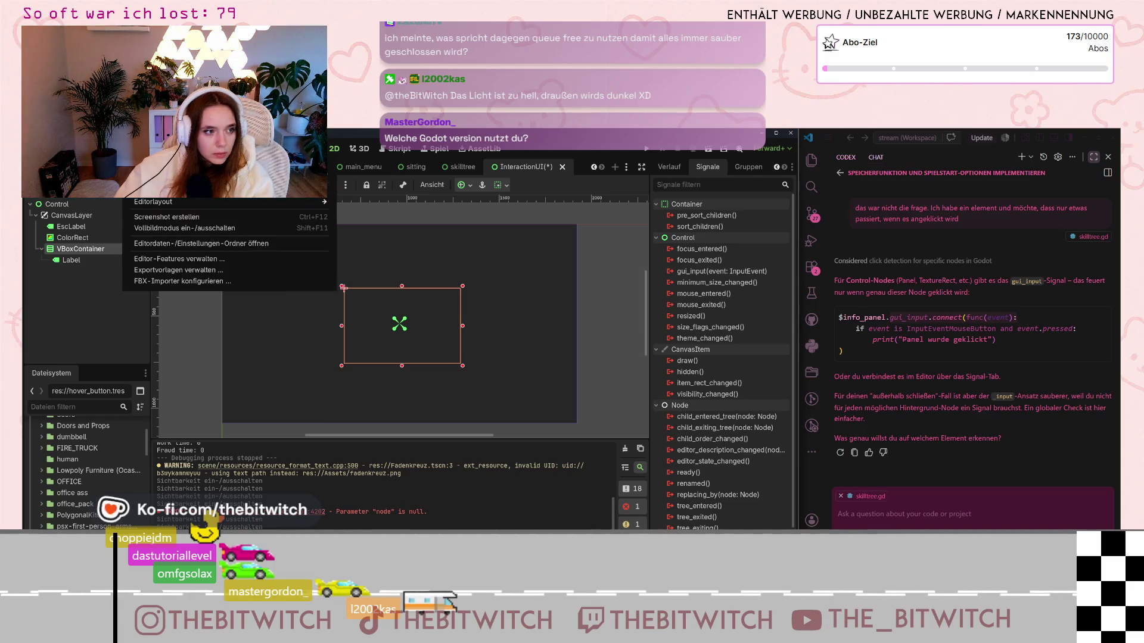
{"action": "mouse_move", "coordinate": [99, 149]}
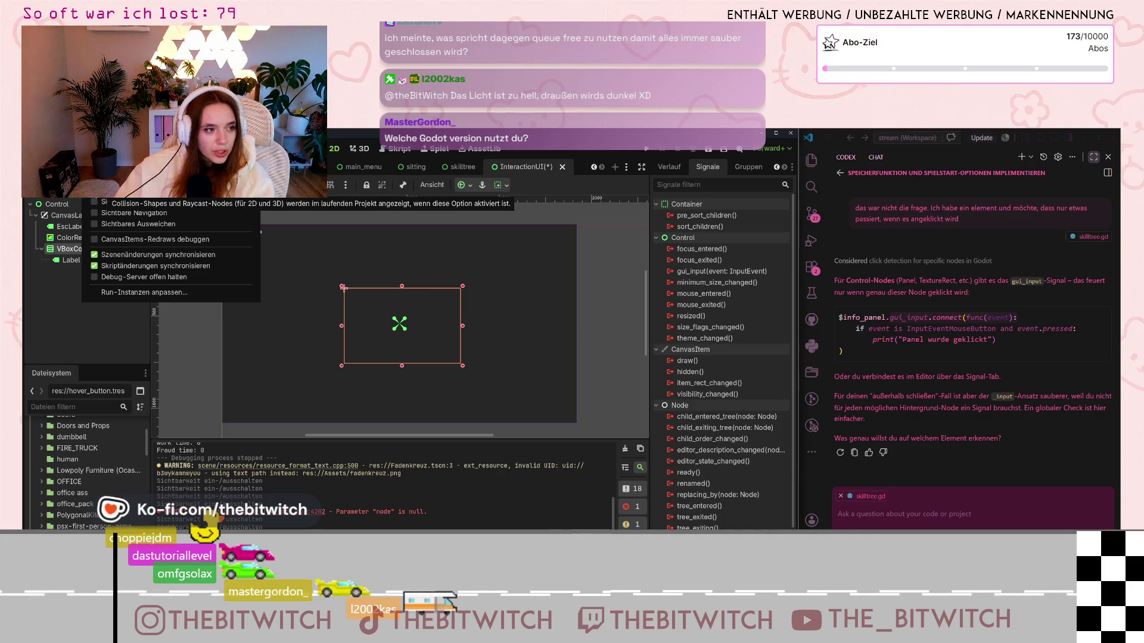
{"action": "left_click", "coordinate": [97, 202]}
{"action": "left_click", "coordinate": [97, 213]}
{"action": "left_click", "coordinate": [98, 224]}
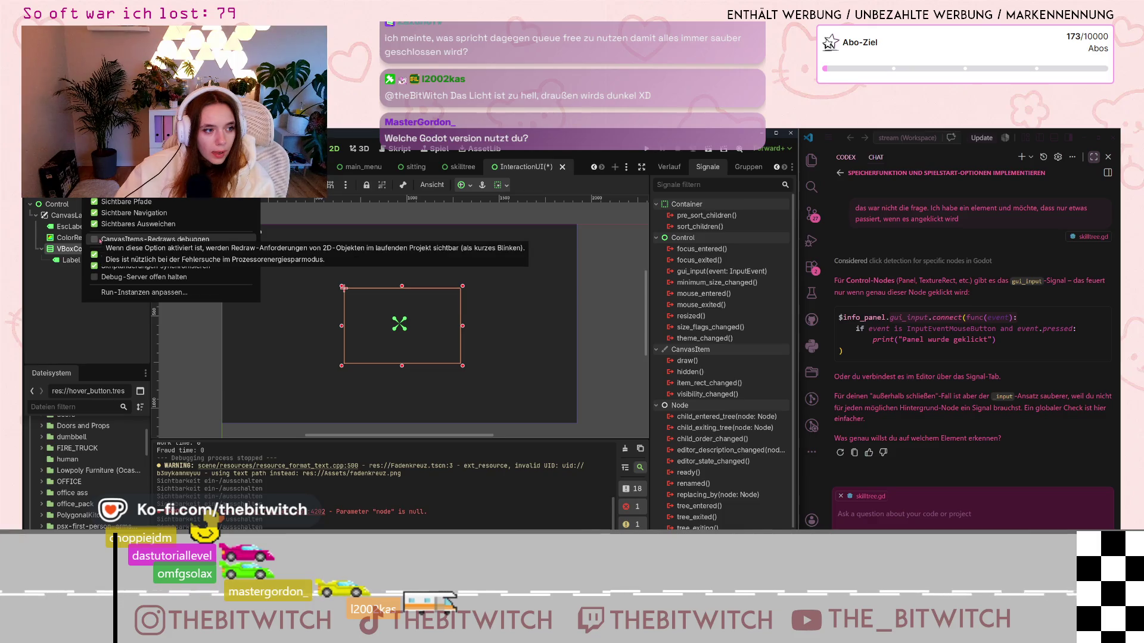
{"action": "left_click", "coordinate": [119, 315]}
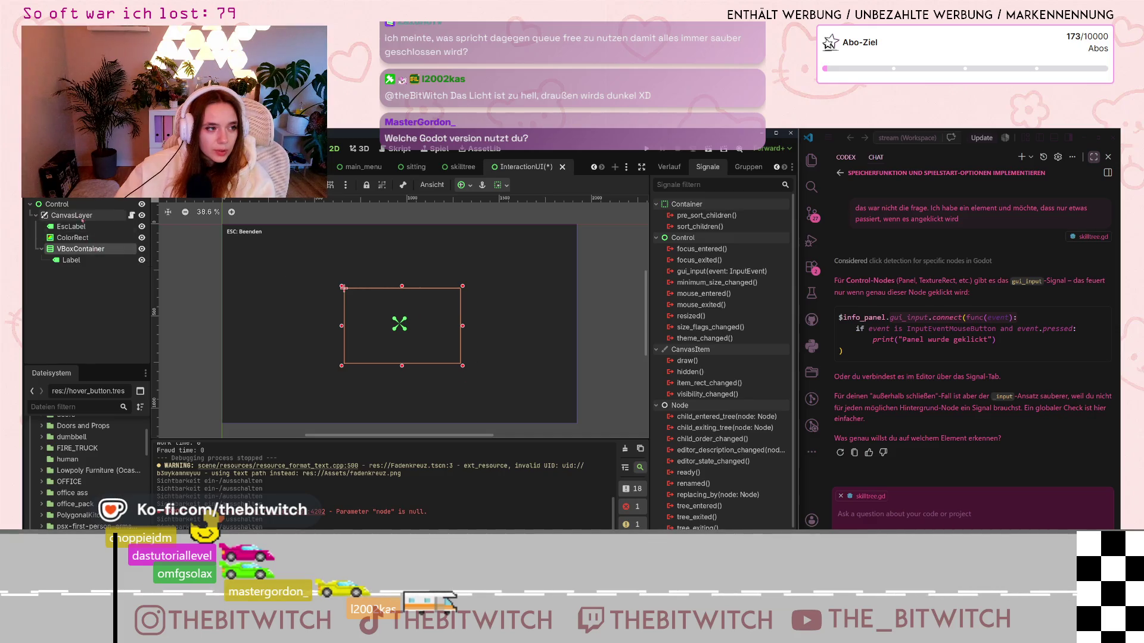
Step: Select the root Control, EscLabel and VBoxContainer nodes in the InteractionUI scene
{"action": "left_click", "coordinate": [82, 206]}
{"action": "left_click", "coordinate": [72, 226]}
{"action": "left_click", "coordinate": [88, 250]}
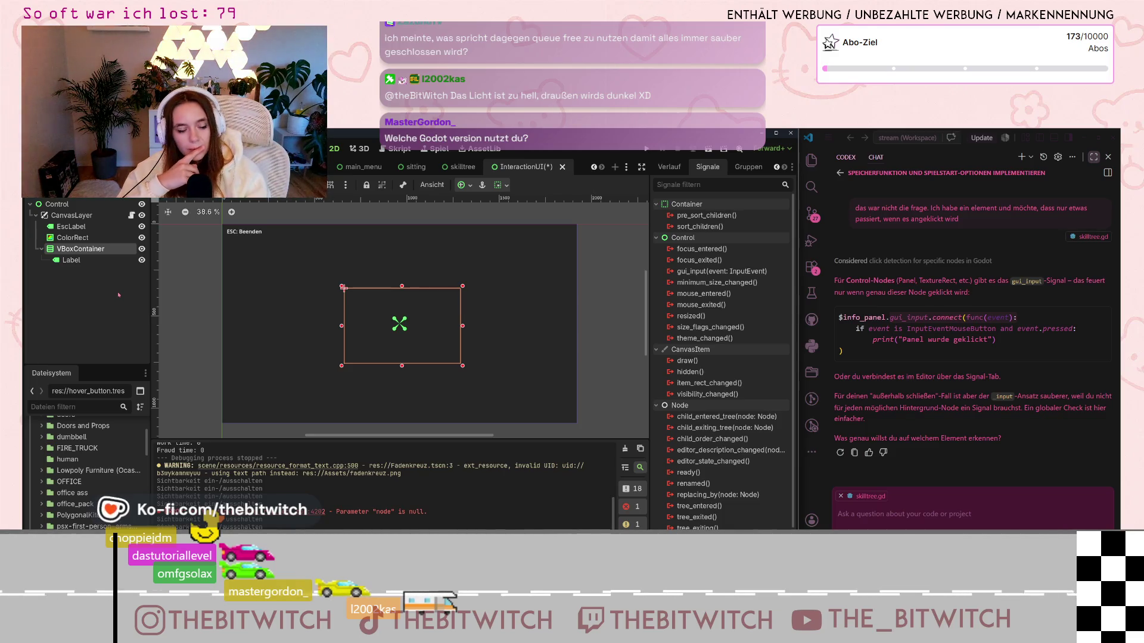
Step: Switch to the skilltree scene tab and run it with F6 to test the skill cards
{"action": "left_click", "coordinate": [463, 167]}
{"action": "scroll", "coordinate": [65, 229], "scroll_direction": "up", "scroll_amount": 1}
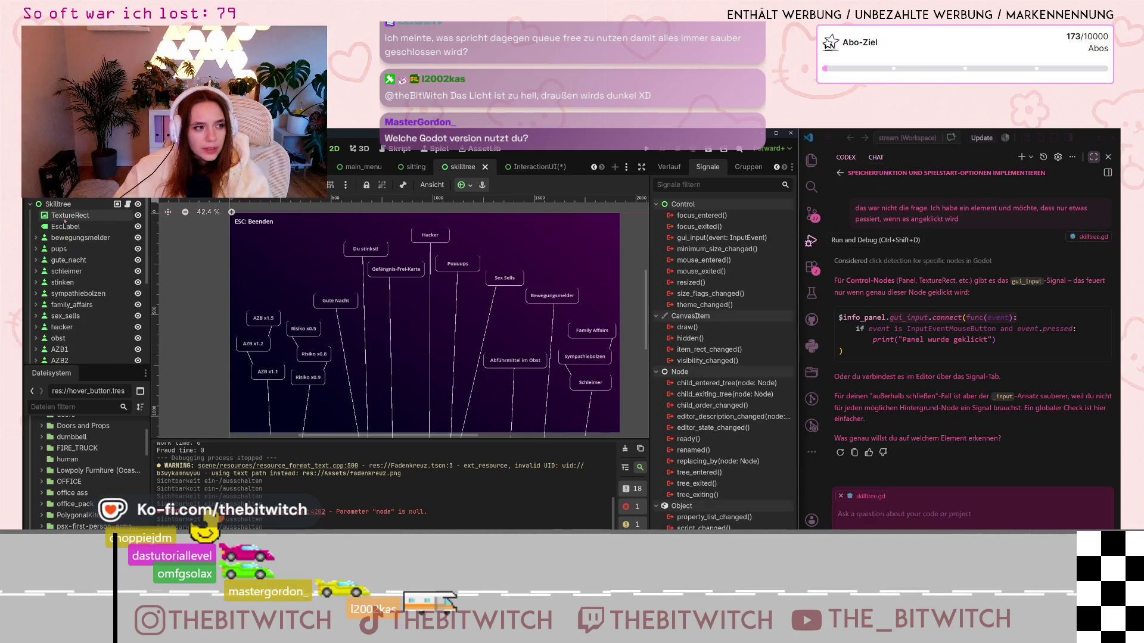
{"action": "scroll", "coordinate": [72, 239], "scroll_direction": "down", "scroll_amount": 5}
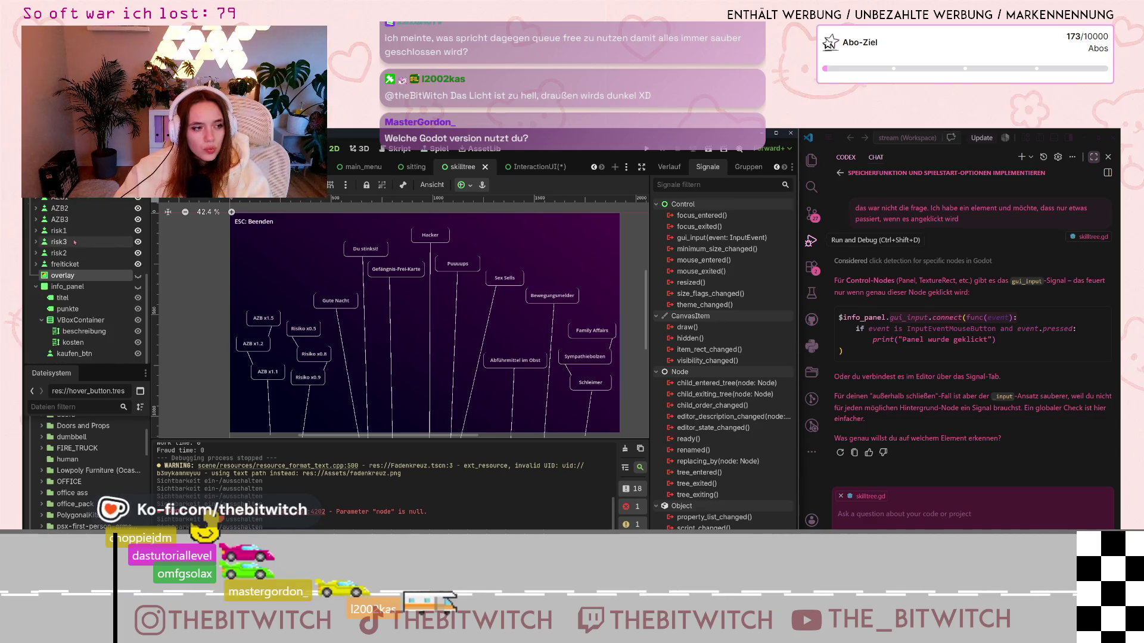
{"action": "scroll", "coordinate": [396, 340], "scroll_direction": "down", "scroll_amount": 1}
{"action": "scroll", "coordinate": [396, 341], "scroll_direction": "up", "scroll_amount": 1}
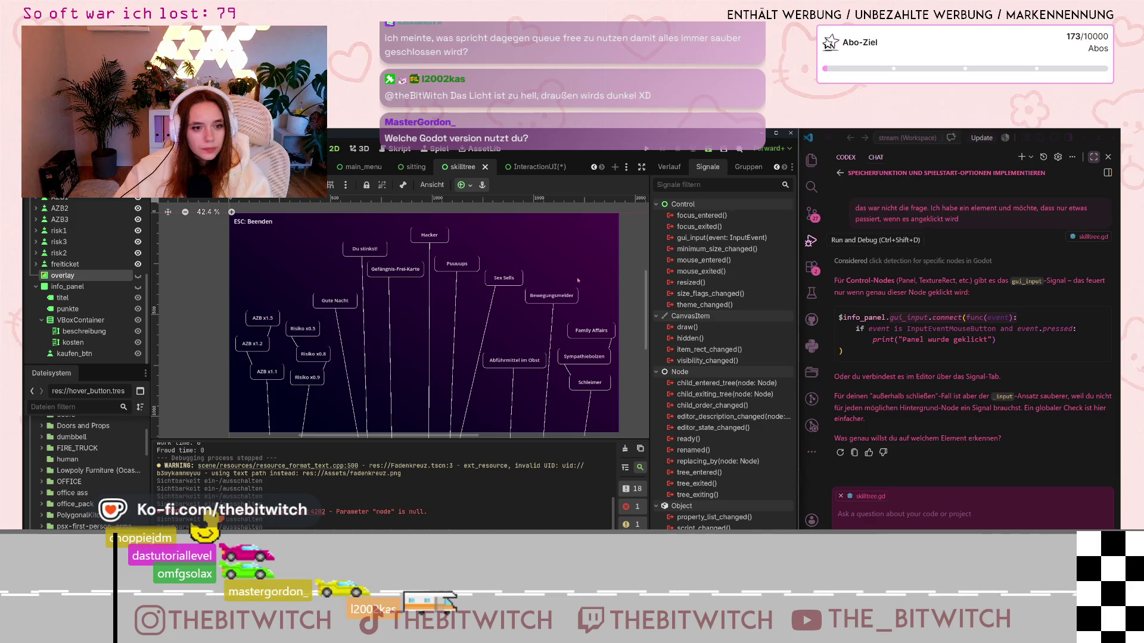
{"action": "key", "text": "F6"}
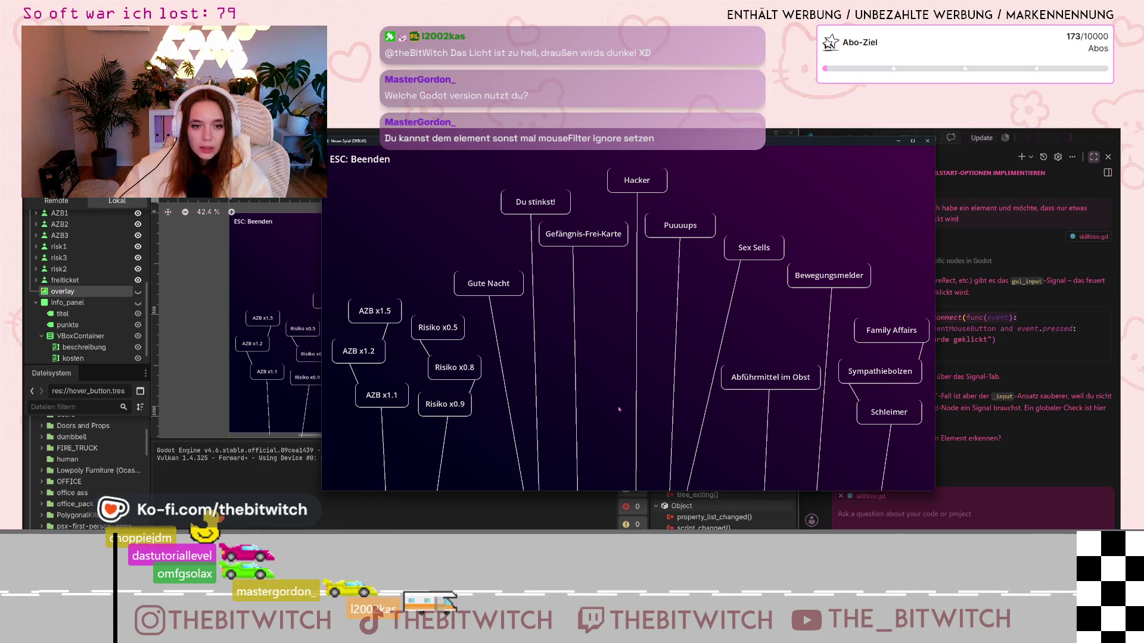
Step: Stop the running skill tree game and start the project again
{"action": "mouse_move", "coordinate": [600, 234]}
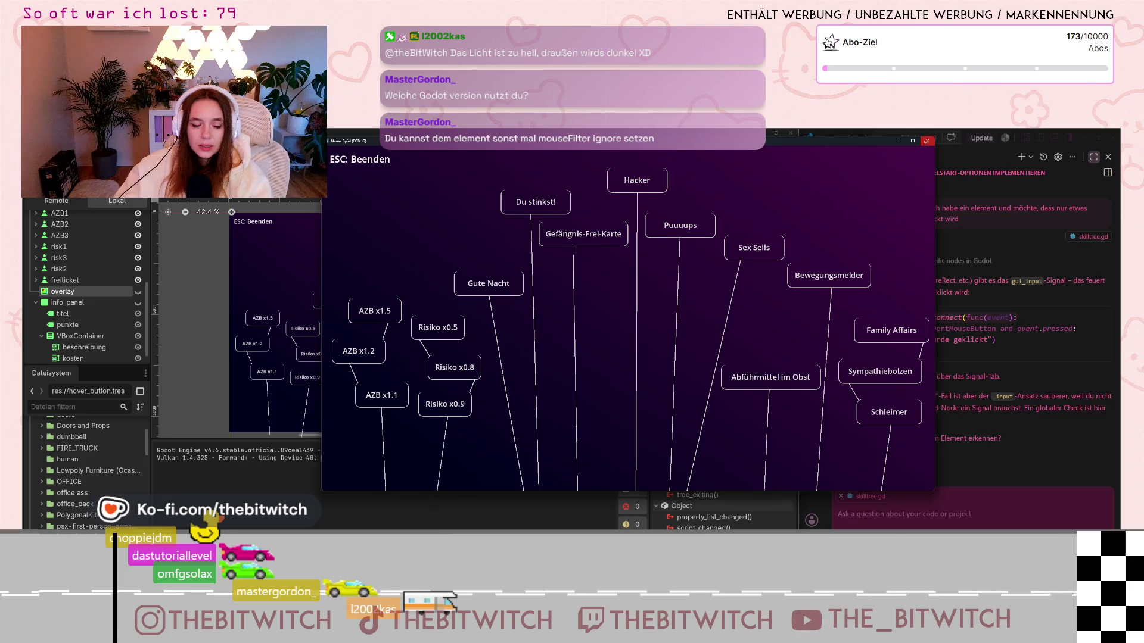
{"action": "left_click", "coordinate": [925, 142]}
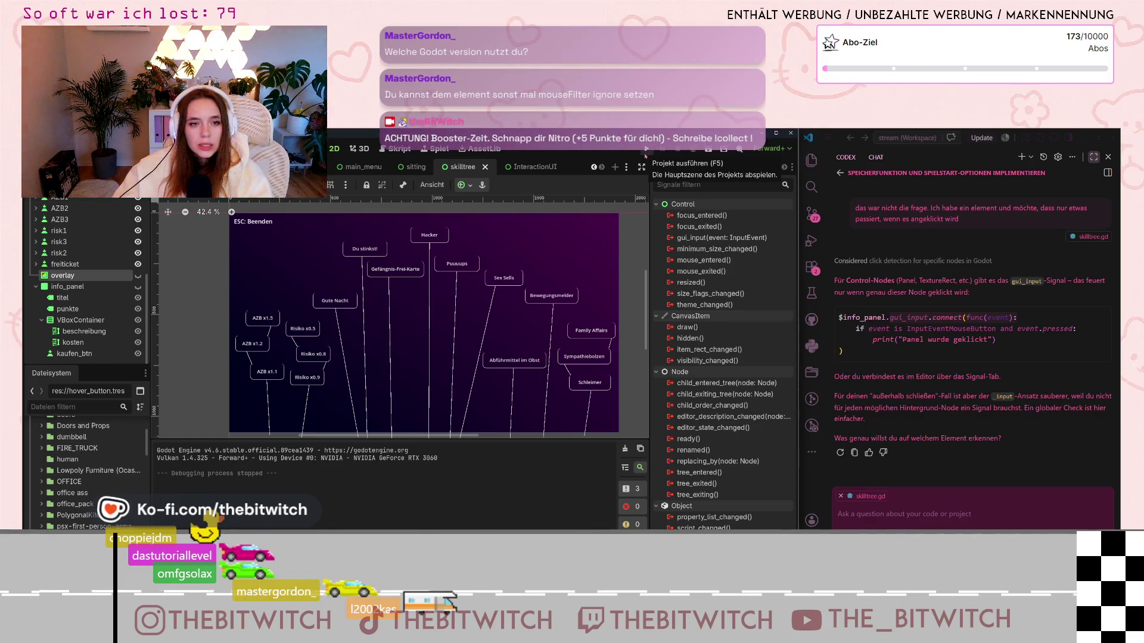
{"action": "left_click", "coordinate": [645, 154]}
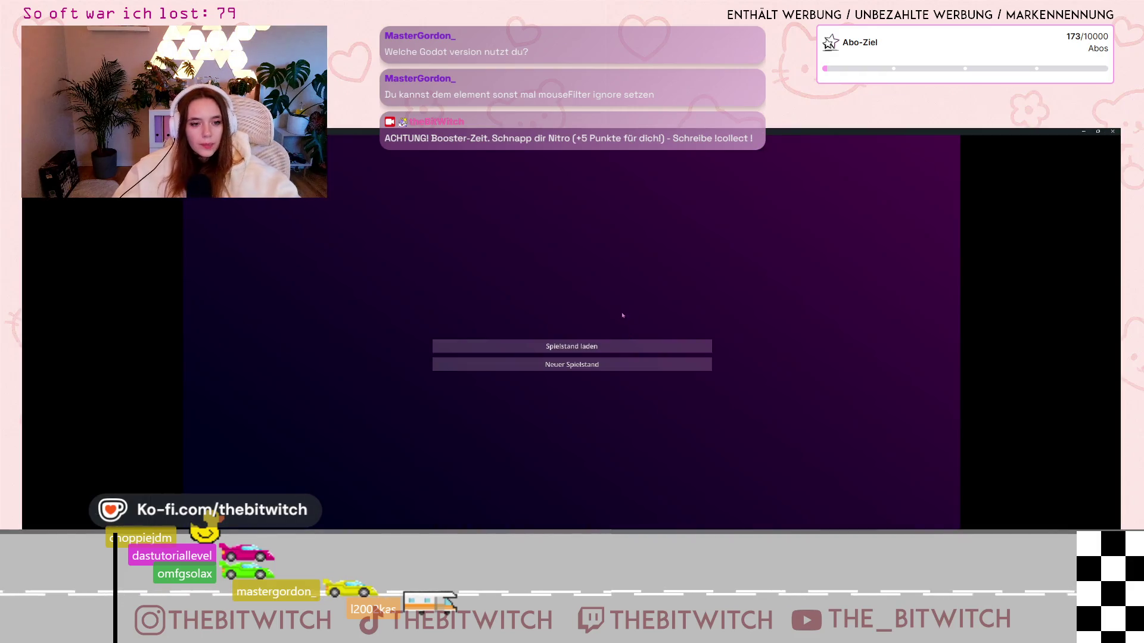
Step: Load the save, walk to the sofa and sleep, then continue to the skill tree with 116 points
{"action": "left_click", "coordinate": [619, 354]}
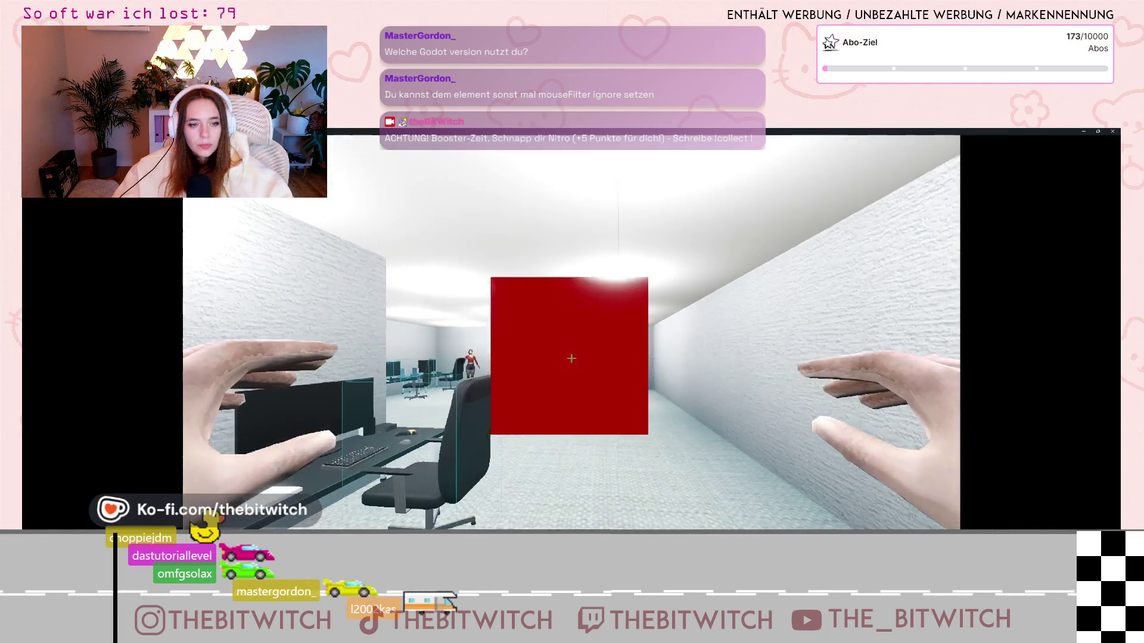
{"action": "mouse_move", "coordinate": [571, 358]}
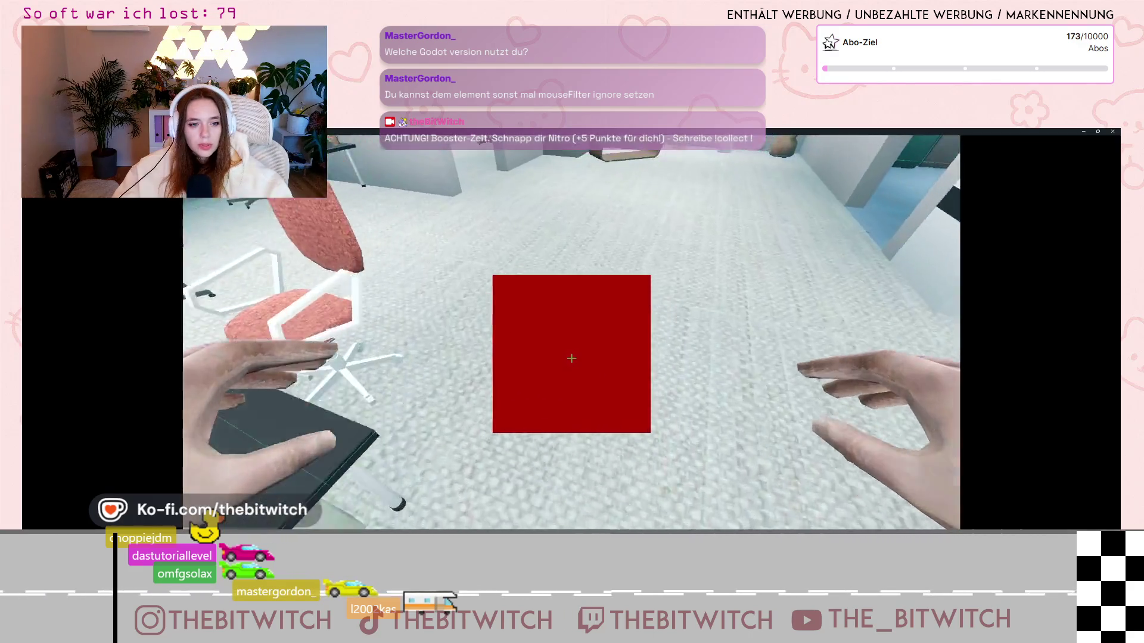
{"action": "key", "text": "w"}
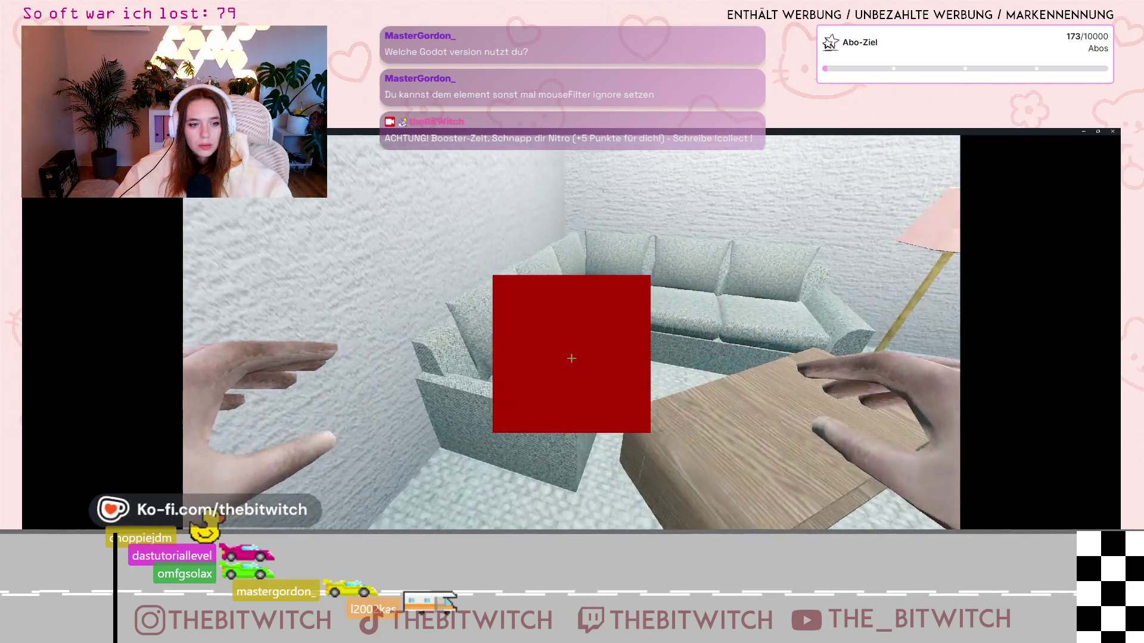
{"action": "key", "text": "e"}
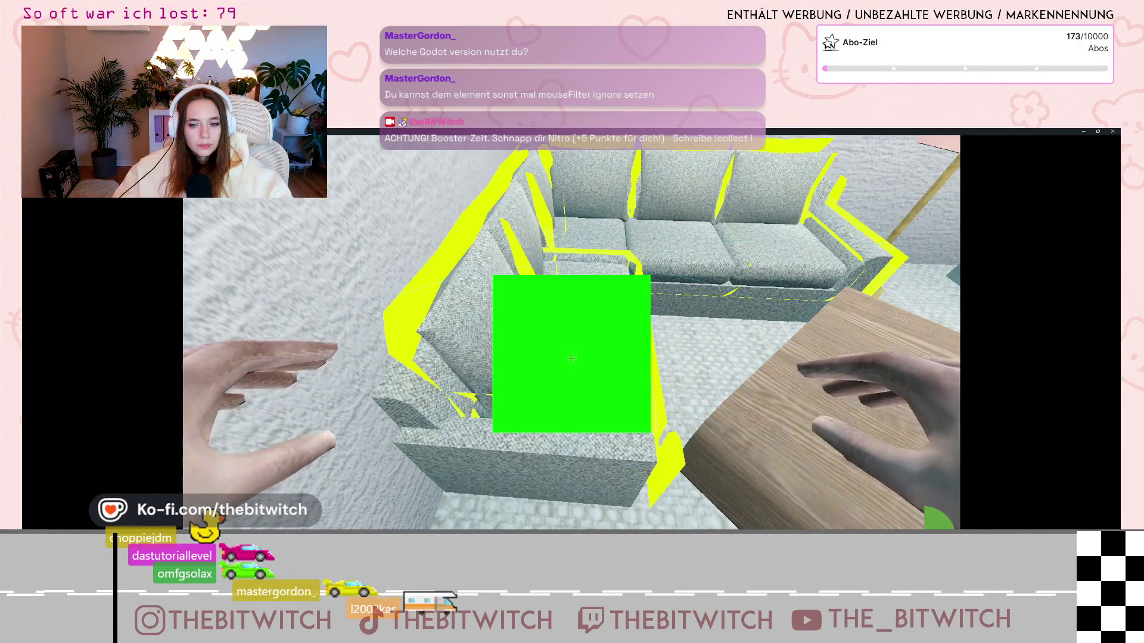
{"action": "key", "text": "e"}
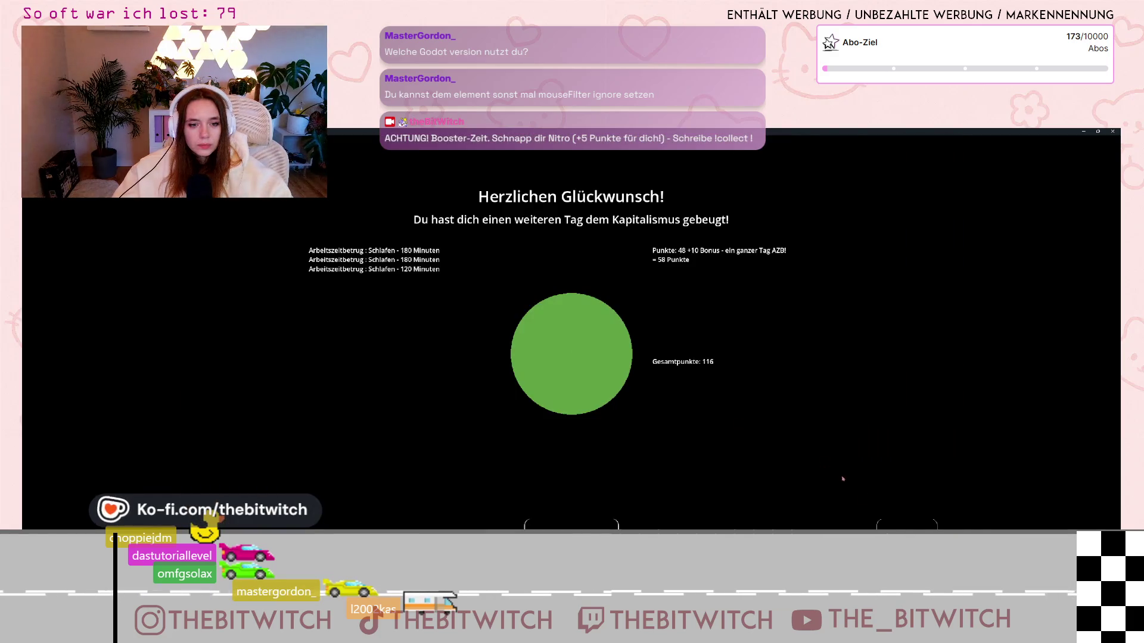
{"action": "left_click", "coordinate": [905, 525]}
{"action": "mouse_move", "coordinate": [532, 310]}
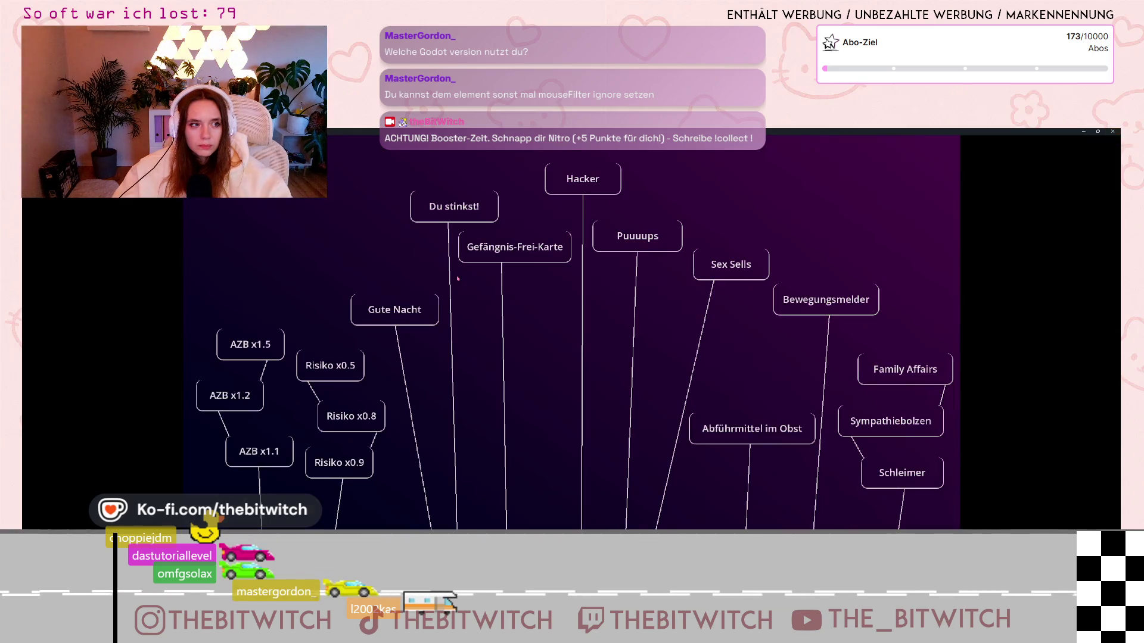
Step: Sleep through another day to 174 points, open the Gefängnis-Frei-Karte panel, then close the game
{"action": "left_click", "coordinate": [542, 526]}
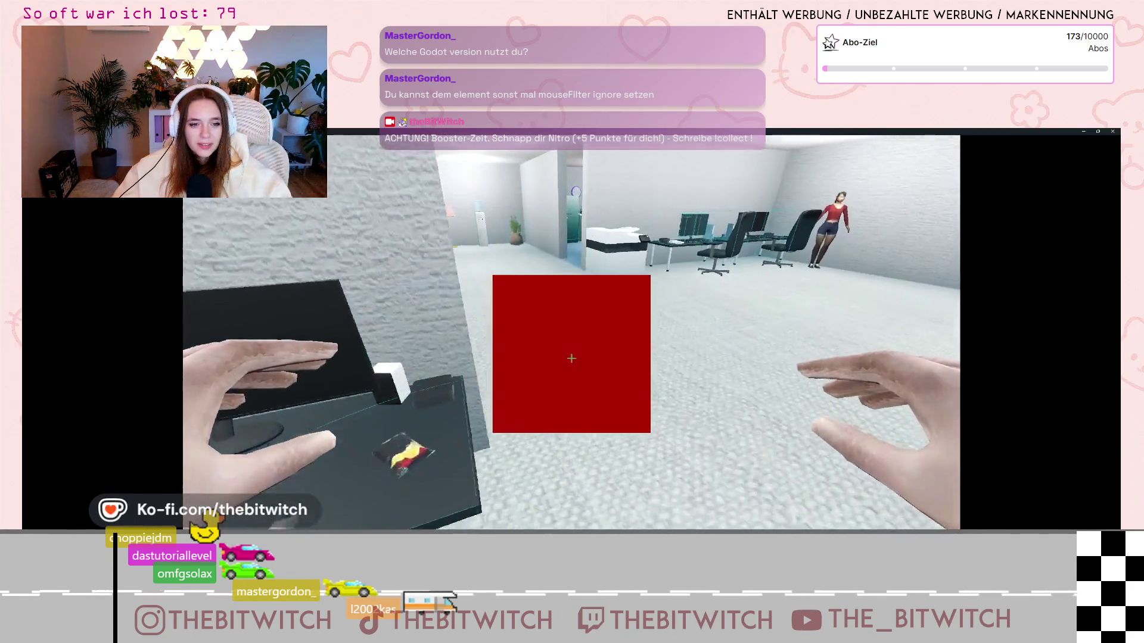
{"action": "key", "text": "w"}
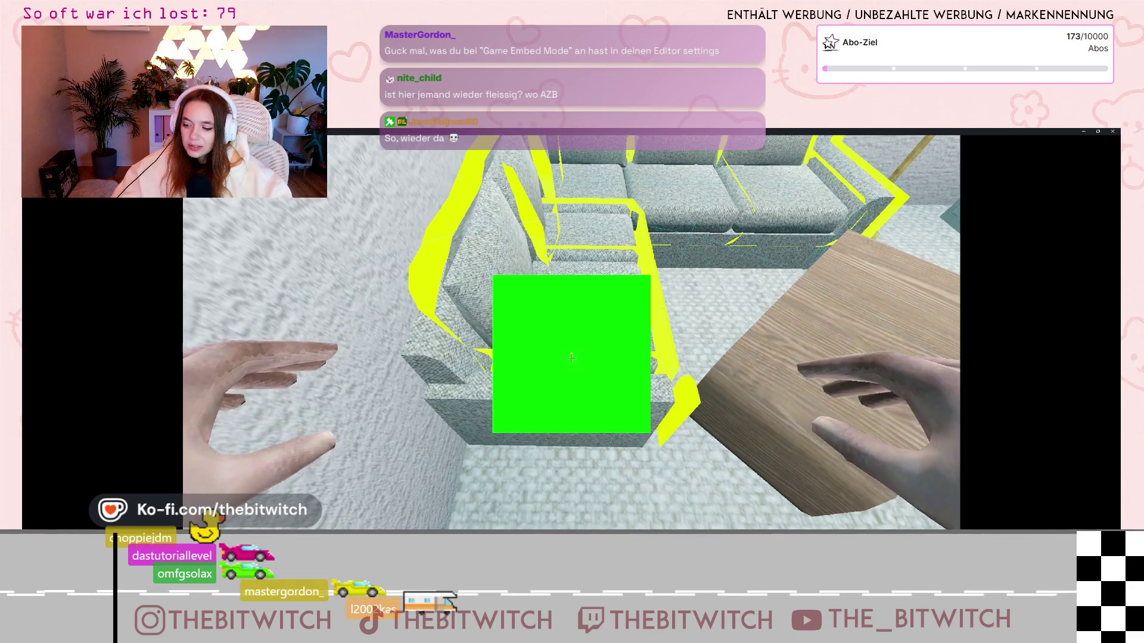
{"action": "key", "text": "e"}
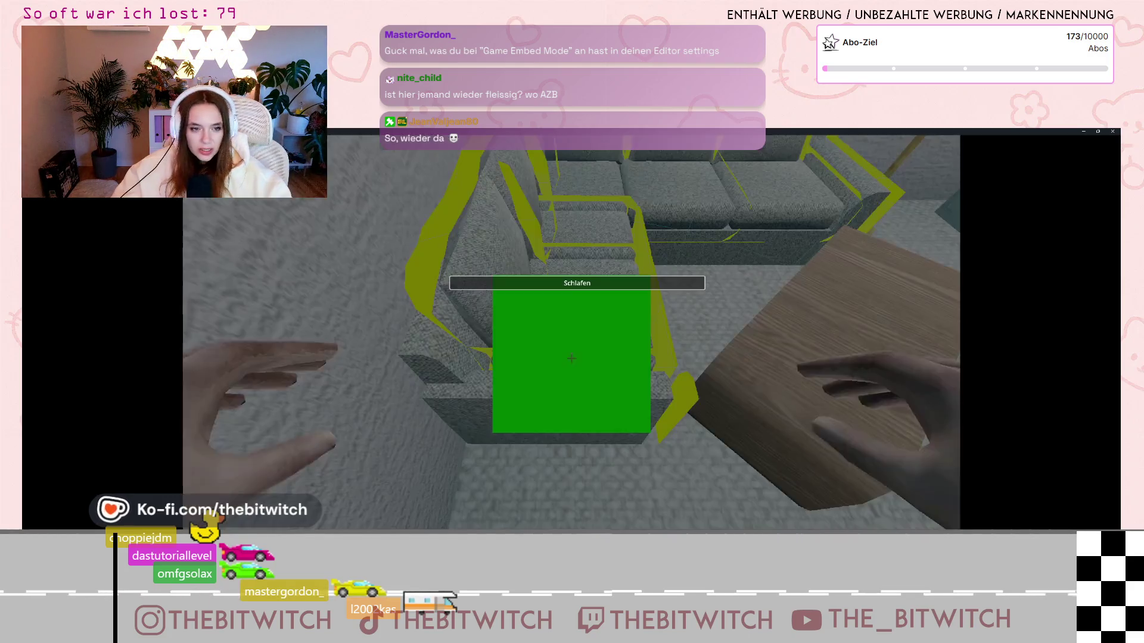
{"action": "key", "text": "e"}
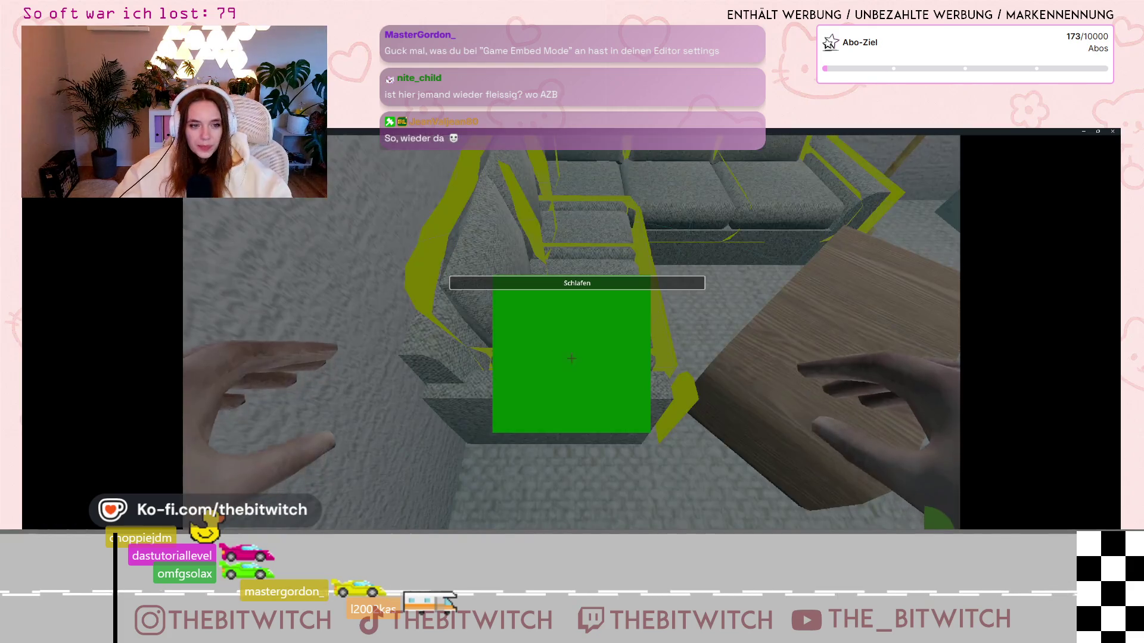
{"action": "key", "text": "e"}
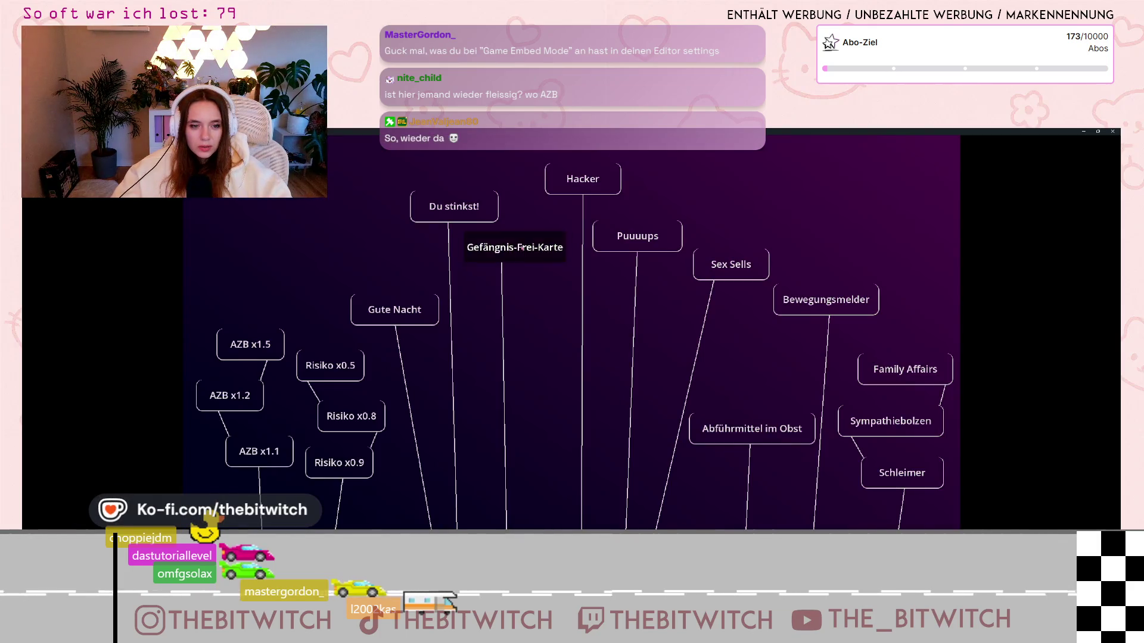
{"action": "left_click", "coordinate": [516, 263]}
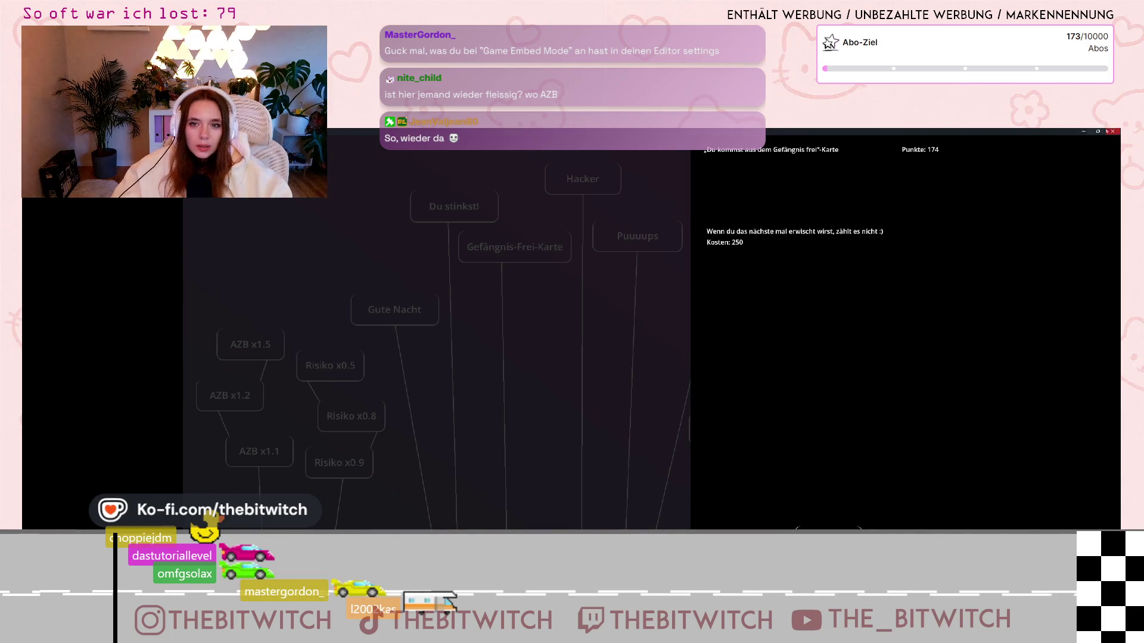
{"action": "left_click", "coordinate": [1112, 131]}
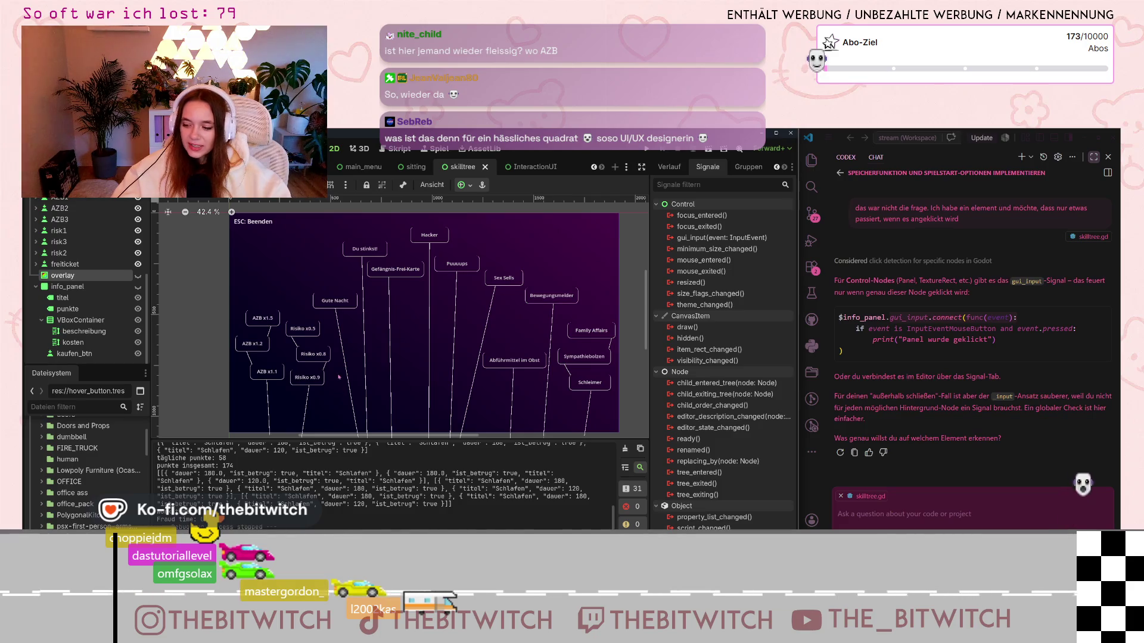
Step: Browse the Debug menu, then open Editor > Editoreinstellungen
{"action": "left_click", "coordinate": [94, 149]}
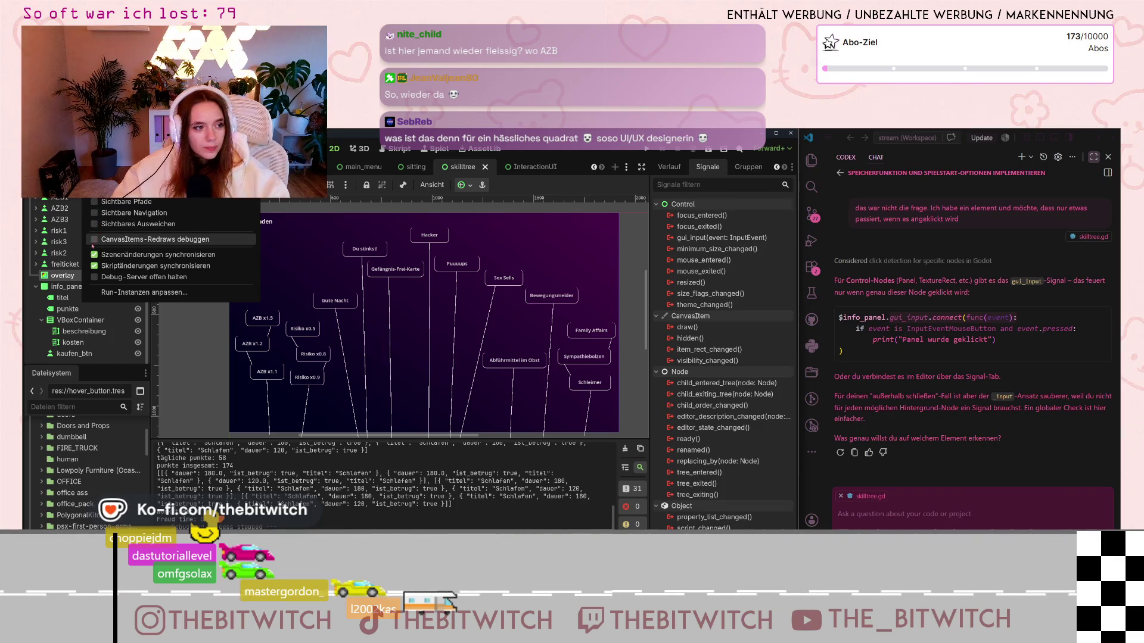
{"action": "mouse_move", "coordinate": [29, 148]}
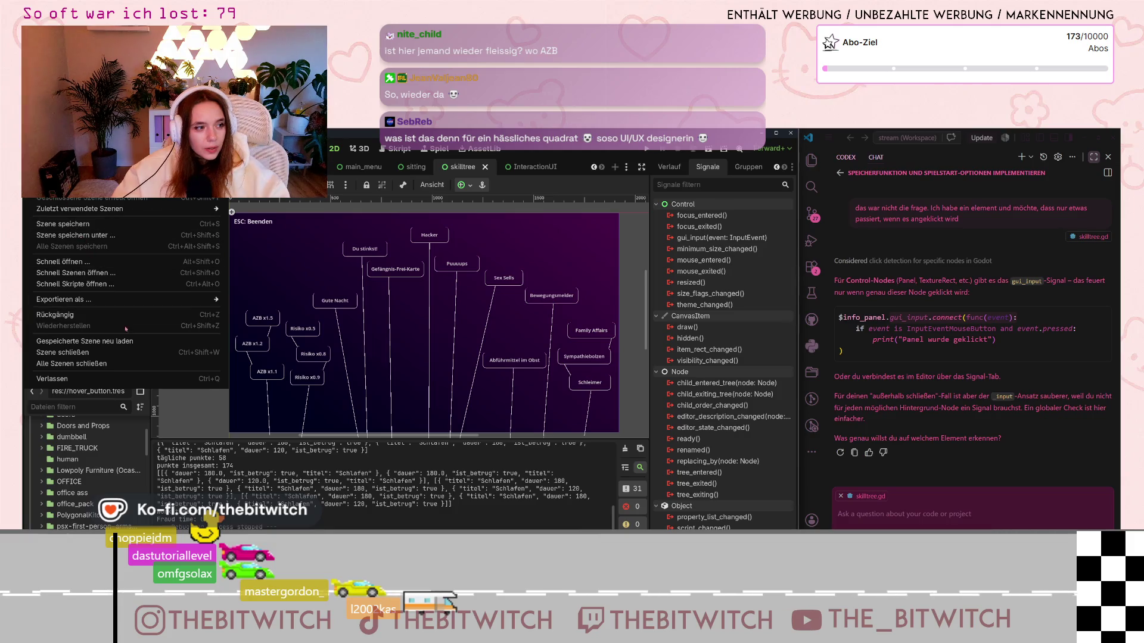
{"action": "mouse_move", "coordinate": [65, 149]}
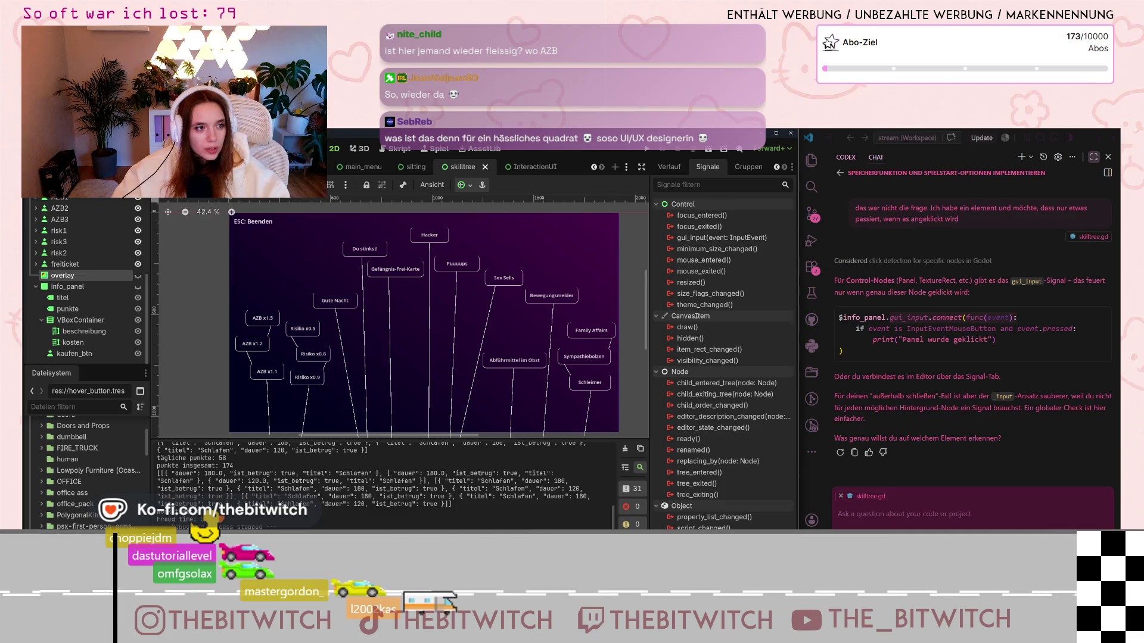
{"action": "left_click", "coordinate": [172, 206]}
{"action": "scroll", "coordinate": [250, 363], "scroll_direction": "down", "scroll_amount": 5}
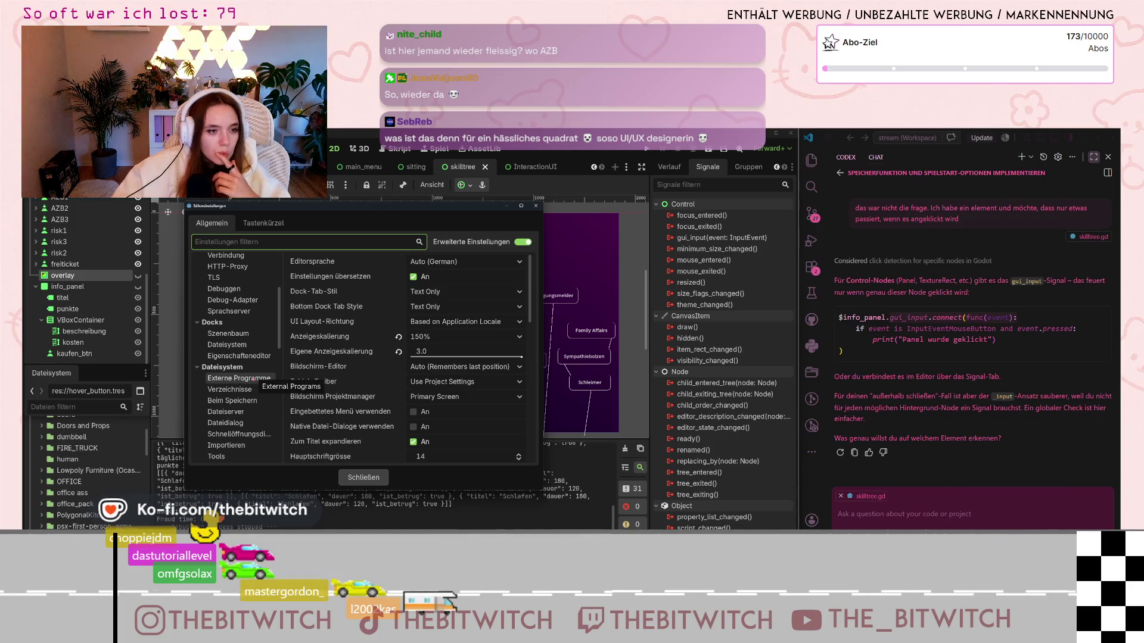
Step: Select the Inspektor category in Editor Settings and scroll through its options
{"action": "scroll", "coordinate": [262, 351], "scroll_direction": "up", "scroll_amount": 5}
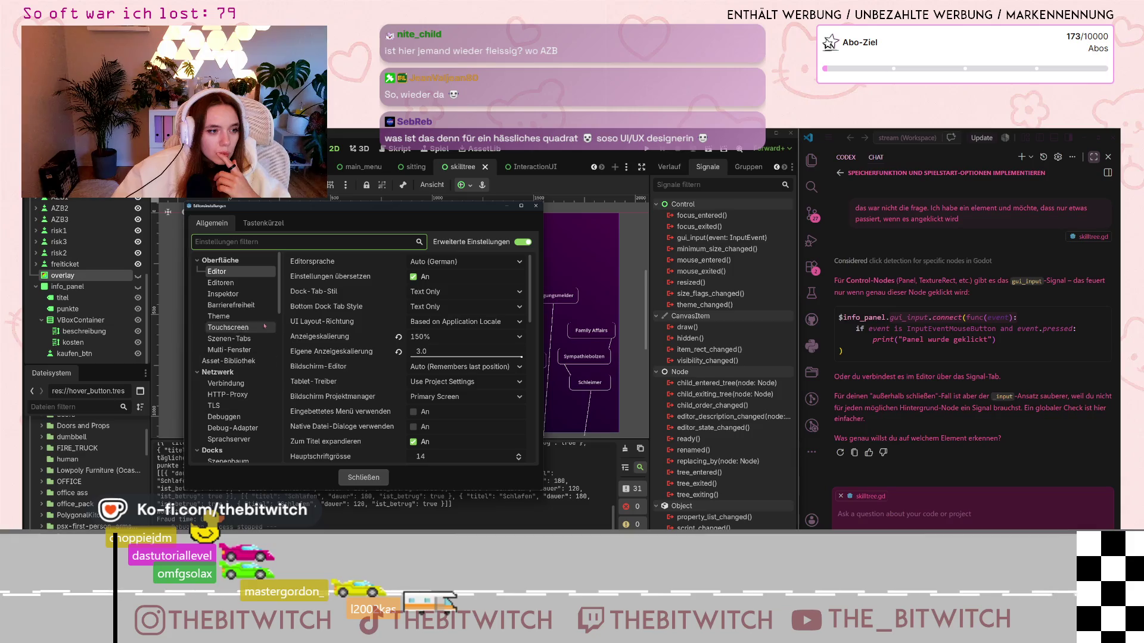
{"action": "left_click", "coordinate": [226, 282]}
{"action": "left_click", "coordinate": [226, 293]}
{"action": "scroll", "coordinate": [244, 361], "scroll_direction": "down", "scroll_amount": 3}
{"action": "scroll", "coordinate": [243, 361], "scroll_direction": "down", "scroll_amount": 3}
{"action": "scroll", "coordinate": [238, 370], "scroll_direction": "down", "scroll_amount": 8}
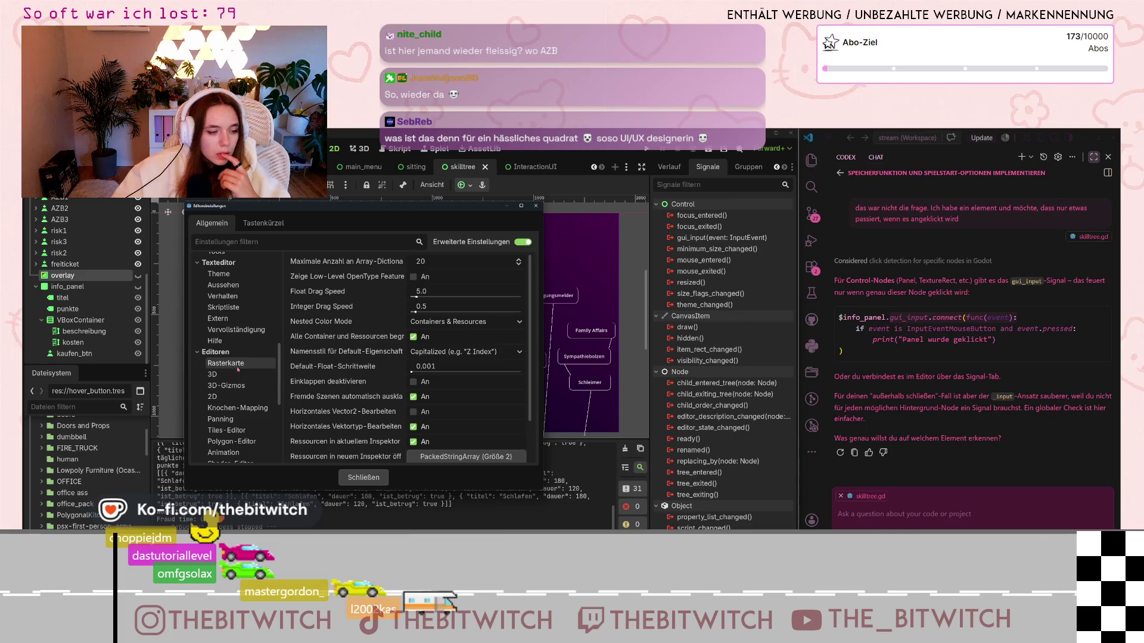
{"action": "scroll", "coordinate": [237, 369], "scroll_direction": "down", "scroll_amount": 3}
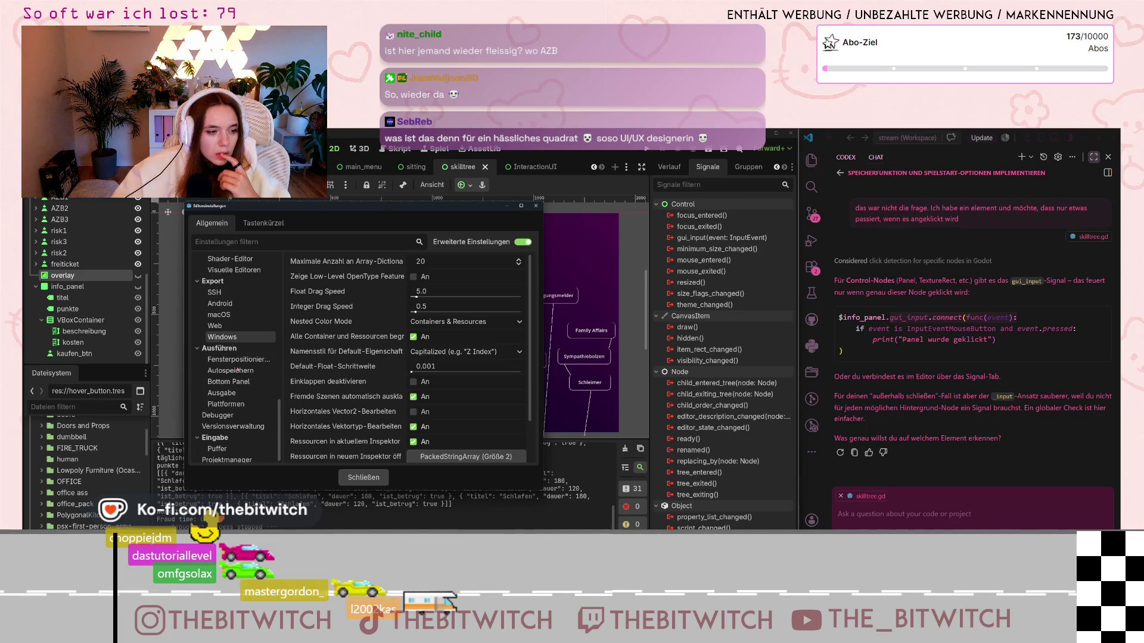
{"action": "scroll", "coordinate": [237, 370], "scroll_direction": "down", "scroll_amount": 1}
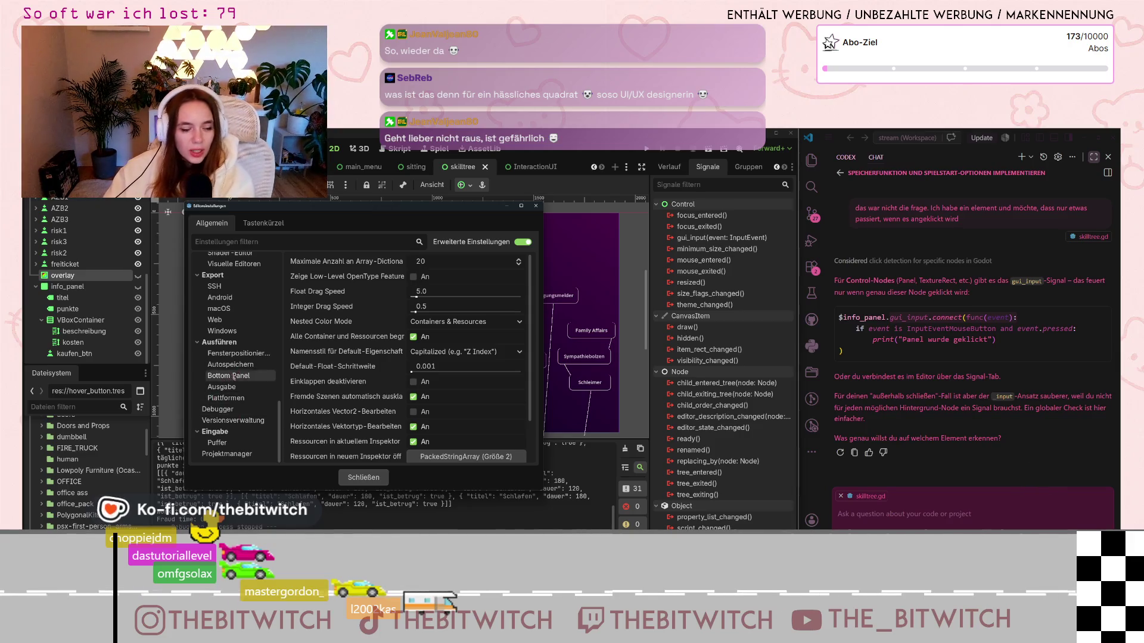
Step: Scroll back through the settings categories unchanged and close the dialog with Schließen
{"action": "scroll", "coordinate": [232, 387], "scroll_direction": "up", "scroll_amount": 5}
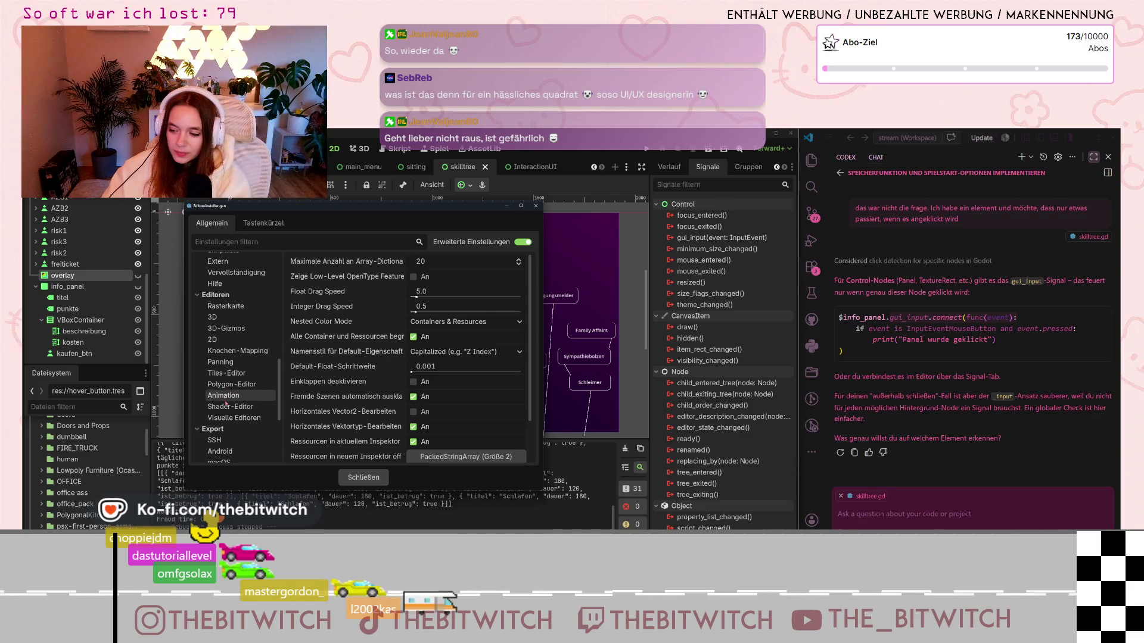
{"action": "scroll", "coordinate": [230, 396], "scroll_direction": "up", "scroll_amount": 2}
{"action": "scroll", "coordinate": [234, 402], "scroll_direction": "up", "scroll_amount": 8}
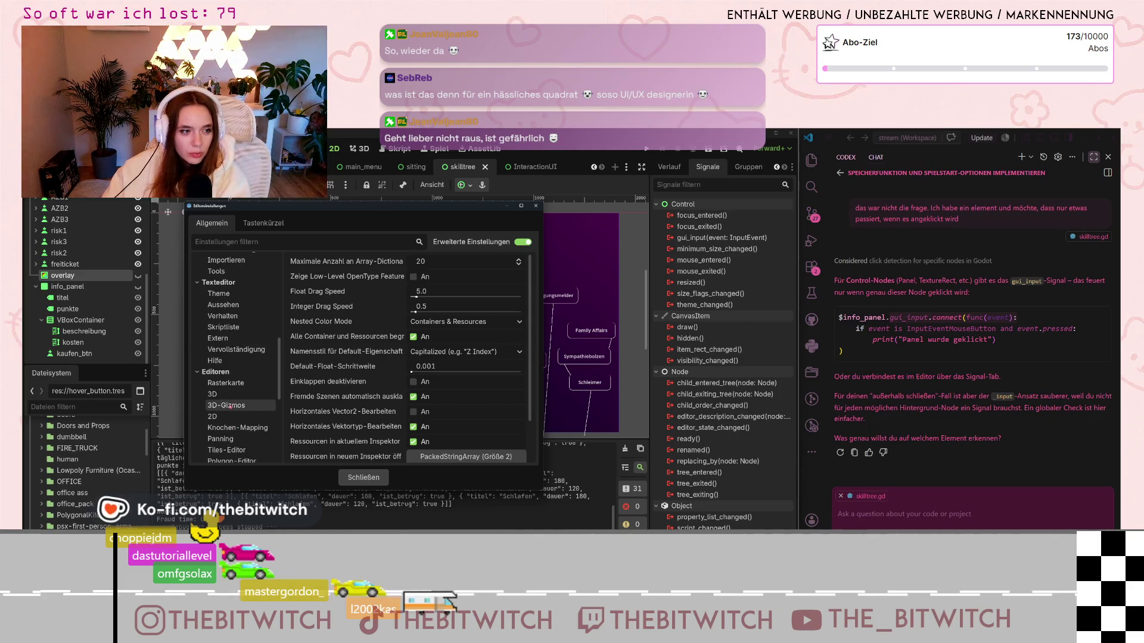
{"action": "scroll", "coordinate": [250, 388], "scroll_direction": "up", "scroll_amount": 8}
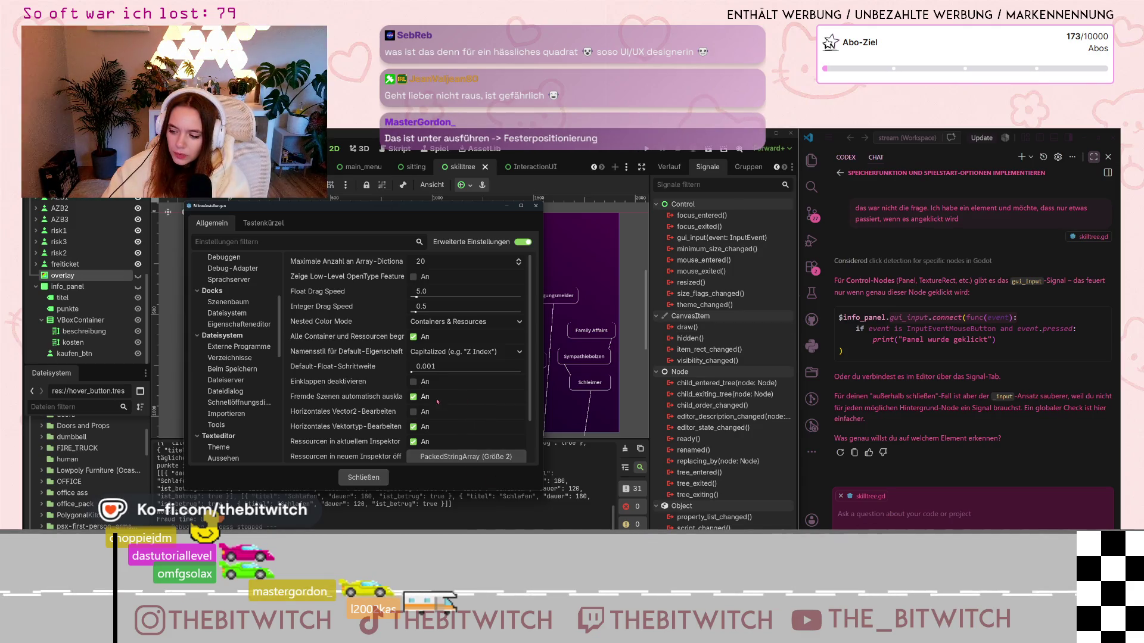
{"action": "scroll", "coordinate": [260, 365], "scroll_direction": "up", "scroll_amount": 10}
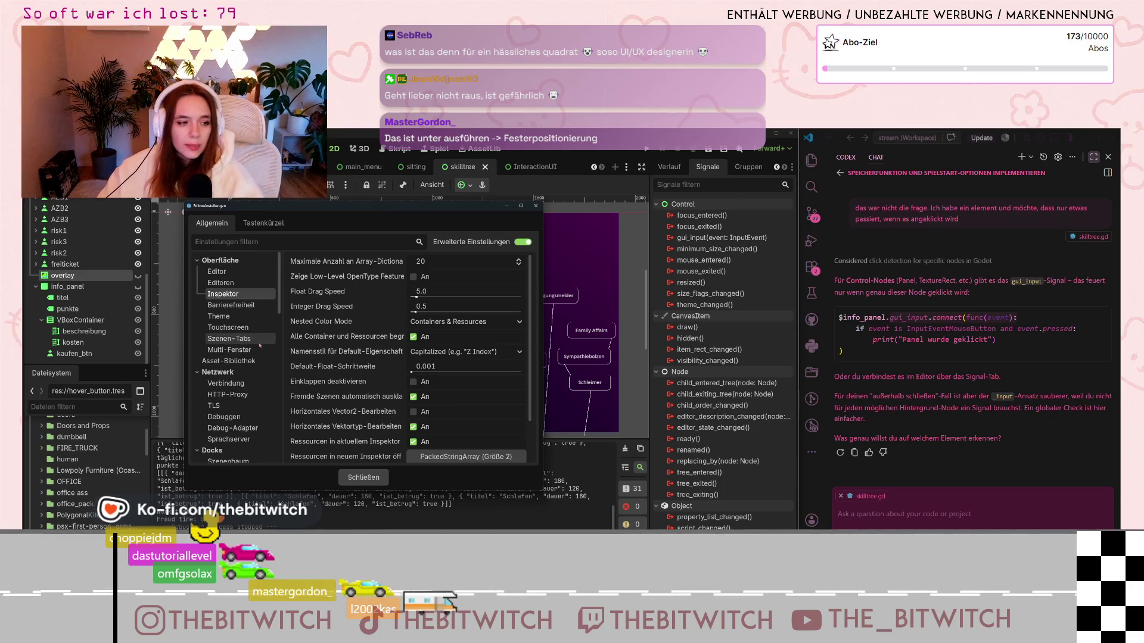
{"action": "scroll", "coordinate": [256, 365], "scroll_direction": "down", "scroll_amount": 8}
{"action": "scroll", "coordinate": [250, 365], "scroll_direction": "down", "scroll_amount": 6}
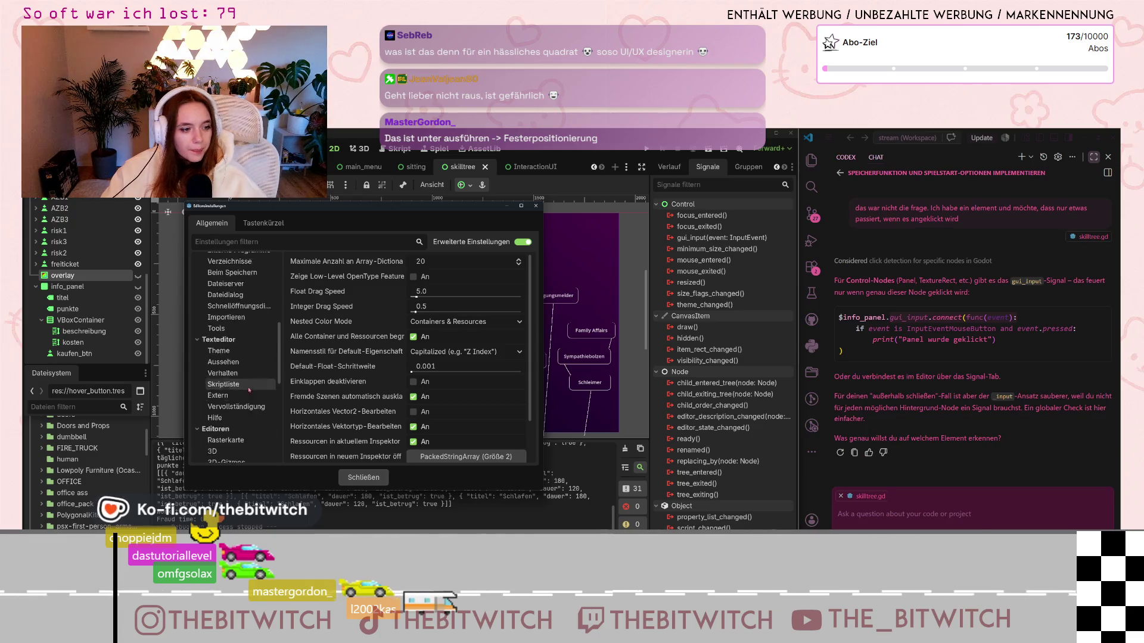
{"action": "scroll", "coordinate": [253, 404], "scroll_direction": "up", "scroll_amount": 12}
{"action": "scroll", "coordinate": [254, 403], "scroll_direction": "up", "scroll_amount": 2}
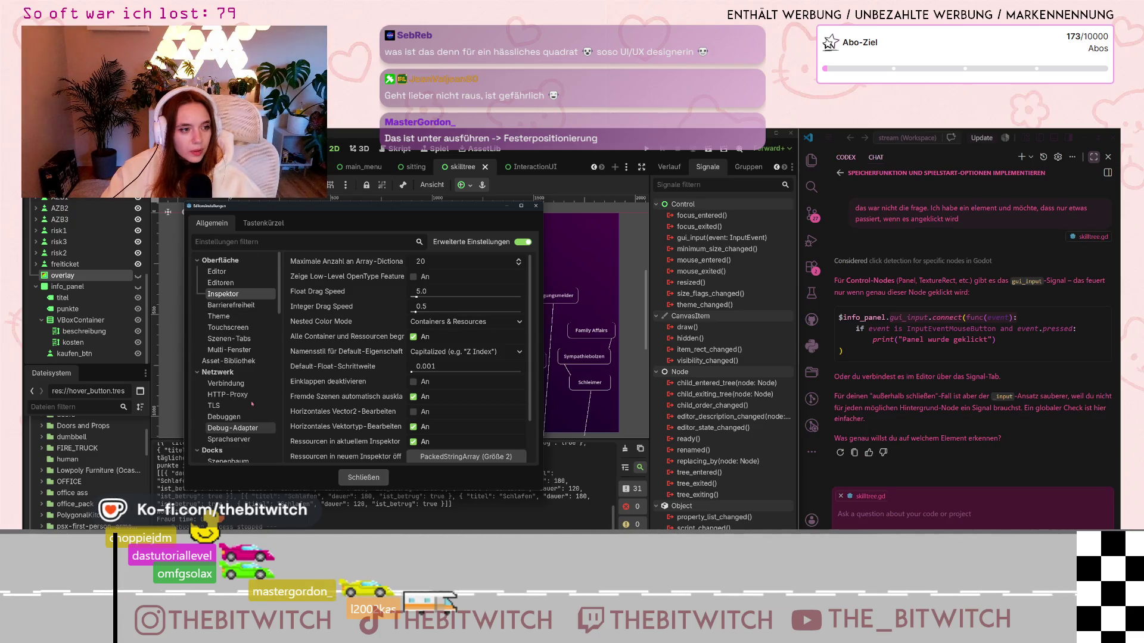
{"action": "scroll", "coordinate": [234, 428], "scroll_direction": "down", "scroll_amount": 6}
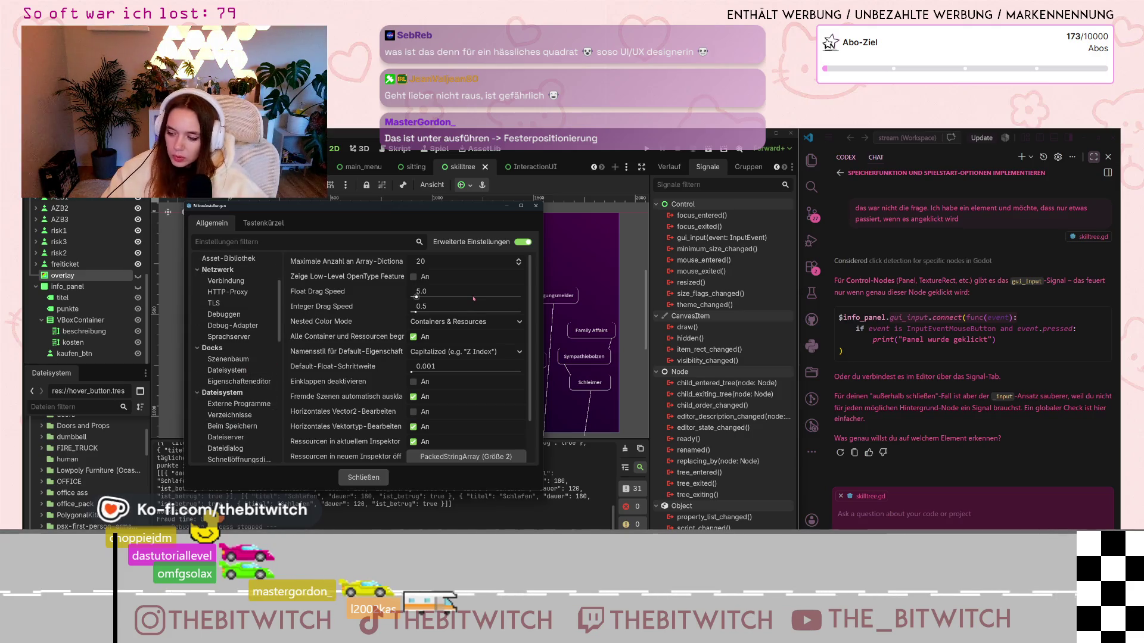
{"action": "left_click", "coordinate": [536, 206]}
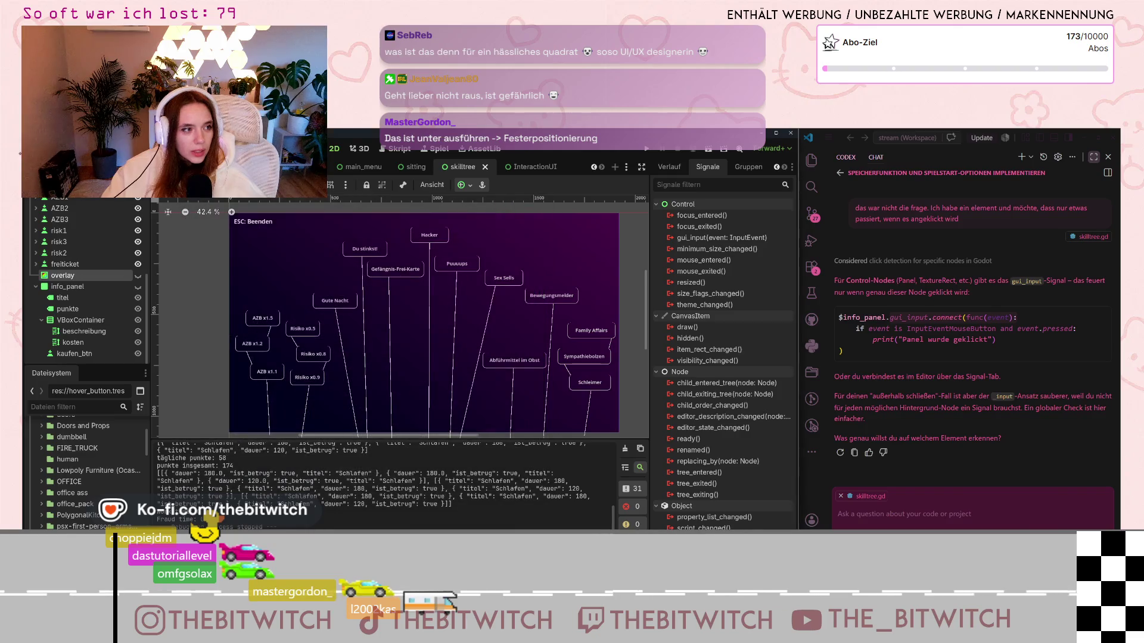
Step: Open Projekteinstellungen at Anzeige > Fenster and view the window mode list without changing it
{"action": "left_click", "coordinate": [36, 148]}
{"action": "left_click", "coordinate": [99, 164]}
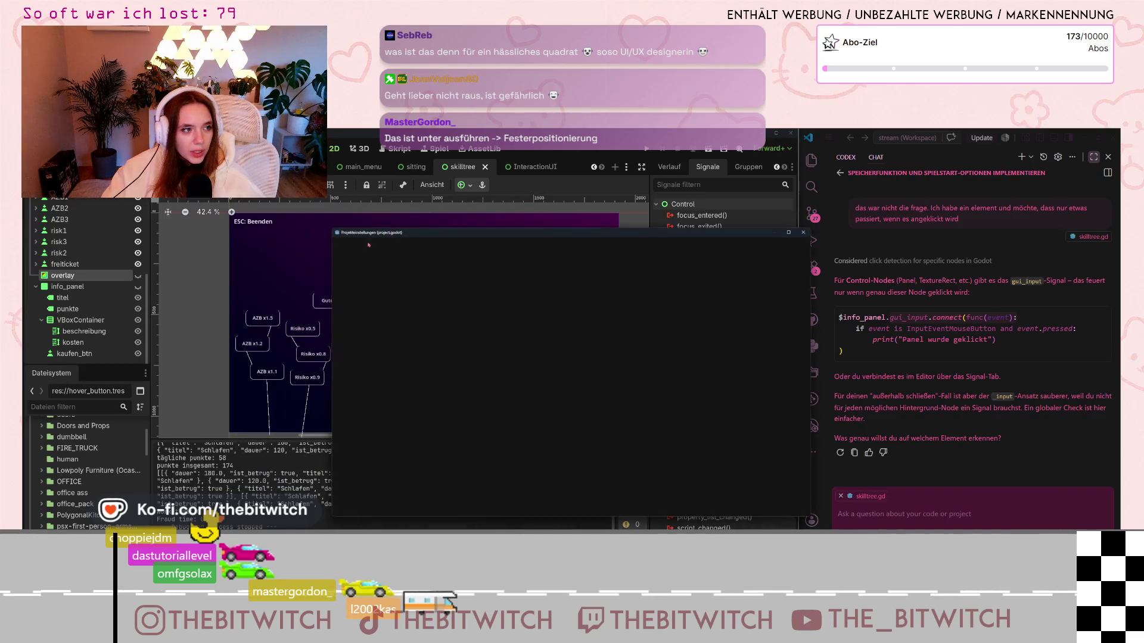
{"action": "left_click", "coordinate": [345, 372]}
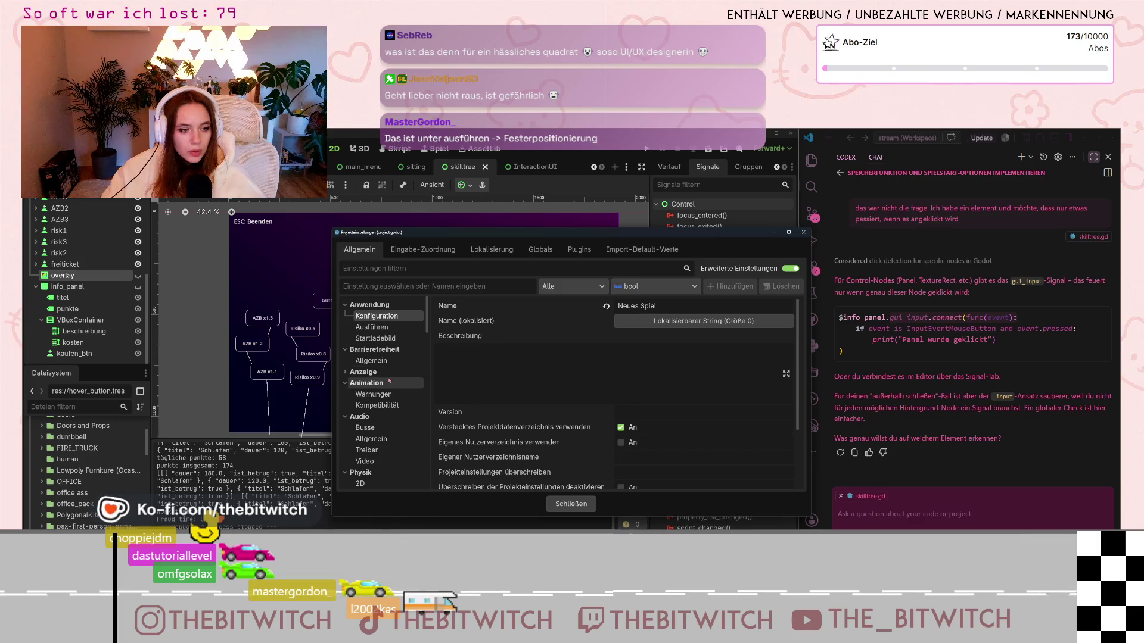
{"action": "left_click", "coordinate": [363, 371]}
{"action": "left_click", "coordinate": [375, 382]}
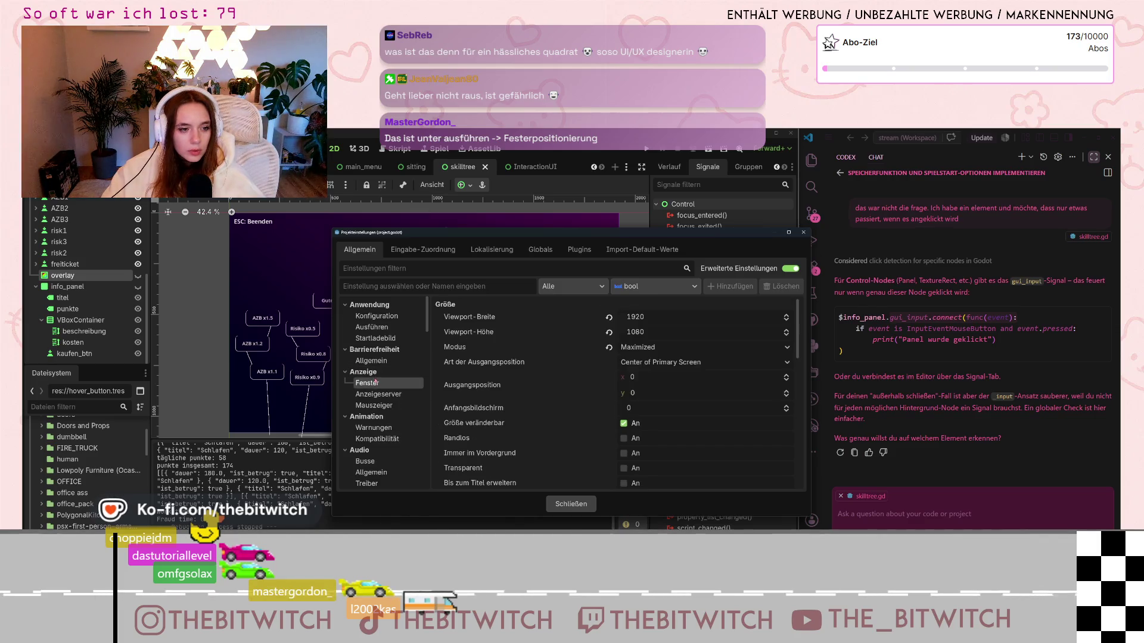
{"action": "left_click", "coordinate": [674, 349]}
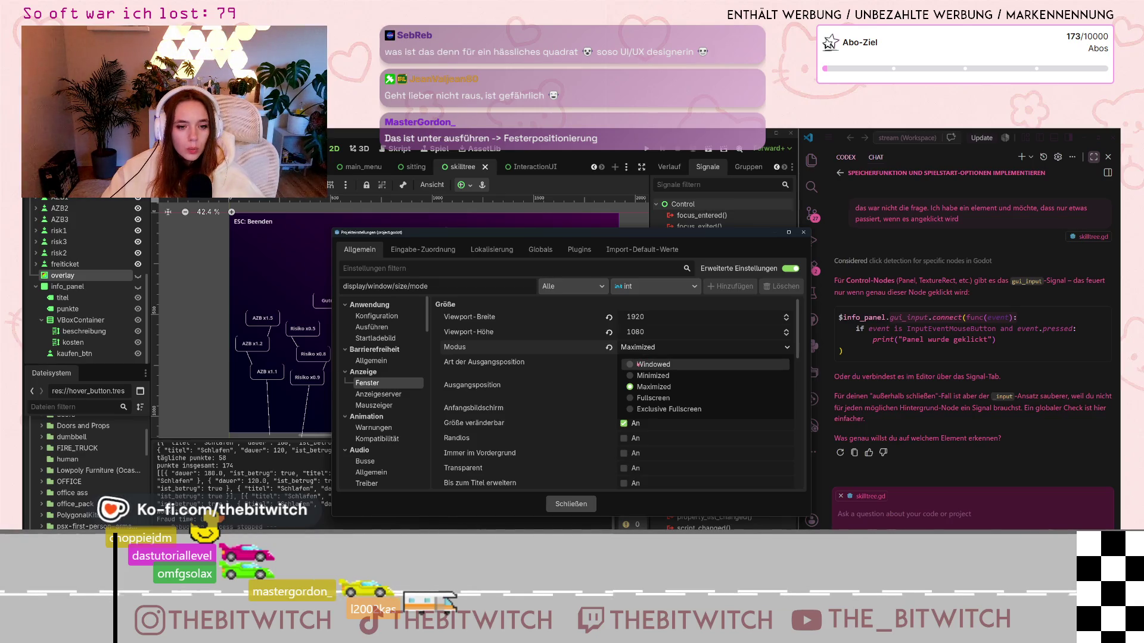
{"action": "left_click", "coordinate": [538, 373]}
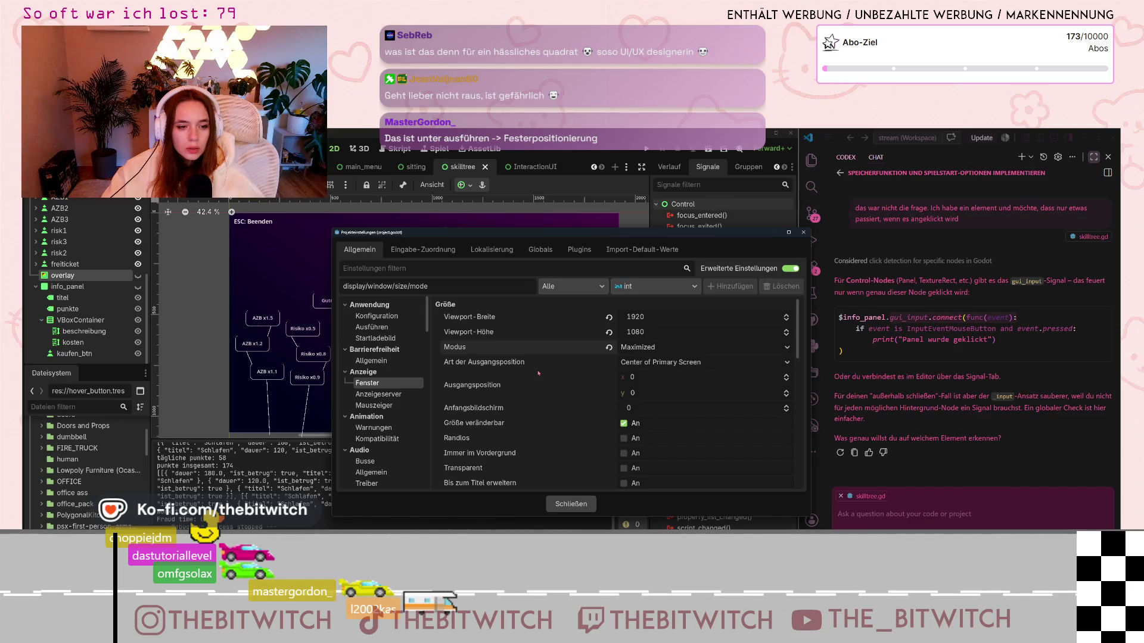
{"action": "scroll", "coordinate": [539, 374], "scroll_direction": "down", "scroll_amount": 1}
{"action": "scroll", "coordinate": [539, 374], "scroll_direction": "up", "scroll_amount": 1}
{"action": "mouse_move", "coordinate": [543, 376]}
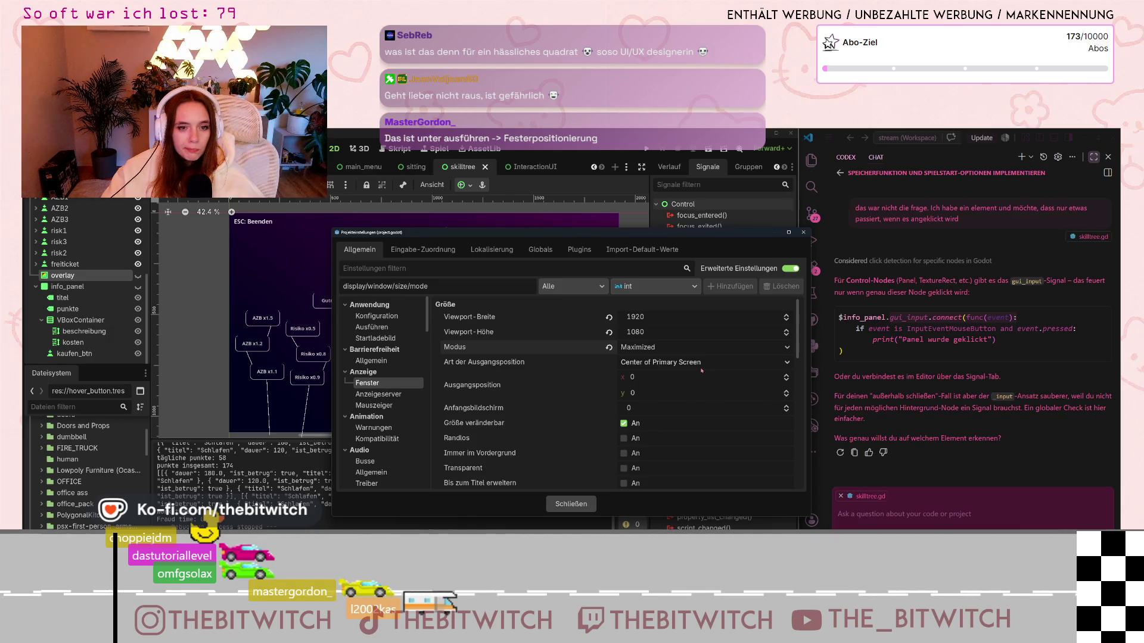
Step: Review the window settings, the starting position options and window modes, keeping Maximized
{"action": "scroll", "coordinate": [709, 405], "scroll_direction": "down", "scroll_amount": 4}
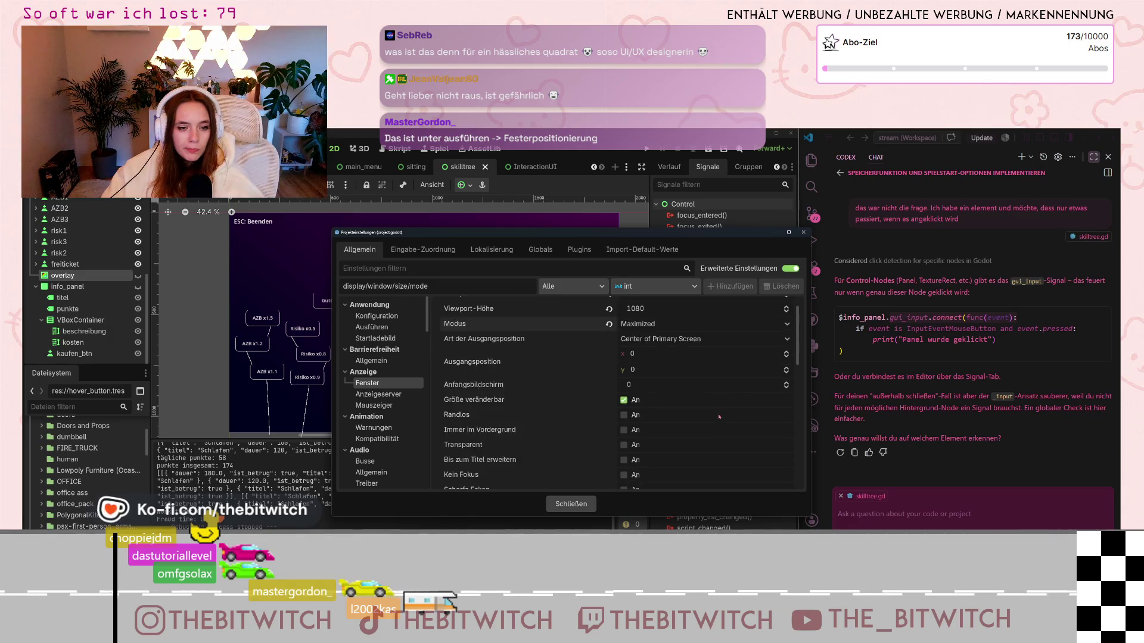
{"action": "scroll", "coordinate": [498, 398], "scroll_direction": "down", "scroll_amount": 2}
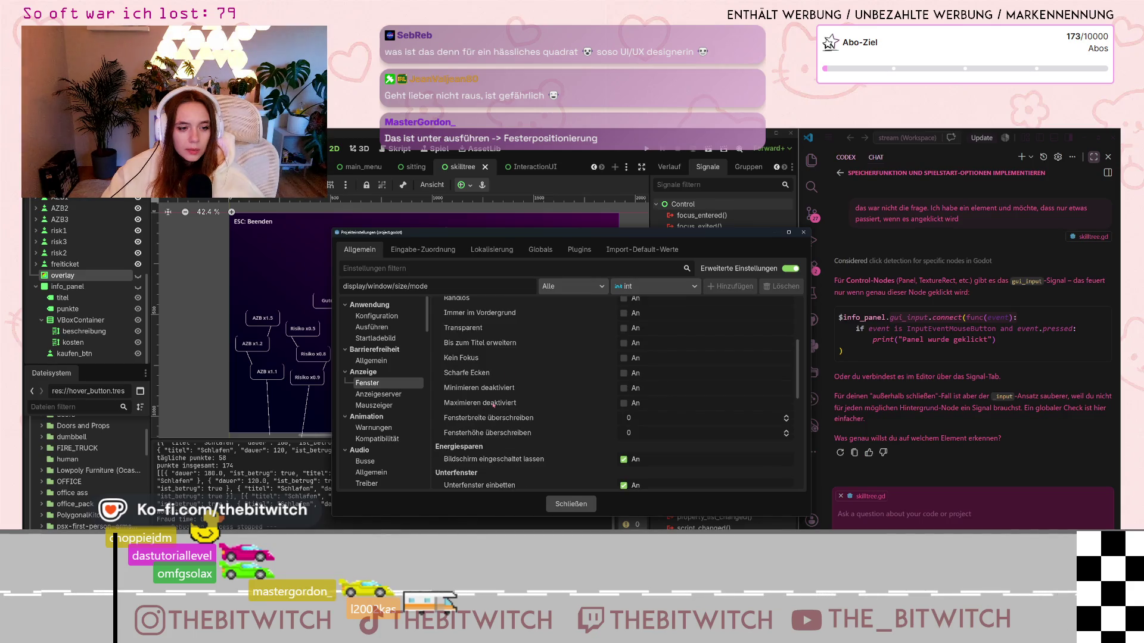
{"action": "scroll", "coordinate": [493, 410], "scroll_direction": "down", "scroll_amount": 1}
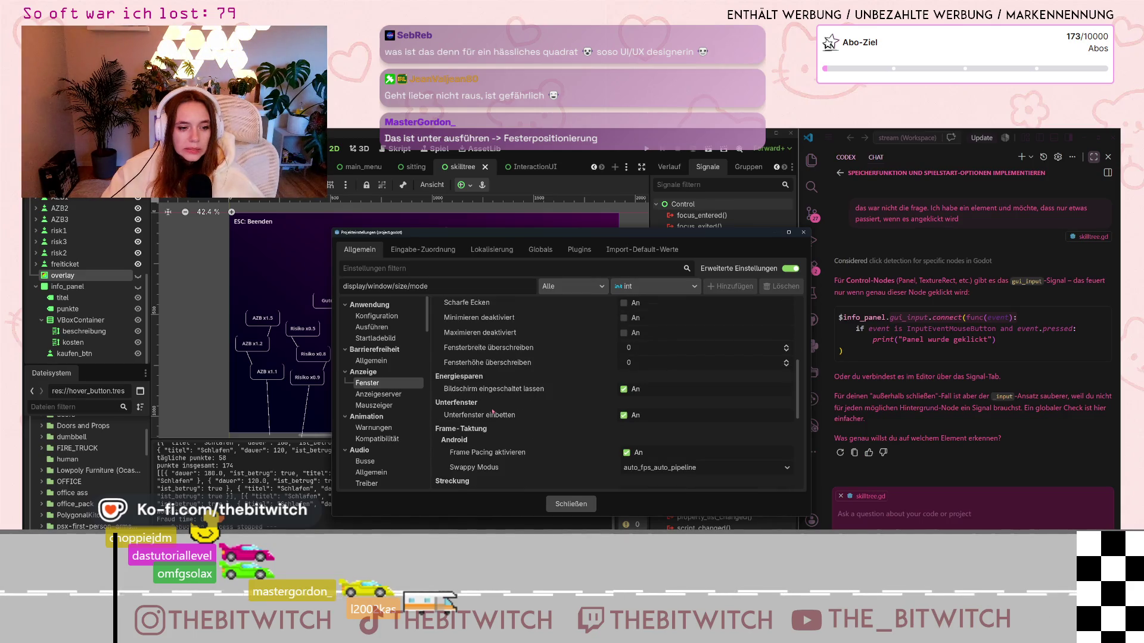
{"action": "scroll", "coordinate": [493, 411], "scroll_direction": "up", "scroll_amount": 2}
{"action": "scroll", "coordinate": [494, 411], "scroll_direction": "up", "scroll_amount": 1}
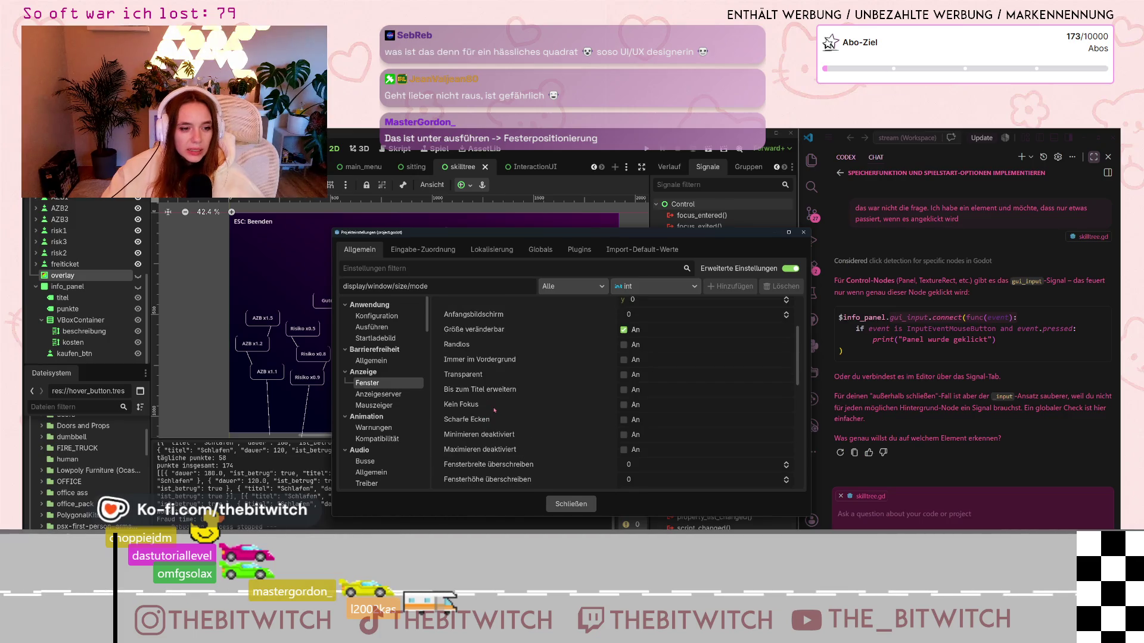
{"action": "scroll", "coordinate": [494, 411], "scroll_direction": "up", "scroll_amount": 1}
{"action": "scroll", "coordinate": [496, 409], "scroll_direction": "up", "scroll_amount": 1}
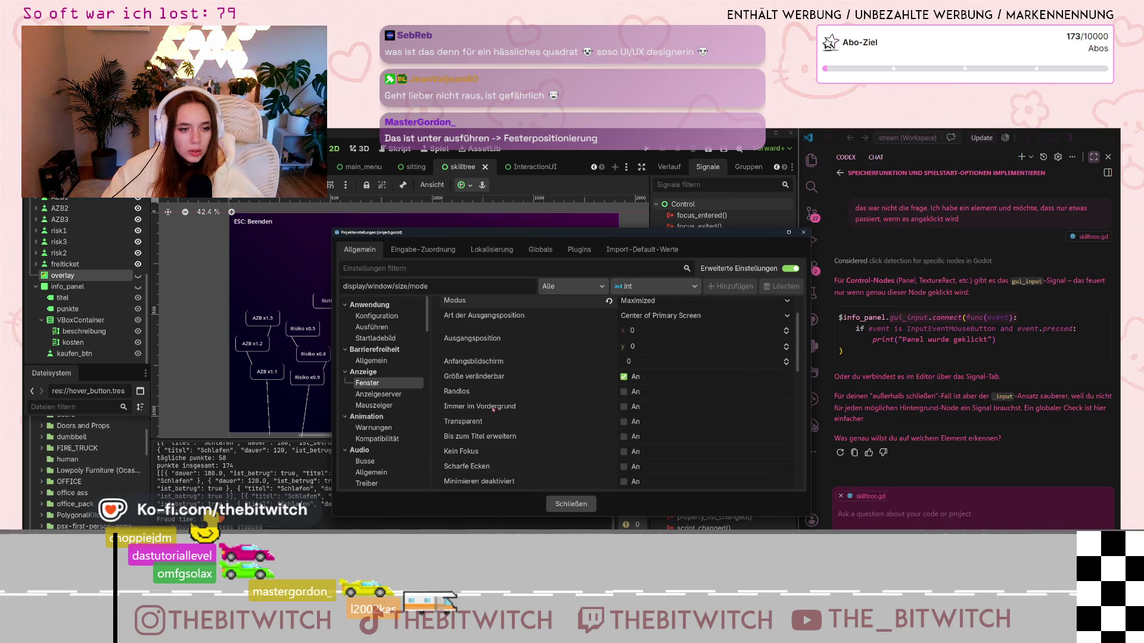
{"action": "scroll", "coordinate": [487, 410], "scroll_direction": "up", "scroll_amount": 1}
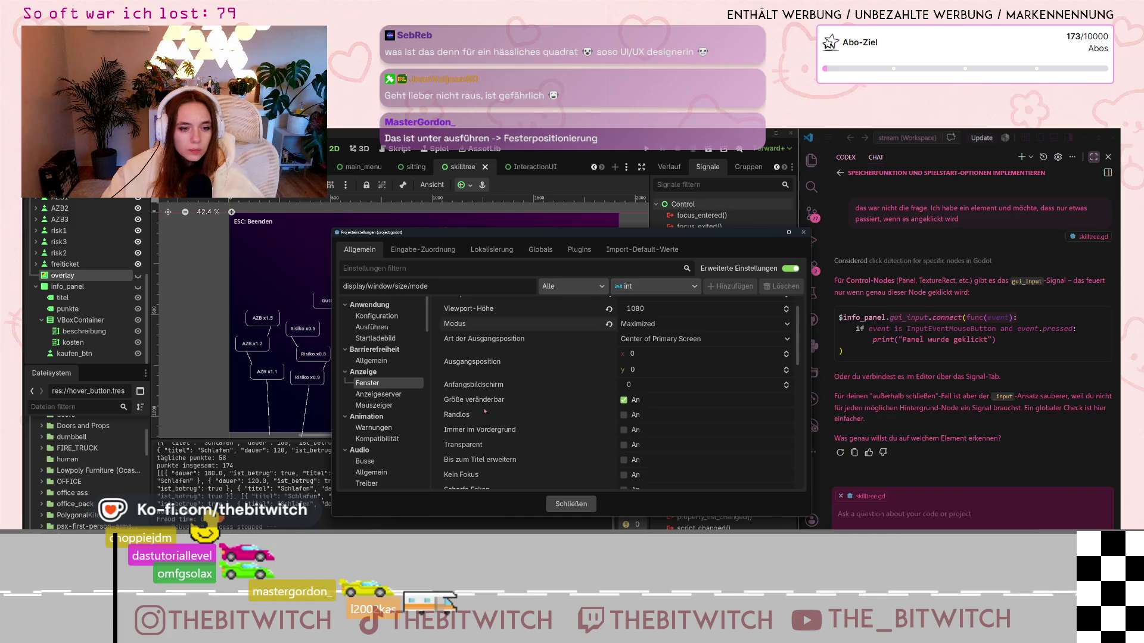
{"action": "scroll", "coordinate": [485, 411], "scroll_direction": "up", "scroll_amount": 1}
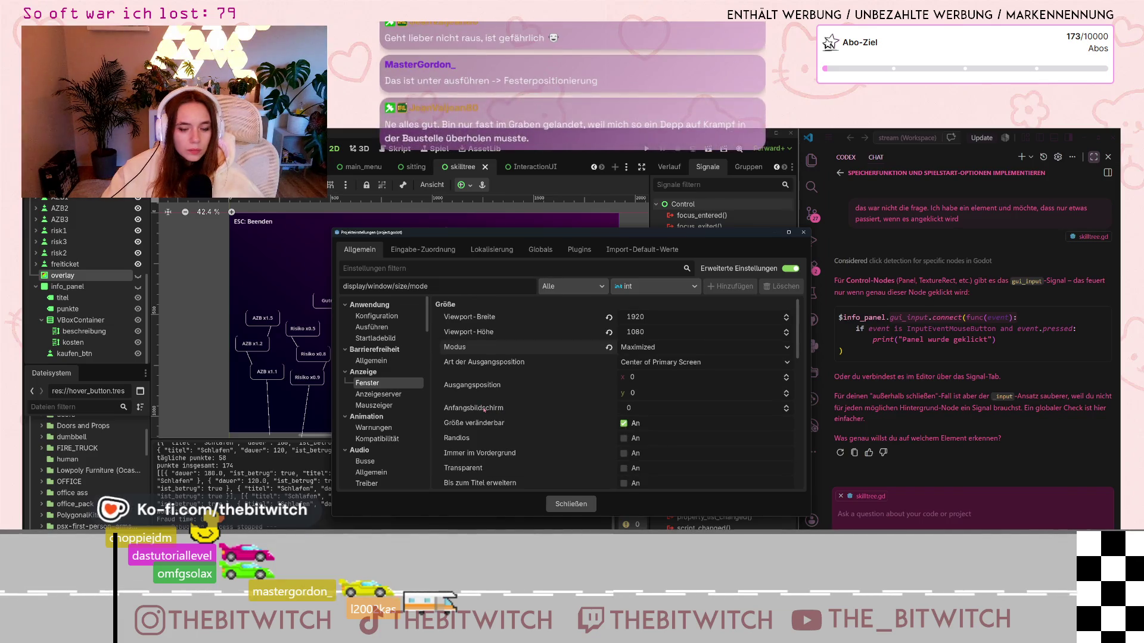
{"action": "mouse_move", "coordinate": [485, 410]}
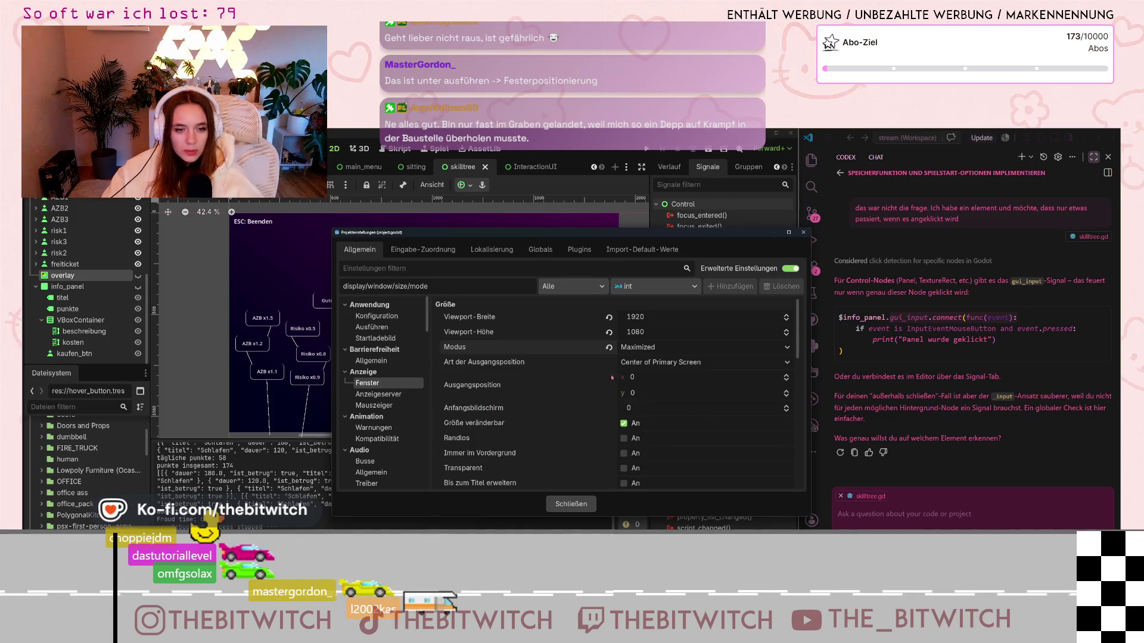
{"action": "left_click", "coordinate": [646, 365]}
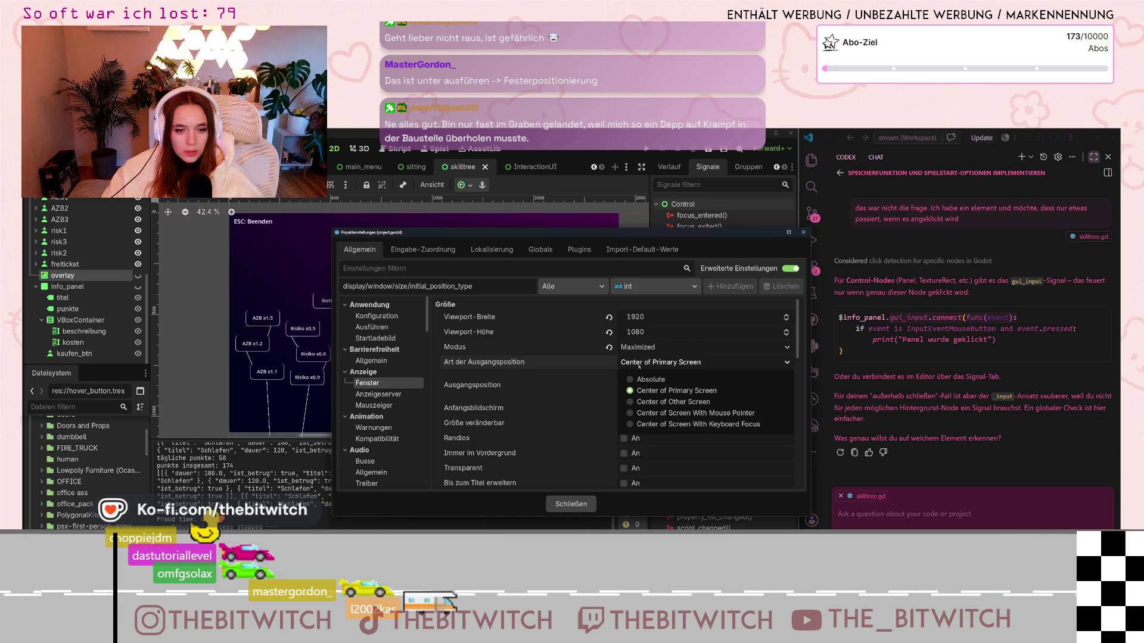
{"action": "left_click", "coordinate": [630, 352]}
{"action": "left_click", "coordinate": [630, 353]}
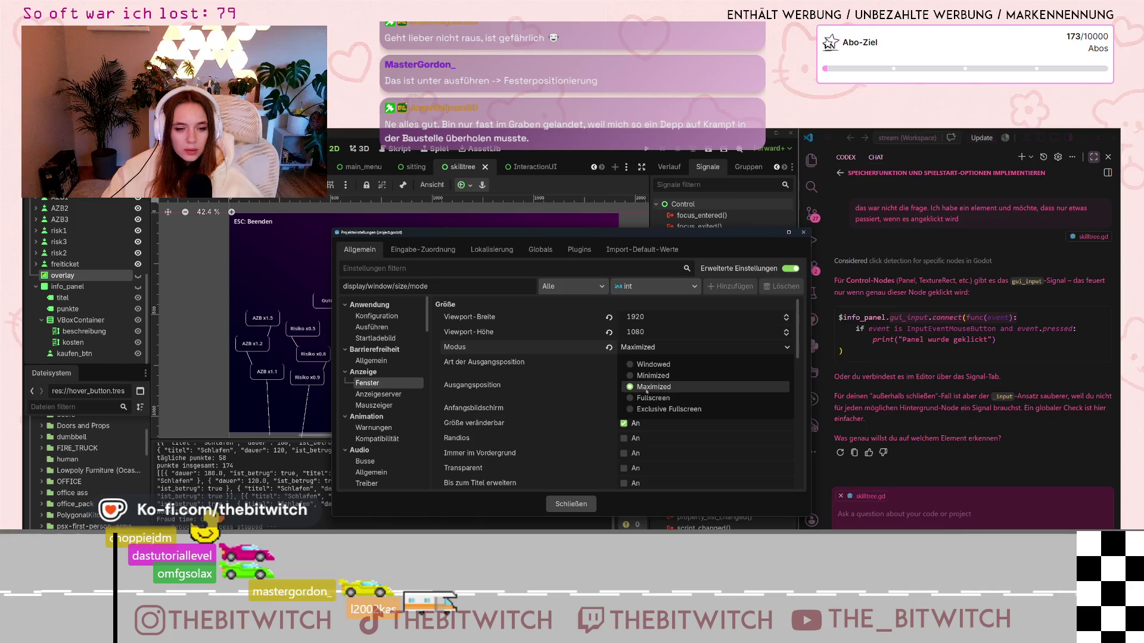
{"action": "left_click", "coordinate": [654, 364]}
Step: Browse the project's run settings
{"action": "left_click", "coordinate": [379, 328]}
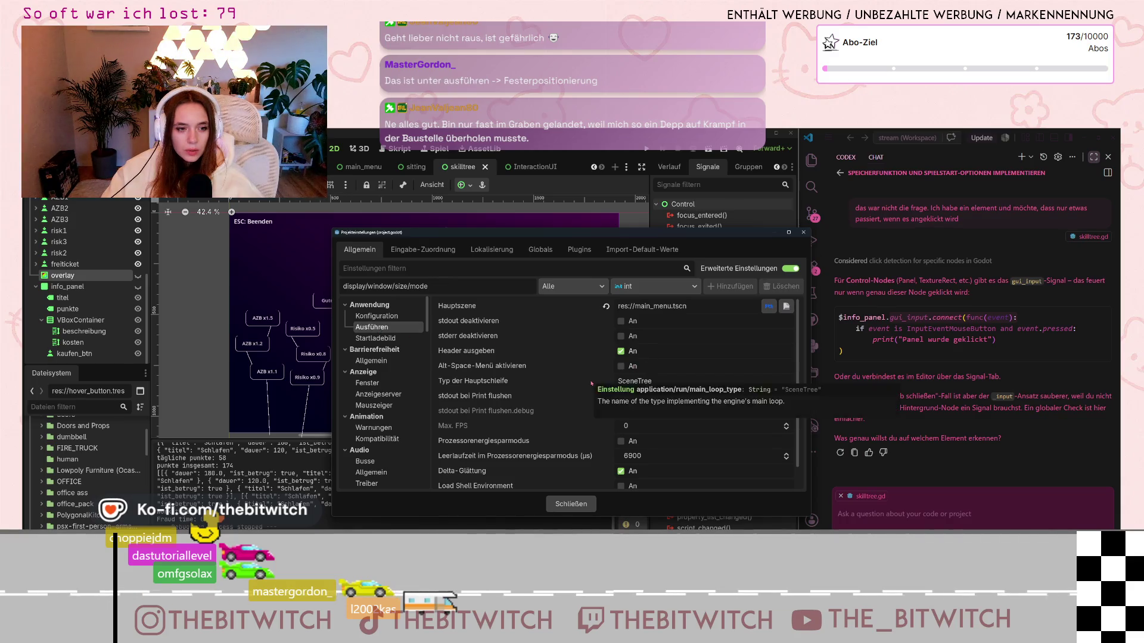
{"action": "scroll", "coordinate": [592, 382], "scroll_direction": "down", "scroll_amount": 1}
{"action": "scroll", "coordinate": [597, 381], "scroll_direction": "up", "scroll_amount": 1}
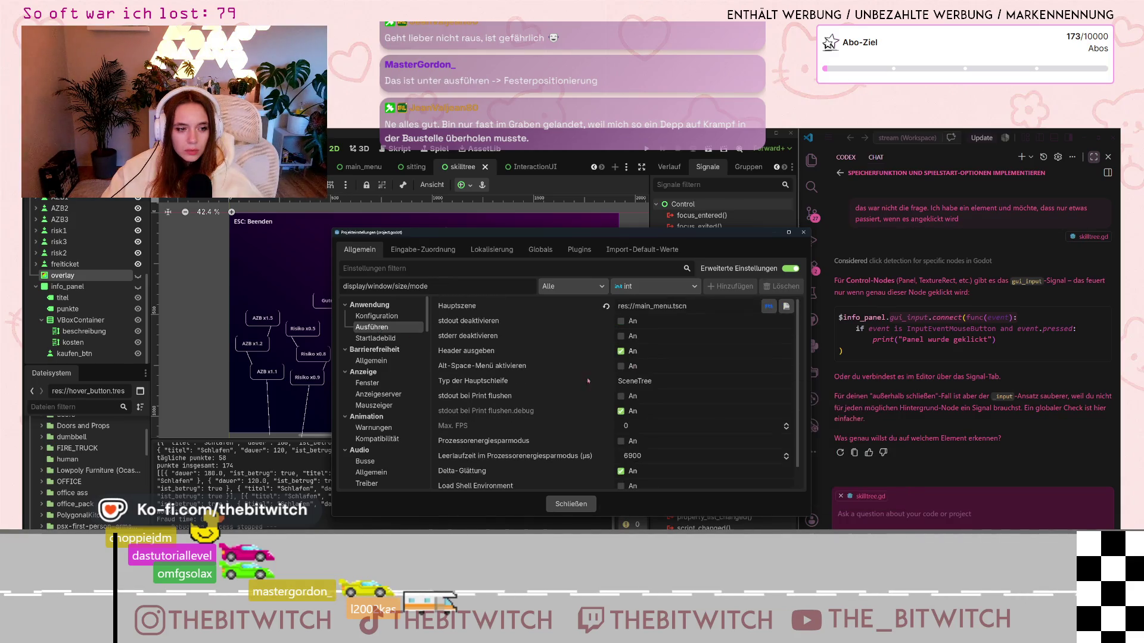
{"action": "scroll", "coordinate": [400, 424], "scroll_direction": "down", "scroll_amount": 2}
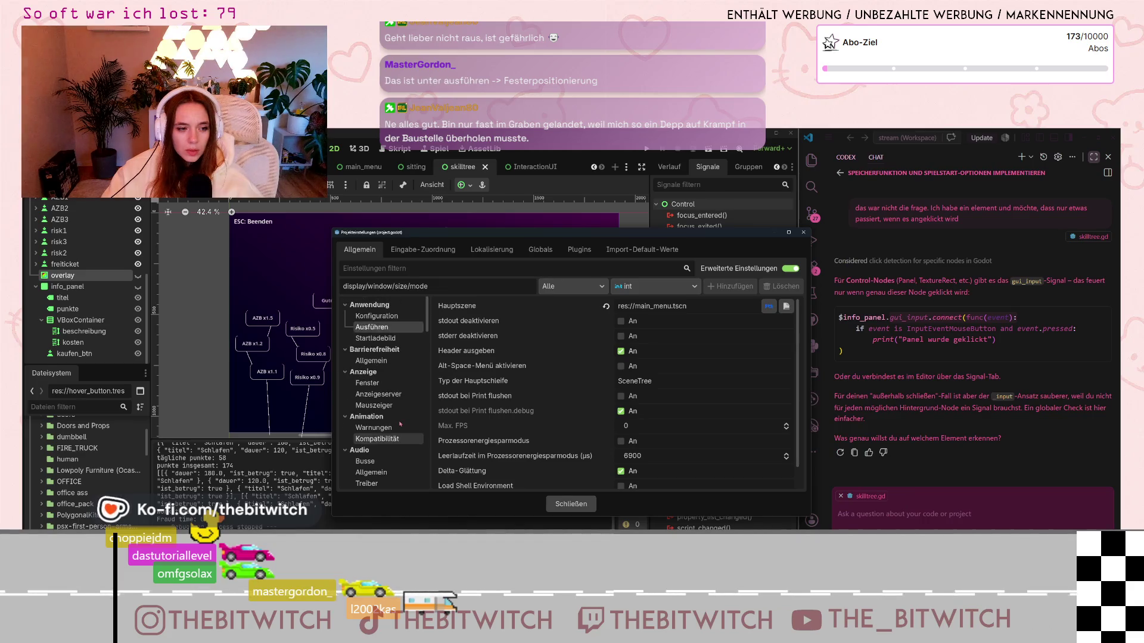
{"action": "scroll", "coordinate": [378, 387], "scroll_direction": "up", "scroll_amount": 2}
Step: Return to Anzeige > Fenster and change the window Modus from Maximized to Windowed
{"action": "left_click", "coordinate": [376, 384]}
{"action": "scroll", "coordinate": [514, 385], "scroll_direction": "down", "scroll_amount": 4}
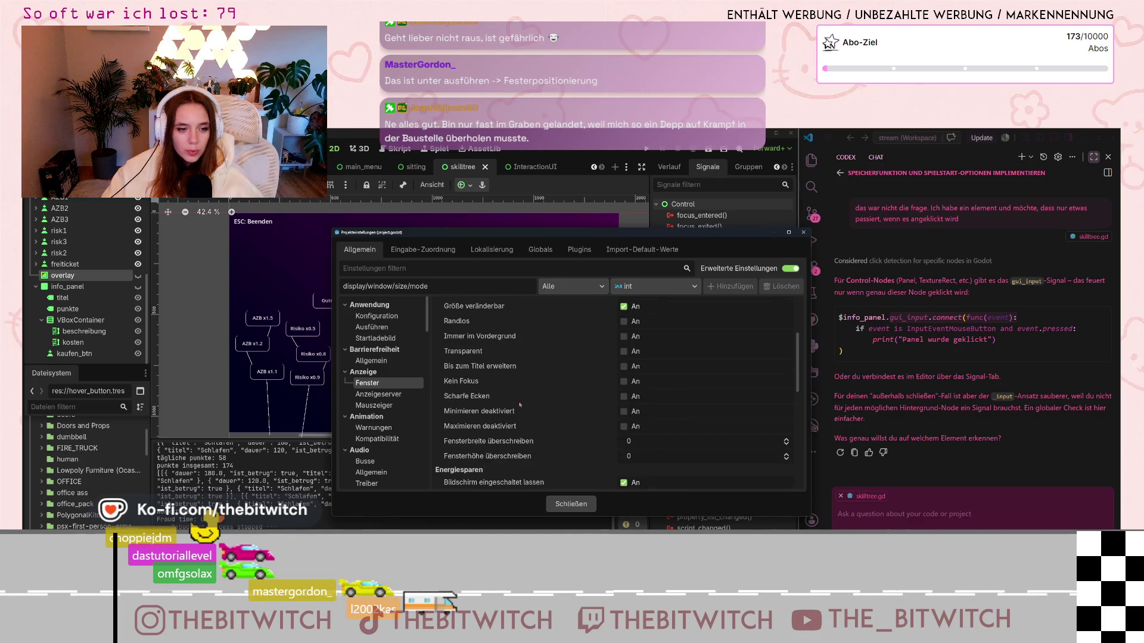
{"action": "scroll", "coordinate": [506, 401], "scroll_direction": "up", "scroll_amount": 1}
{"action": "scroll", "coordinate": [495, 398], "scroll_direction": "up", "scroll_amount": 1}
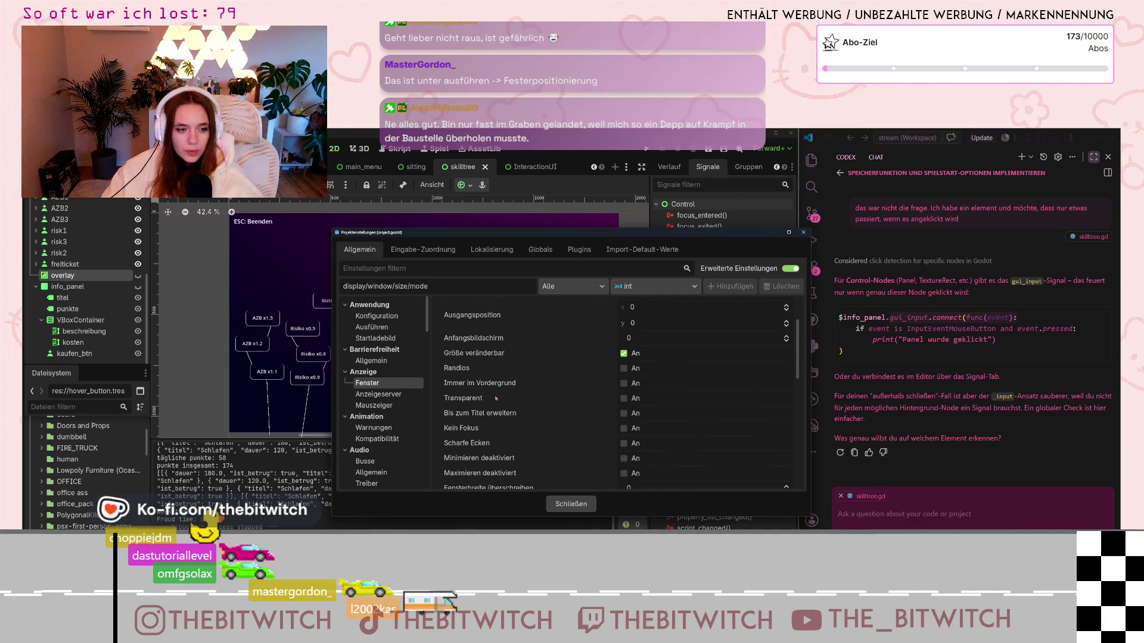
{"action": "scroll", "coordinate": [489, 415], "scroll_direction": "up", "scroll_amount": 3}
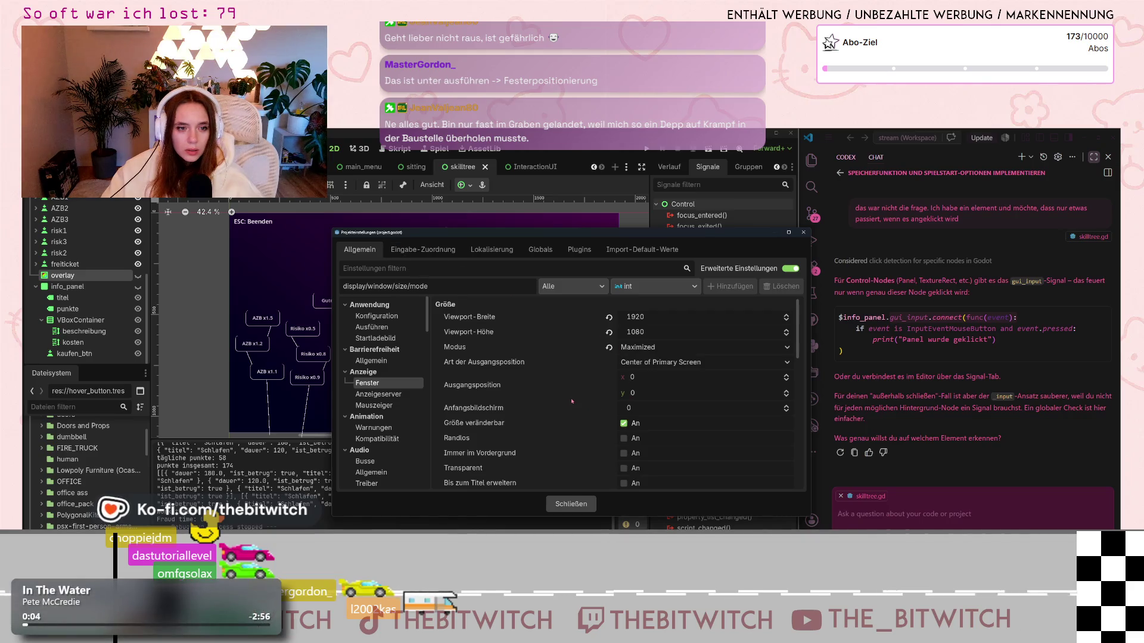
{"action": "scroll", "coordinate": [573, 404], "scroll_direction": "down", "scroll_amount": 8}
{"action": "scroll", "coordinate": [572, 405], "scroll_direction": "down", "scroll_amount": 5}
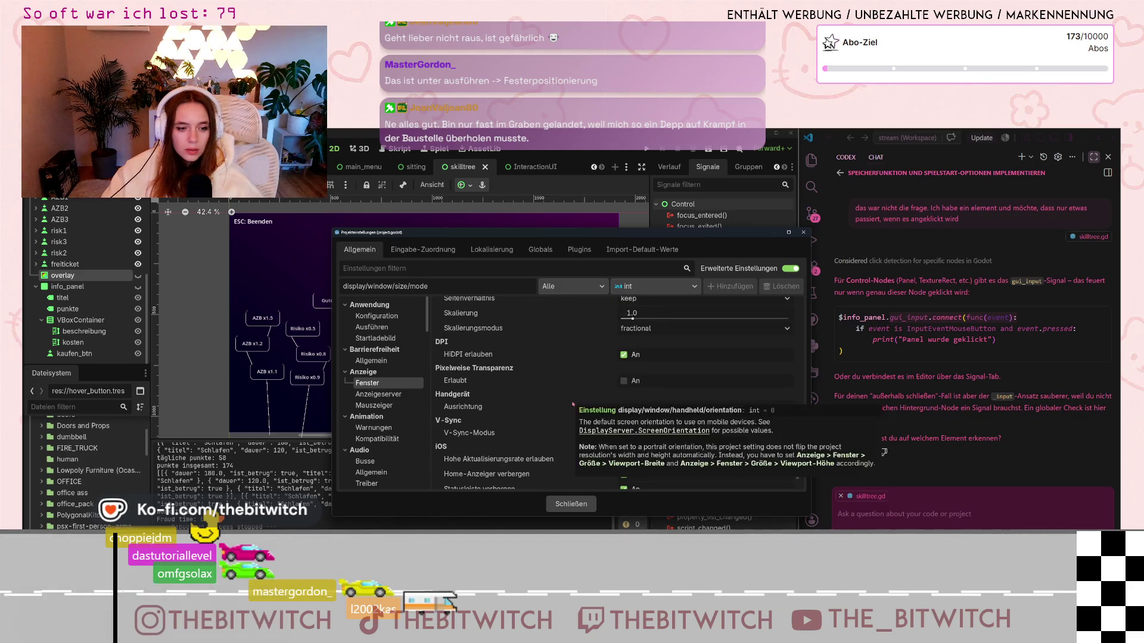
{"action": "scroll", "coordinate": [596, 405], "scroll_direction": "up", "scroll_amount": 3}
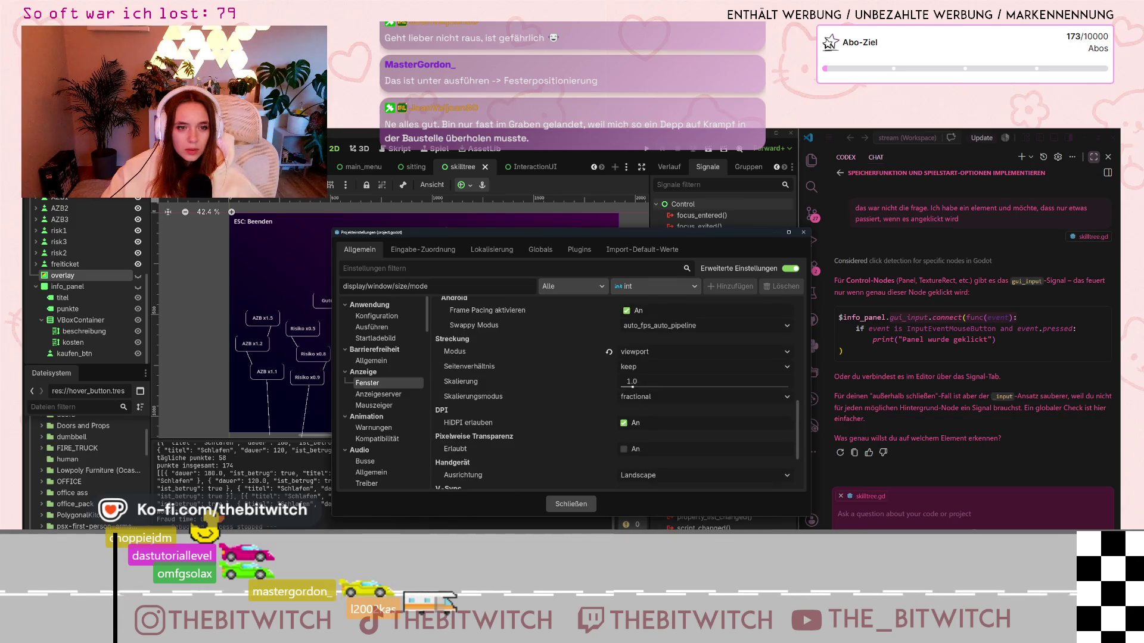
{"action": "scroll", "coordinate": [538, 407], "scroll_direction": "up", "scroll_amount": 2}
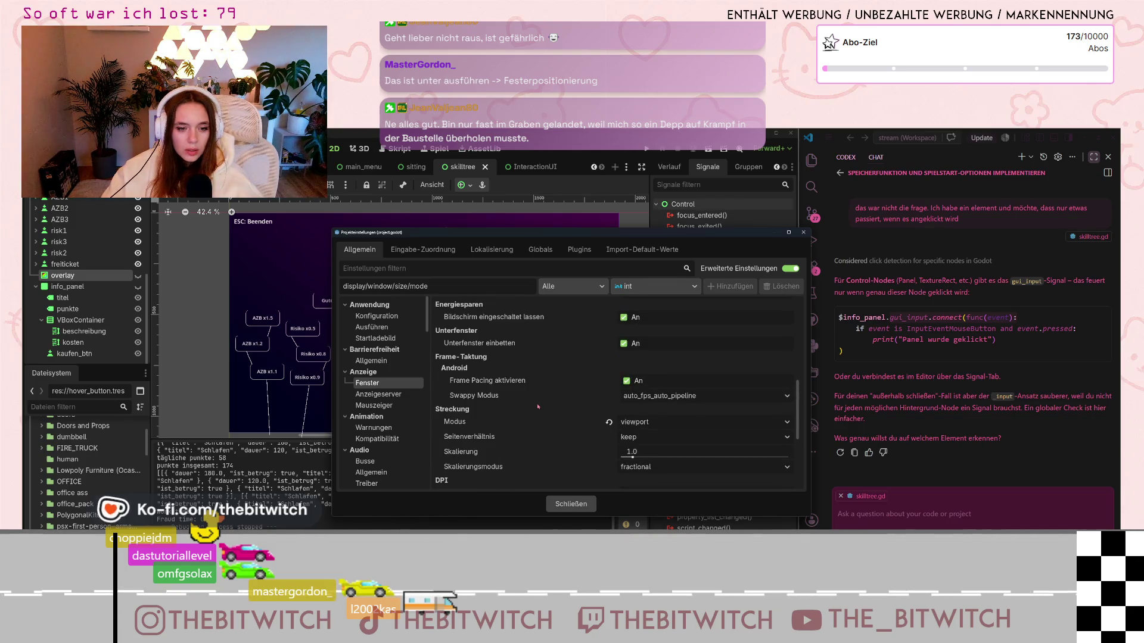
{"action": "scroll", "coordinate": [562, 433], "scroll_direction": "up", "scroll_amount": 1}
{"action": "scroll", "coordinate": [560, 438], "scroll_direction": "up", "scroll_amount": 4}
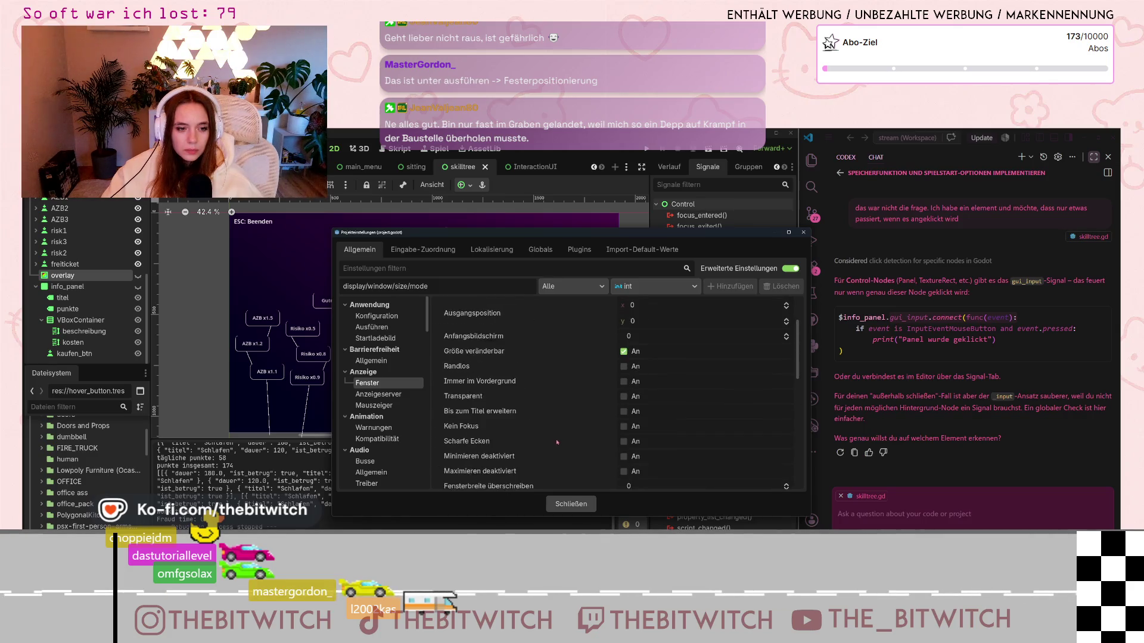
{"action": "scroll", "coordinate": [557, 442], "scroll_direction": "down", "scroll_amount": 1}
{"action": "scroll", "coordinate": [514, 394], "scroll_direction": "up", "scroll_amount": 3}
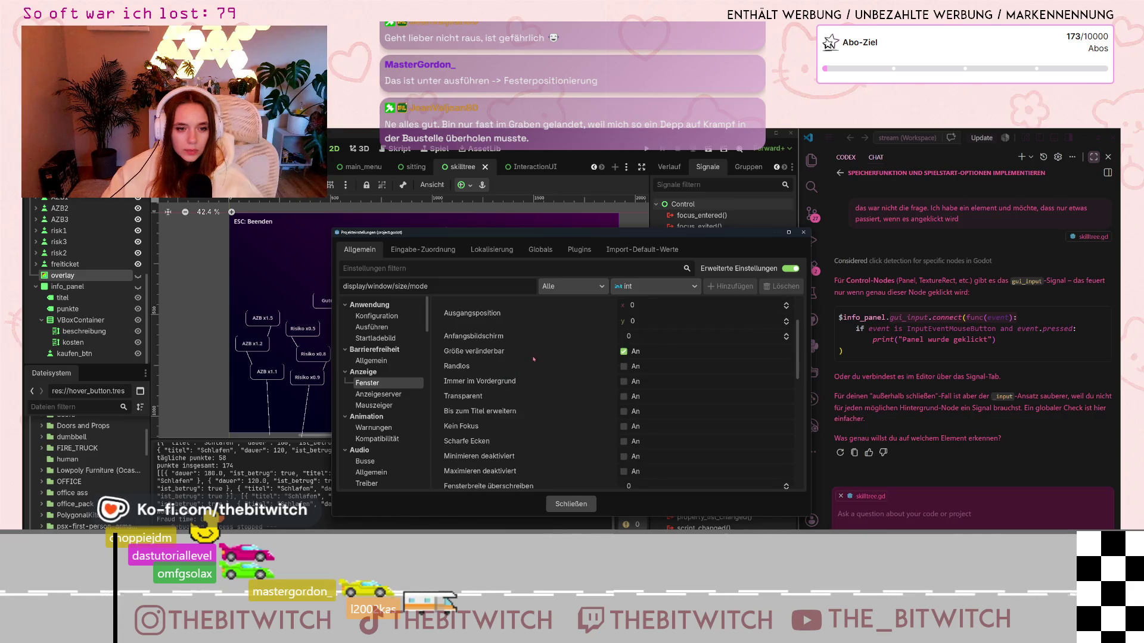
{"action": "scroll", "coordinate": [529, 363], "scroll_direction": "up", "scroll_amount": 1}
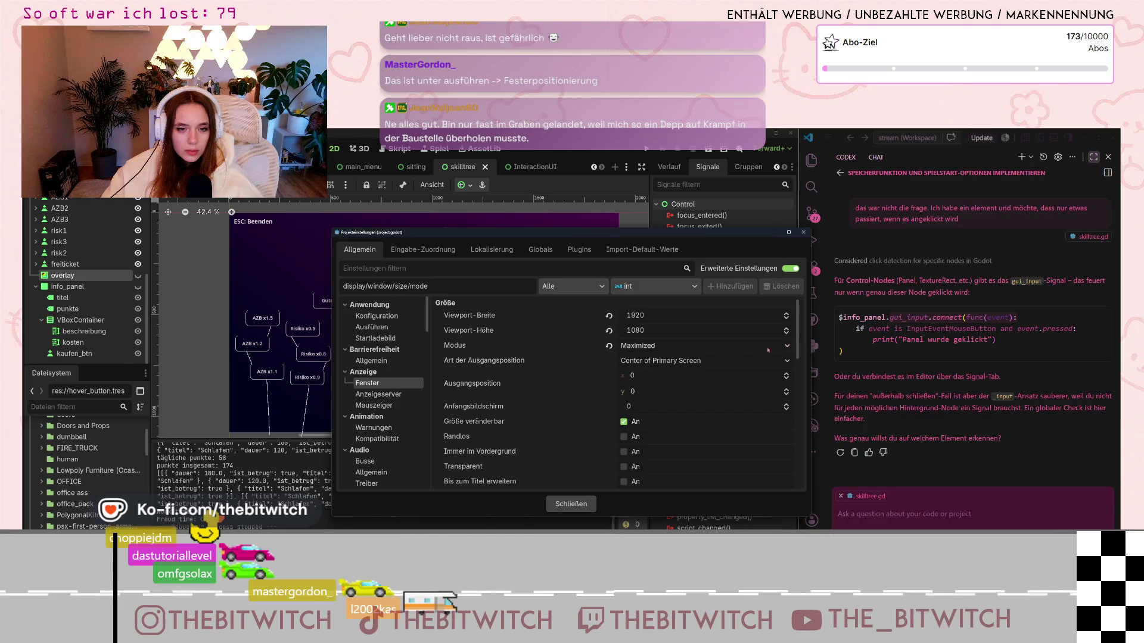
{"action": "left_click", "coordinate": [787, 347]}
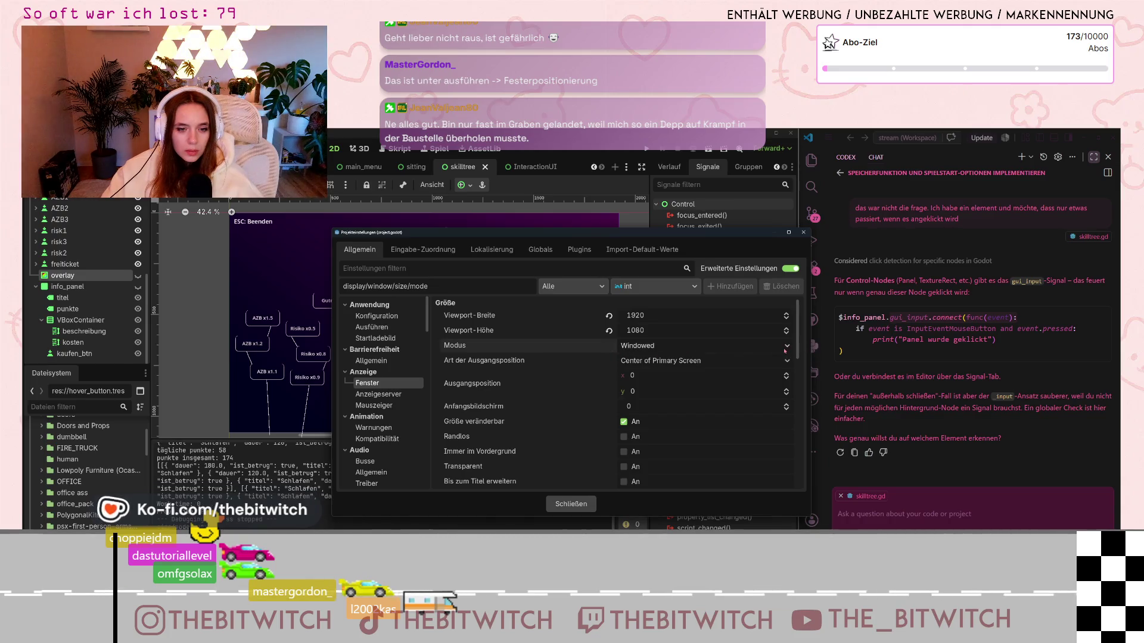
Step: Close the project settings, run the game with F5, and open the Projekt menu
{"action": "left_click", "coordinate": [583, 506]}
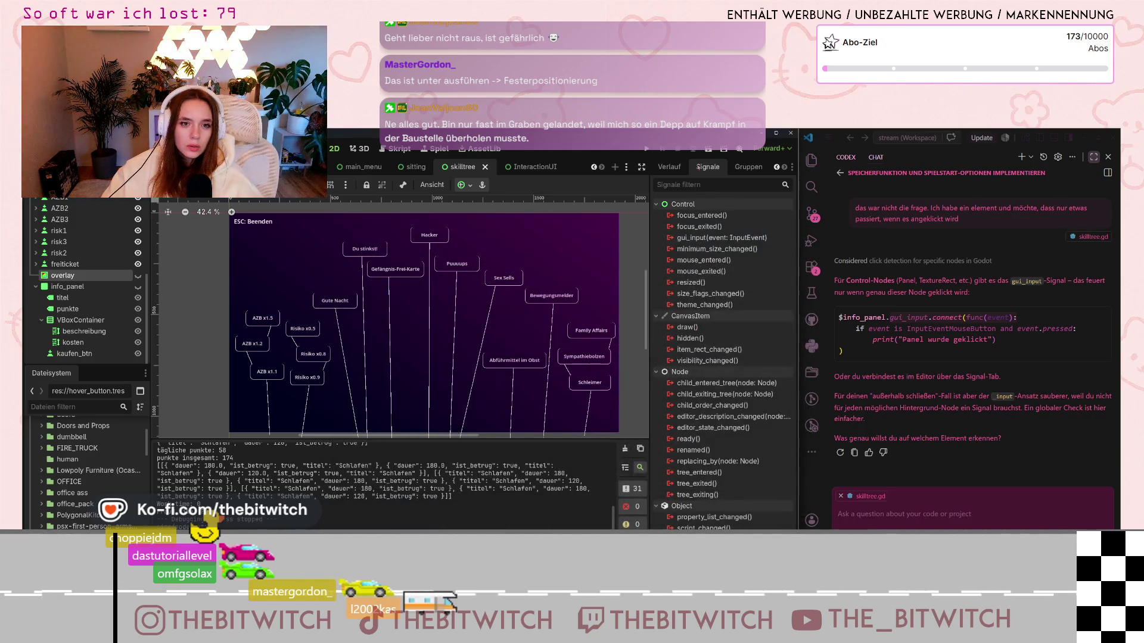
{"action": "key", "text": "F5"}
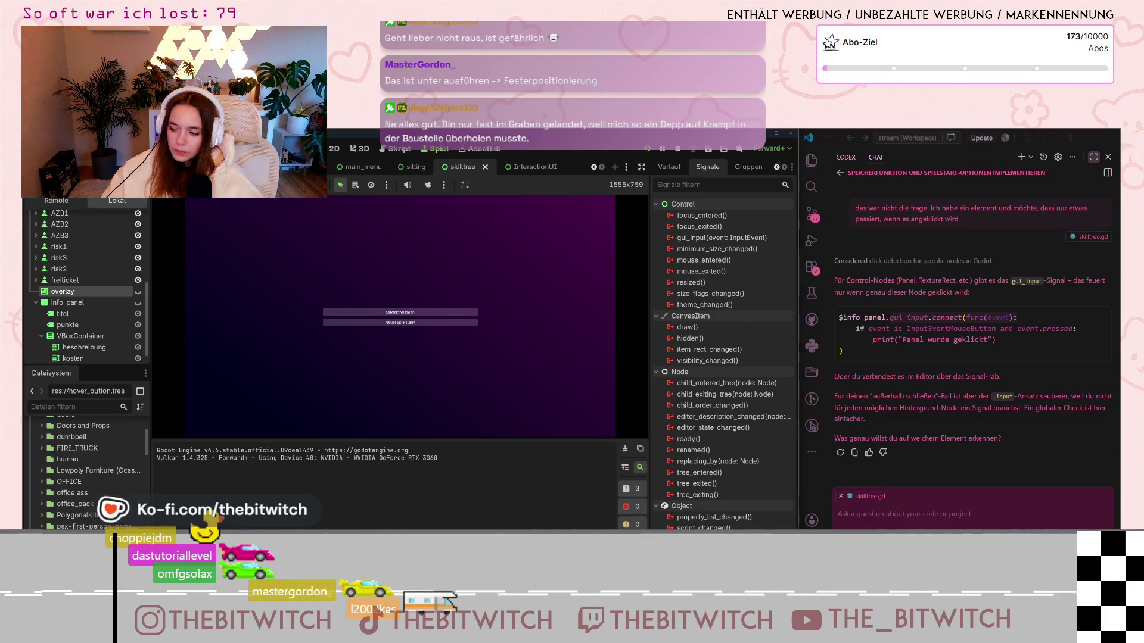
{"action": "left_click", "coordinate": [68, 190]}
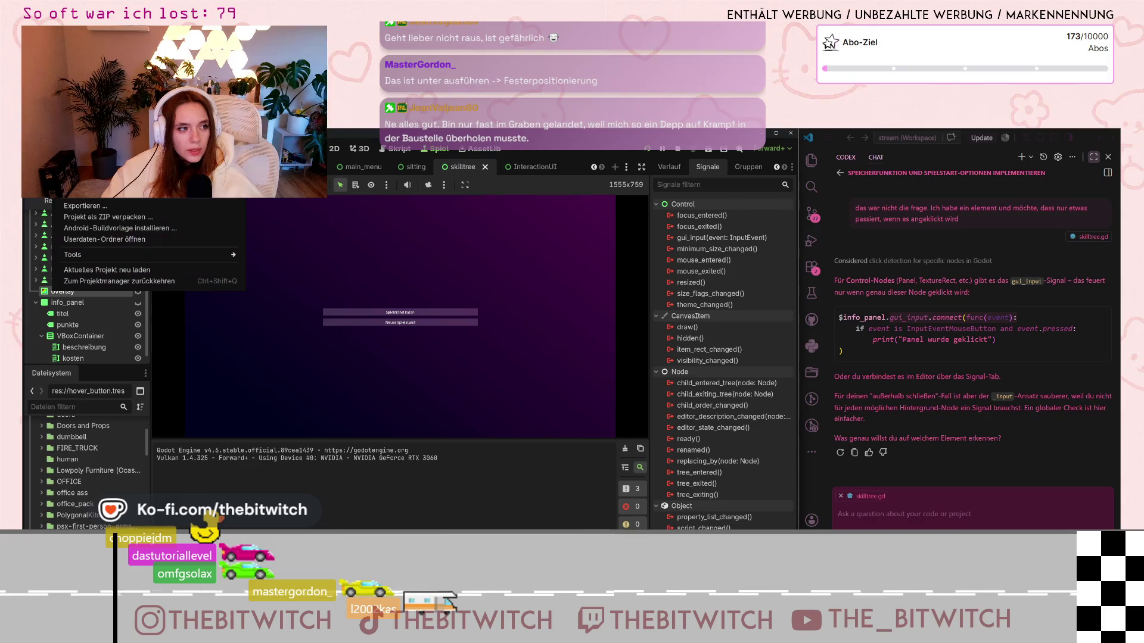
{"action": "left_click", "coordinate": [77, 184]}
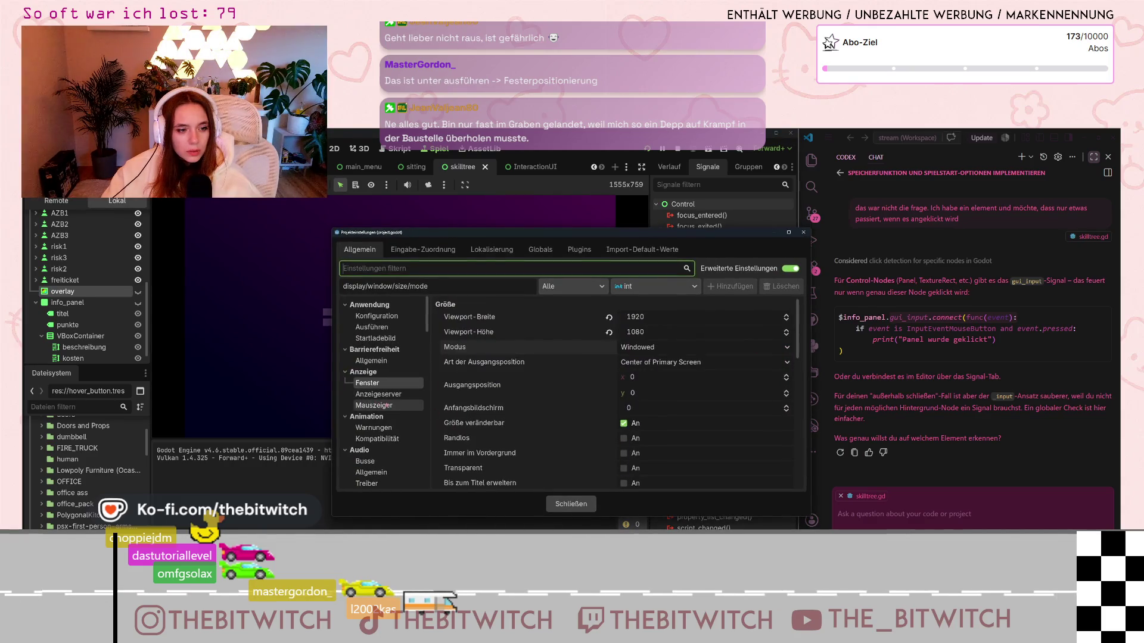
{"action": "left_click", "coordinate": [376, 328]}
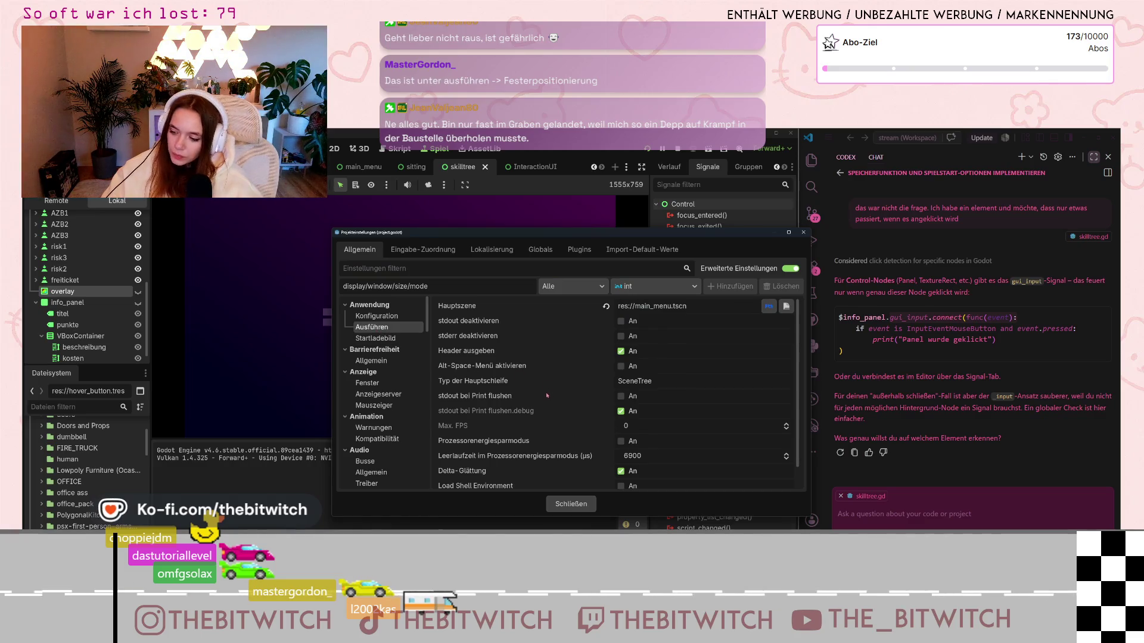
{"action": "mouse_move", "coordinate": [547, 395]}
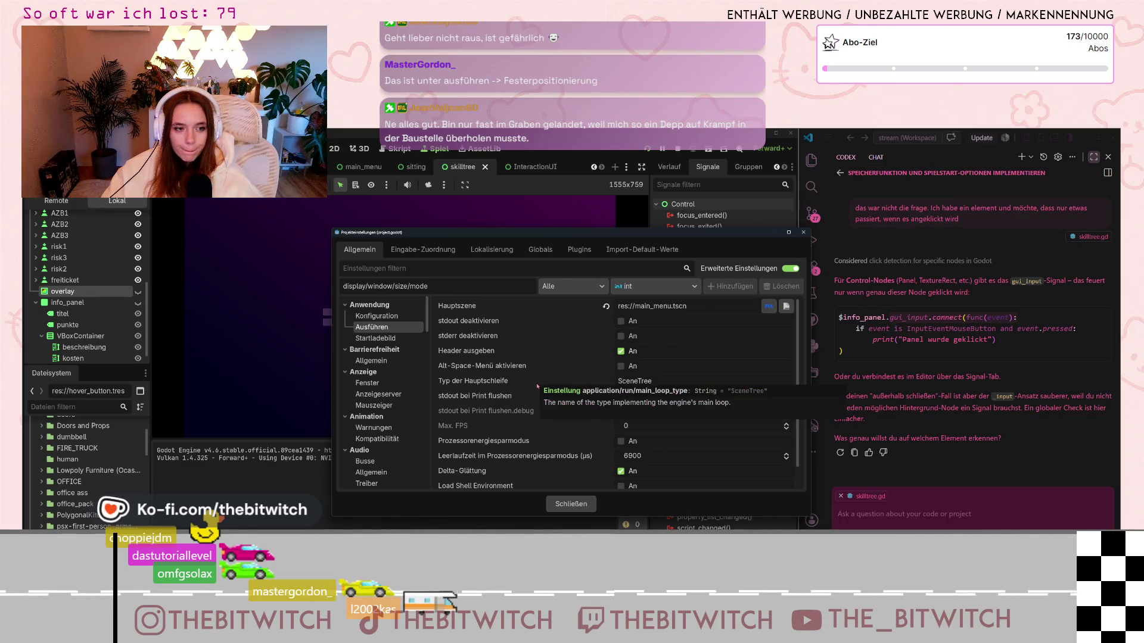
{"action": "scroll", "coordinate": [542, 384], "scroll_direction": "down", "scroll_amount": 1}
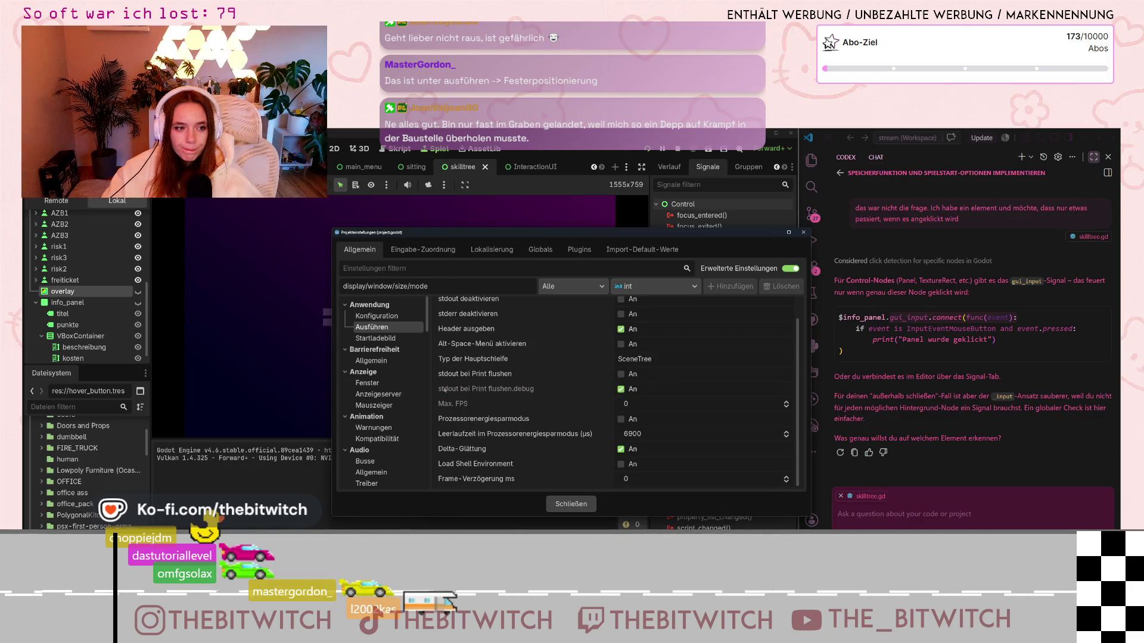
{"action": "left_click", "coordinate": [379, 338]}
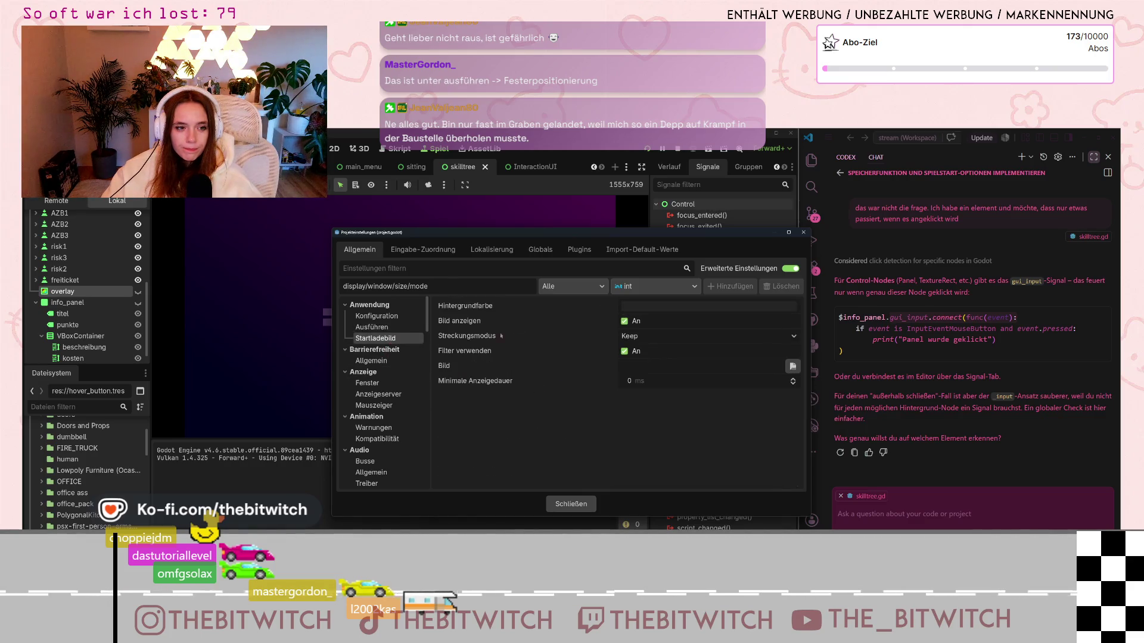
{"action": "left_click", "coordinate": [802, 233]}
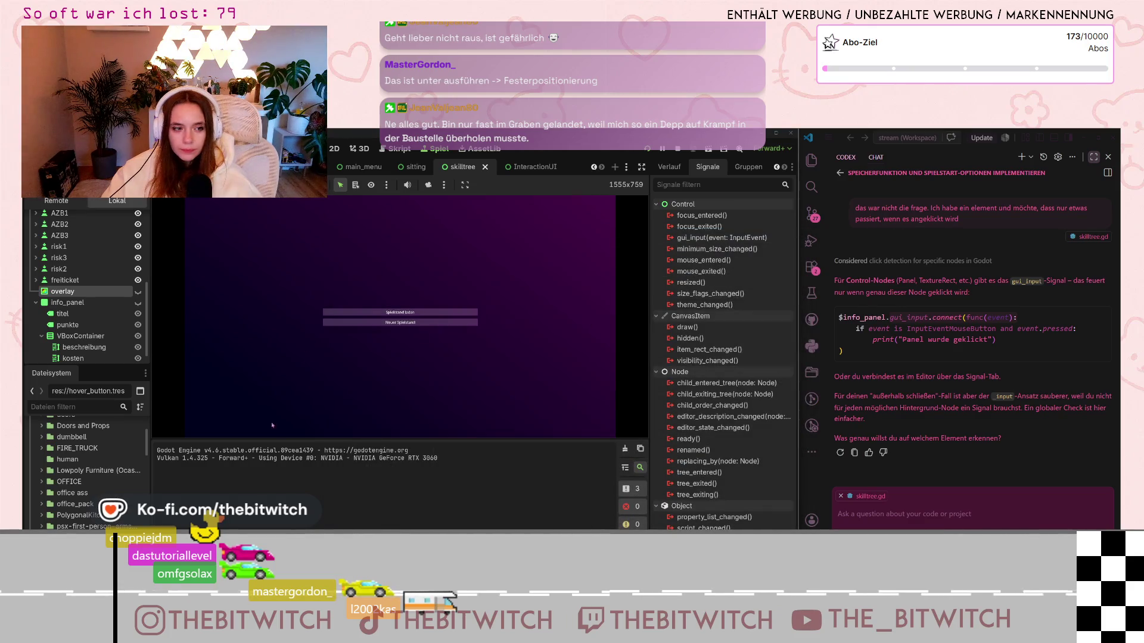
{"action": "left_click", "coordinate": [398, 323]}
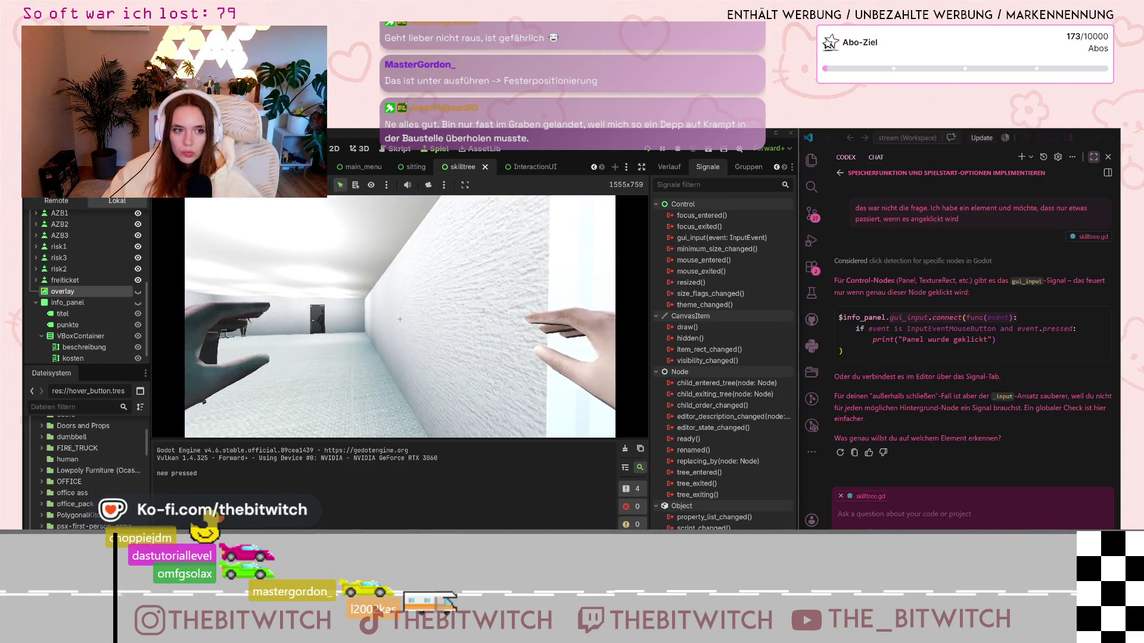
Step: Pause the running game with Escape and open the Projekt menu
{"action": "key", "text": "Escape"}
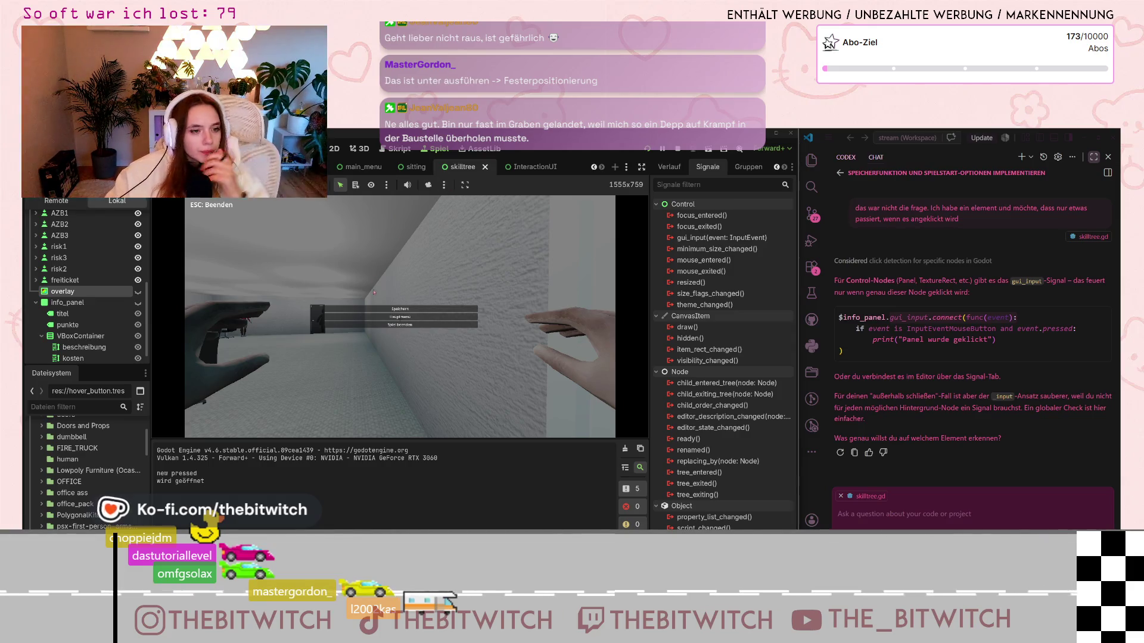
{"action": "left_click", "coordinate": [66, 139]}
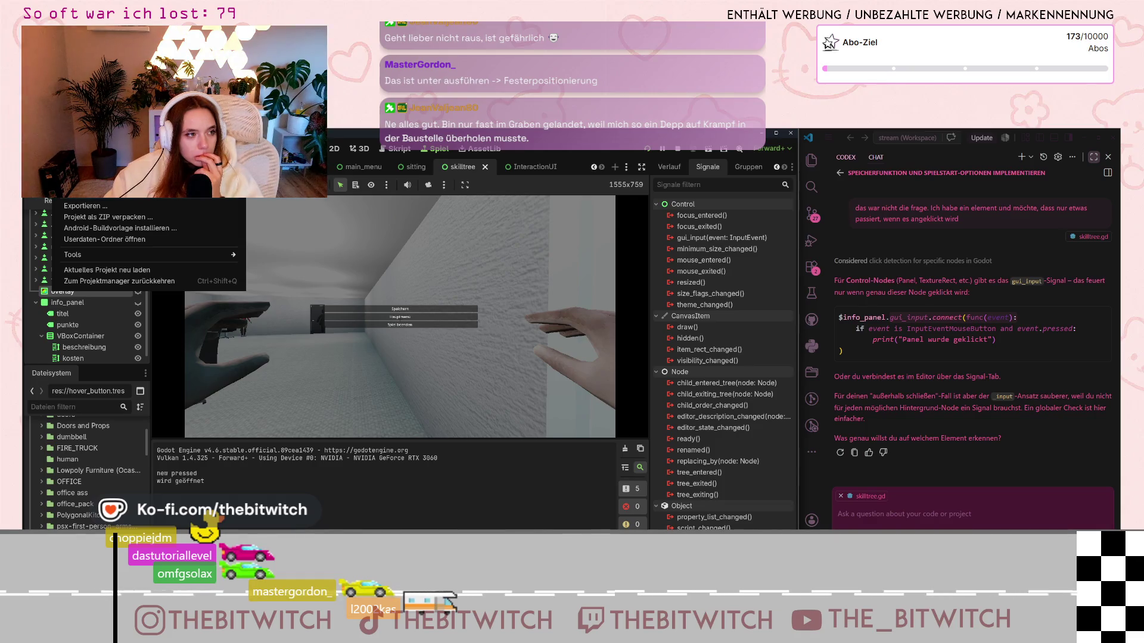
Step: In Projekteinstellungen, change Anzeige > Fenster Modus to Fullscreen and close the dialog
{"action": "left_click", "coordinate": [84, 183]}
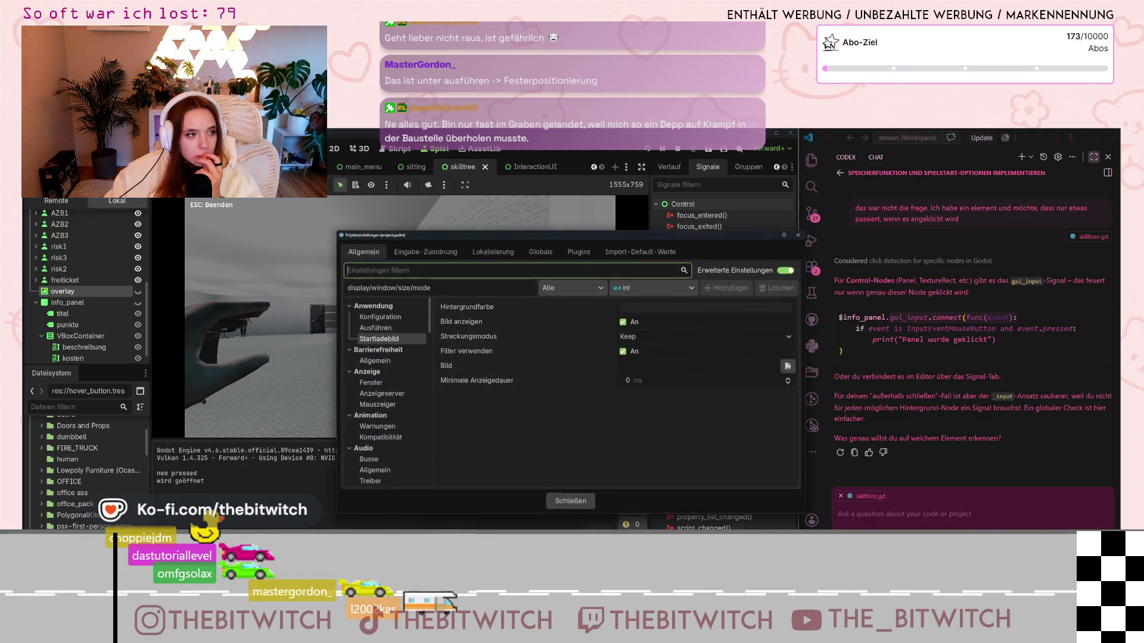
{"action": "left_click", "coordinate": [377, 316]}
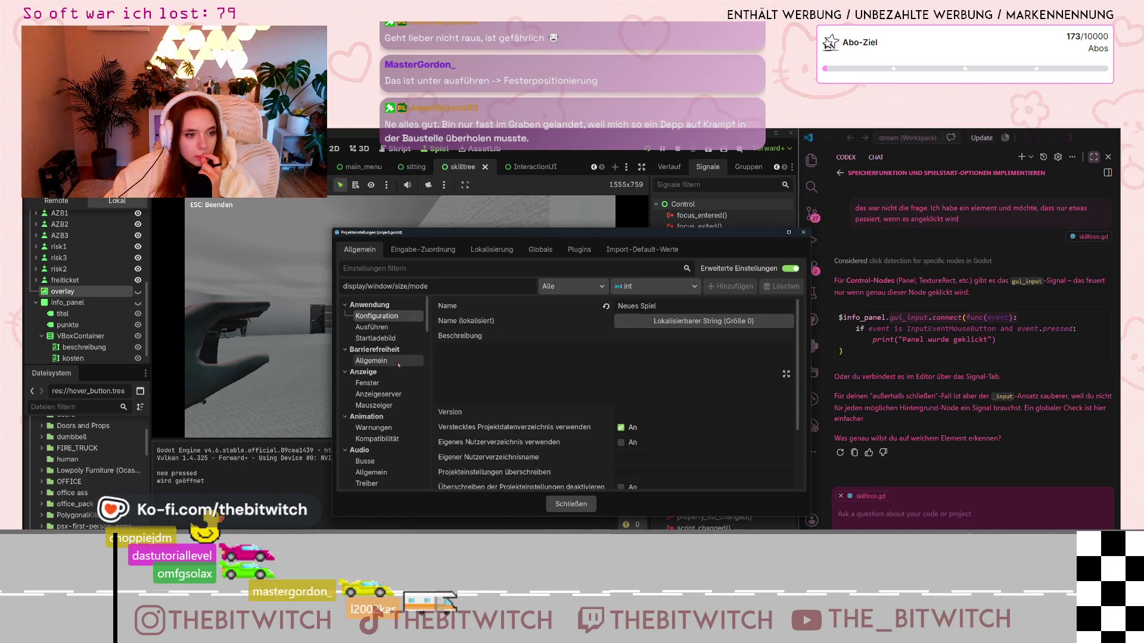
{"action": "scroll", "coordinate": [399, 387], "scroll_direction": "down", "scroll_amount": 3}
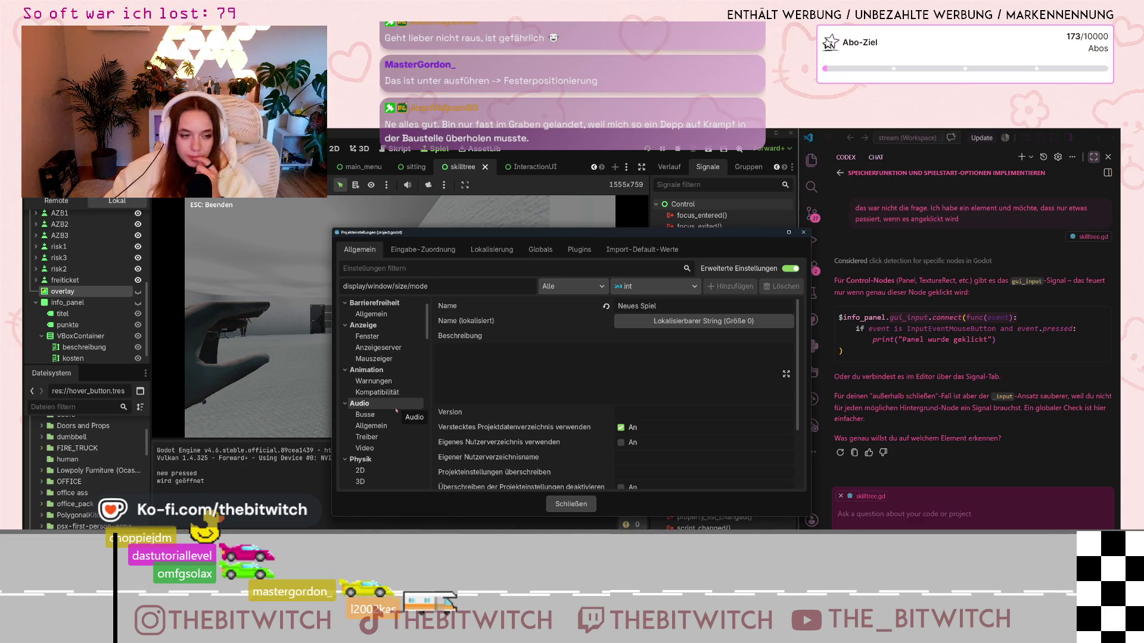
{"action": "left_click", "coordinate": [367, 336]}
{"action": "left_click", "coordinate": [640, 347]}
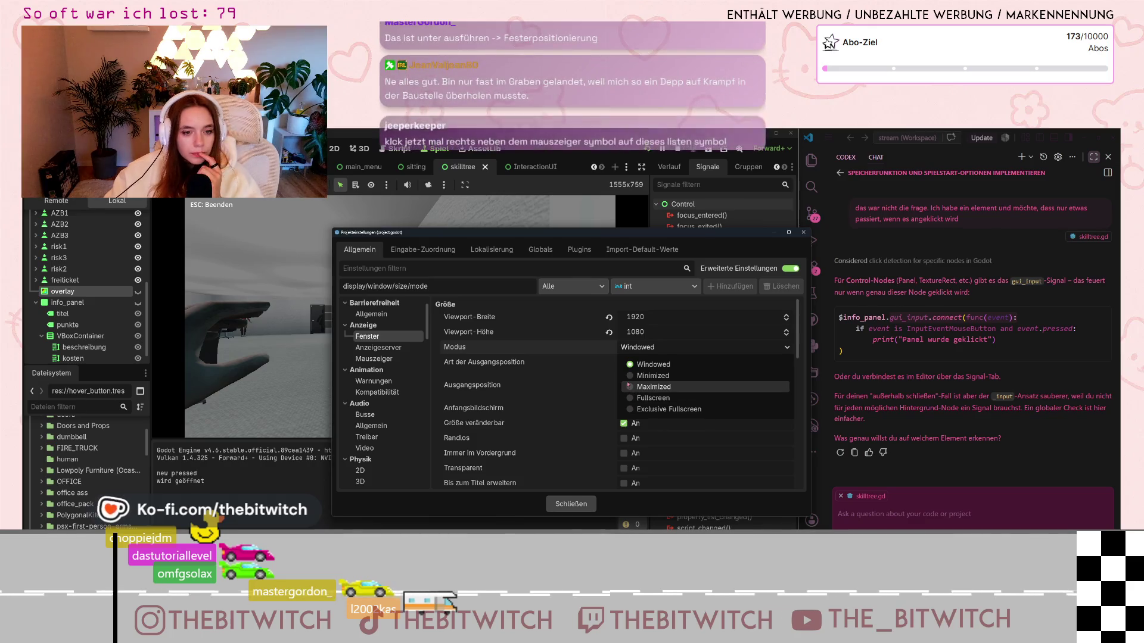
{"action": "left_click", "coordinate": [631, 398]}
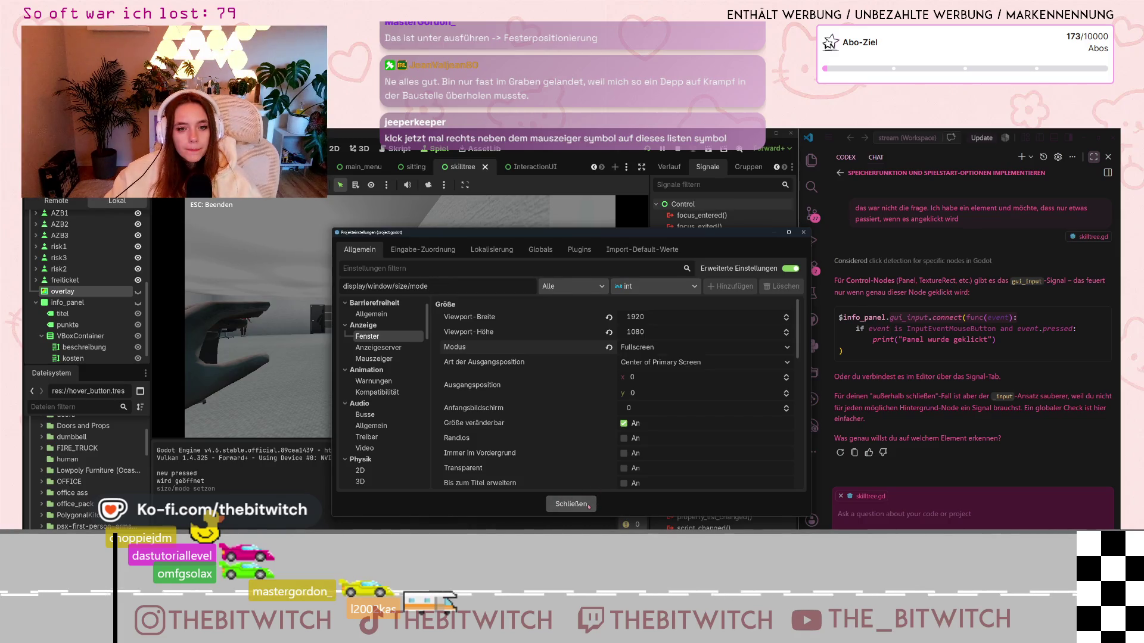
{"action": "left_click", "coordinate": [588, 505]}
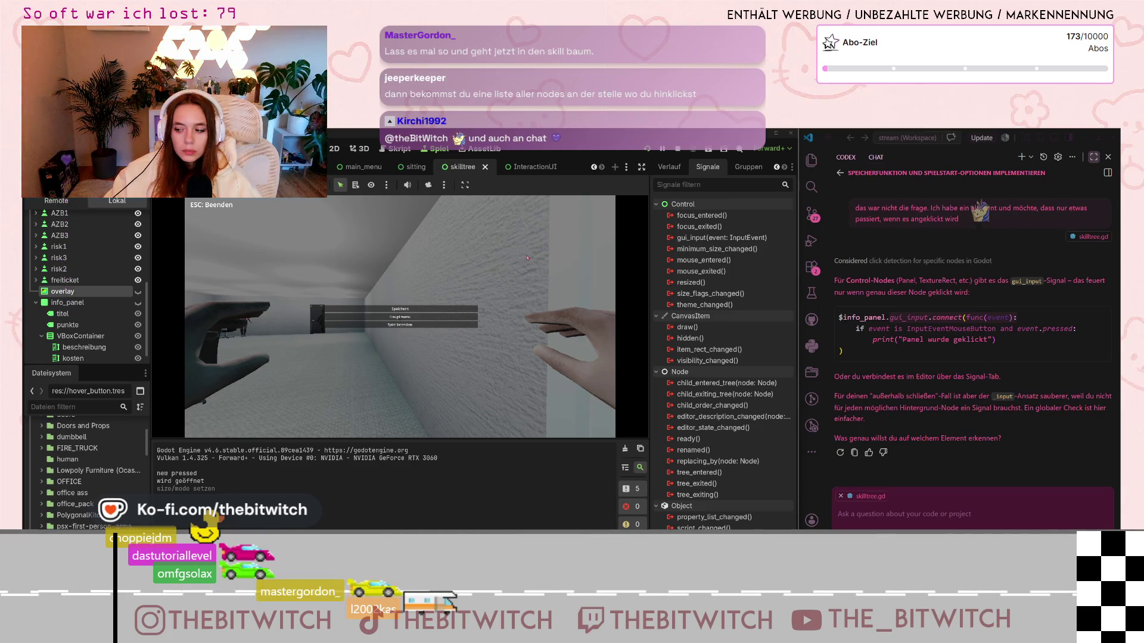
Step: Change Fenster > Modus to Windowed in Projekteinstellungen, then unpause the running game
{"action": "left_click", "coordinate": [67, 148]}
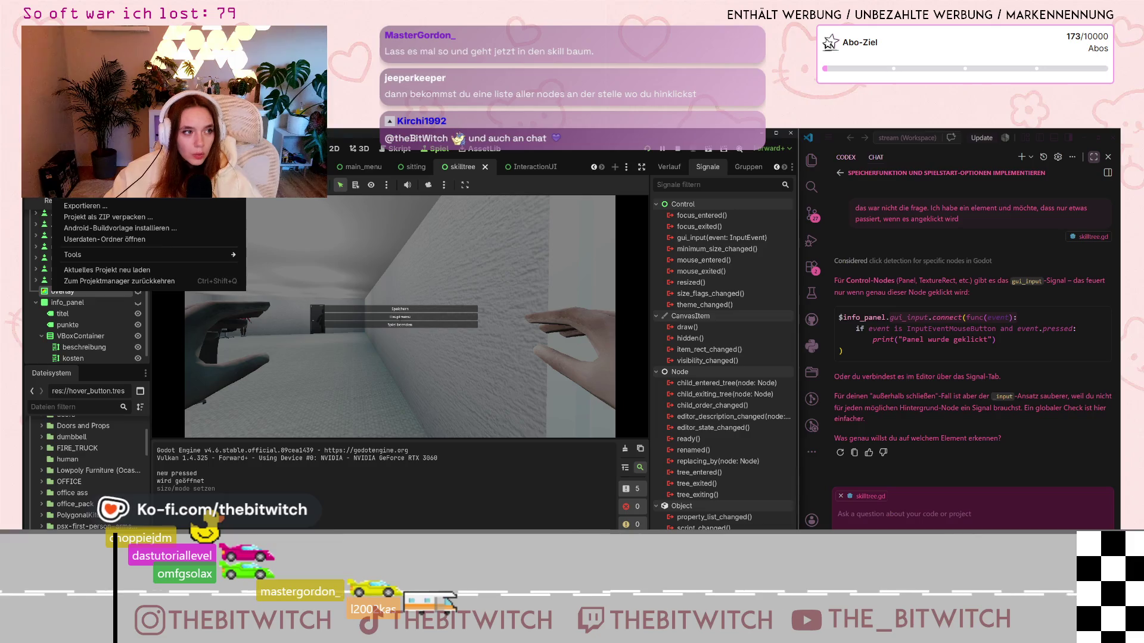
{"action": "left_click", "coordinate": [90, 179]}
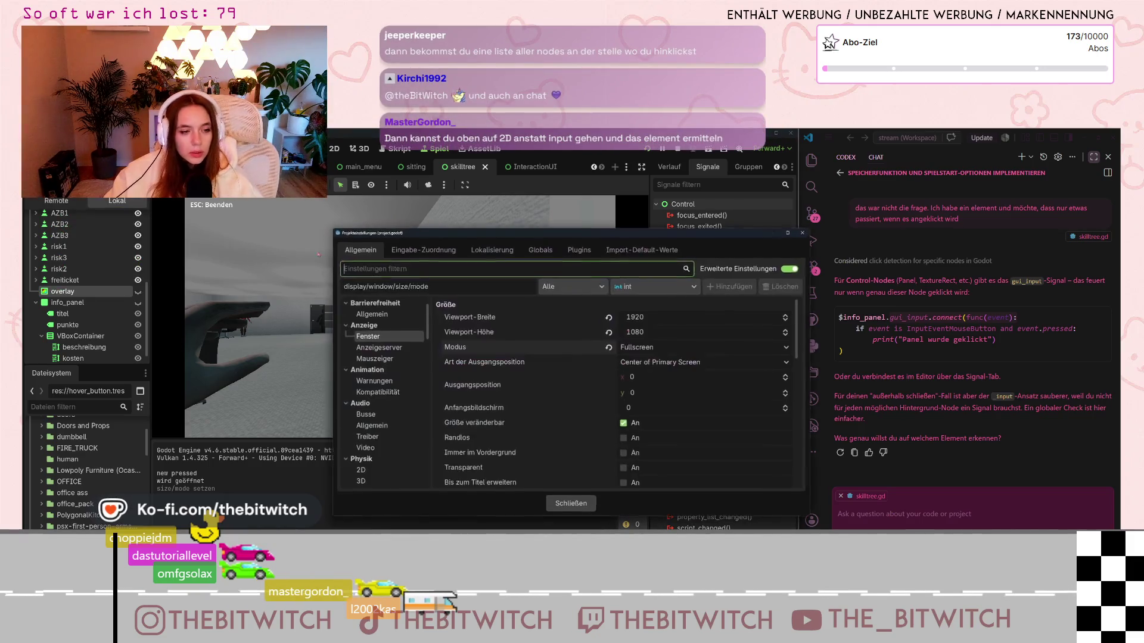
{"action": "left_click", "coordinate": [670, 352]}
{"action": "left_click", "coordinate": [662, 367]}
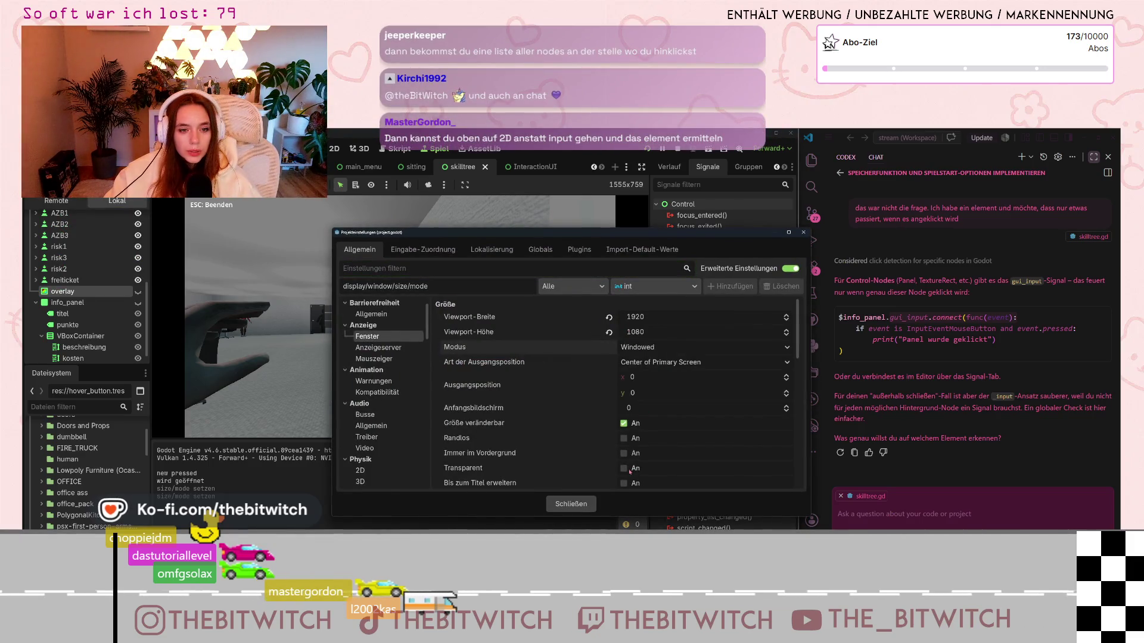
{"action": "left_click", "coordinate": [587, 510]}
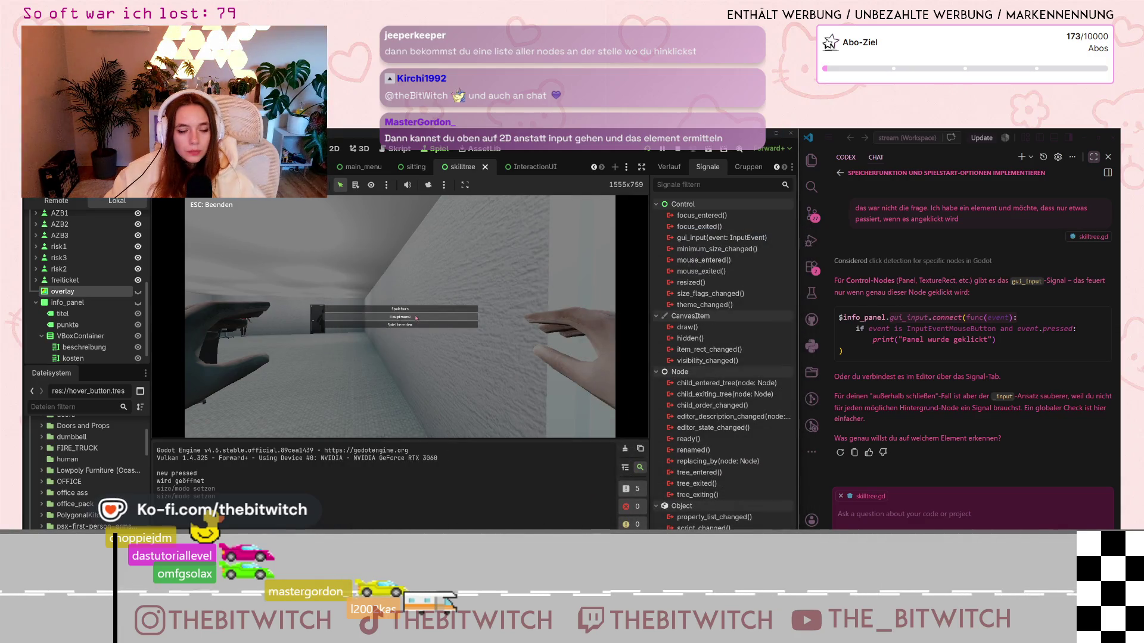
{"action": "key", "text": "Escape"}
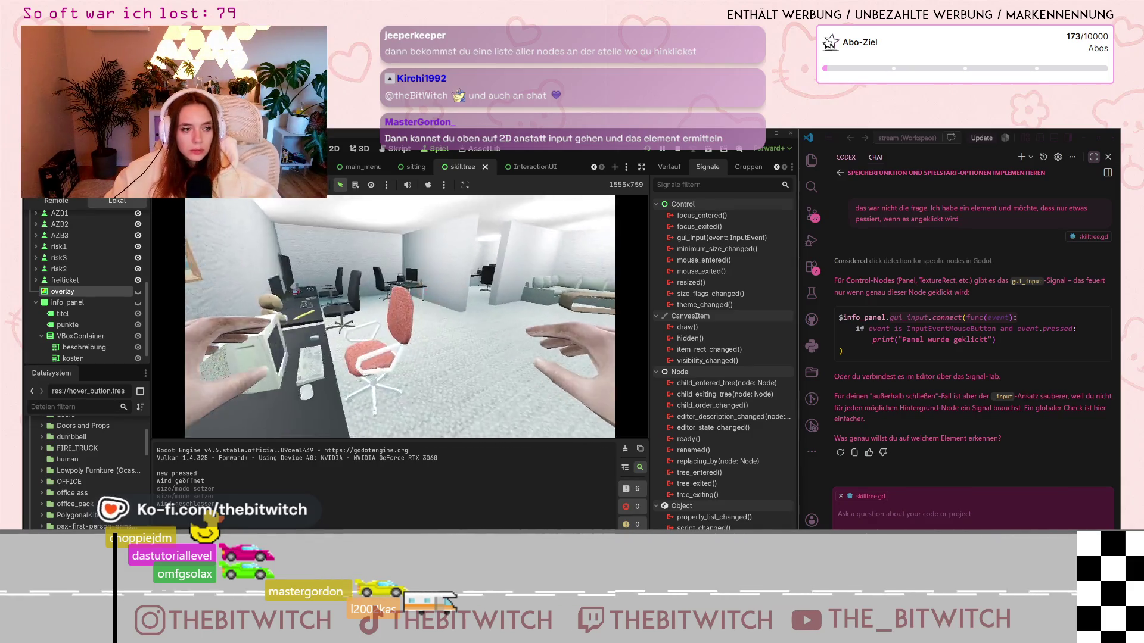
Step: Walk the player to the sofa and sleep, reaching the skill tree screen
{"action": "key", "text": "w"}
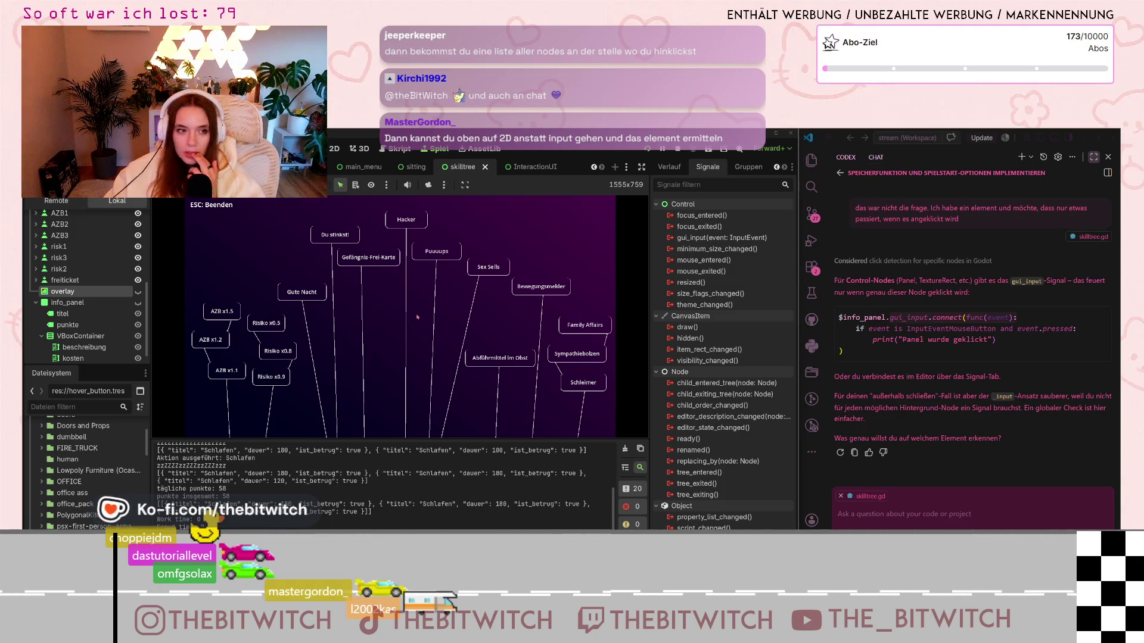
Step: Enable list-select mode in the 2D toolbar for picking nodes from a list
{"action": "left_click", "coordinate": [356, 187]}
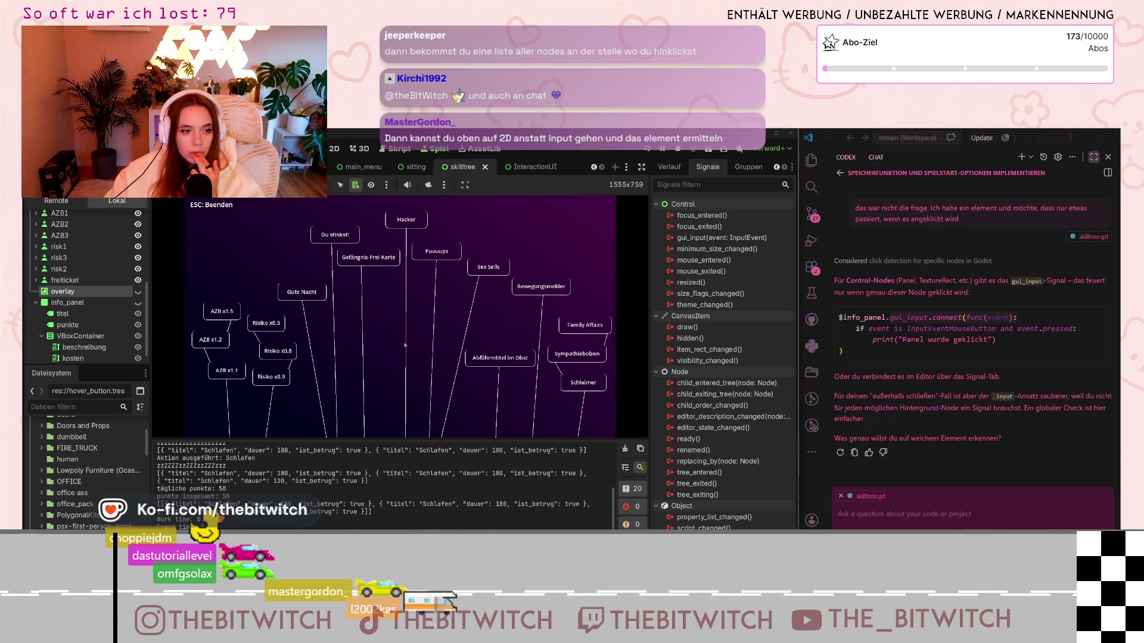
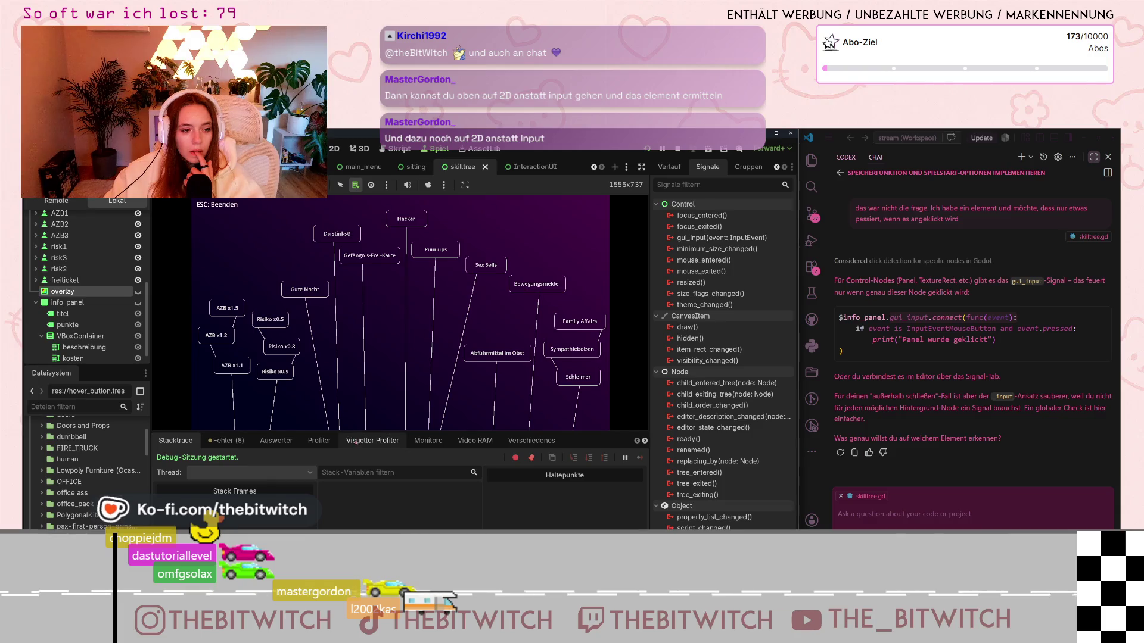
Step: Switch the debugger to the expression evaluator, then list nodes under the skill tree and select VBoxContainer
{"action": "left_click", "coordinate": [277, 440]}
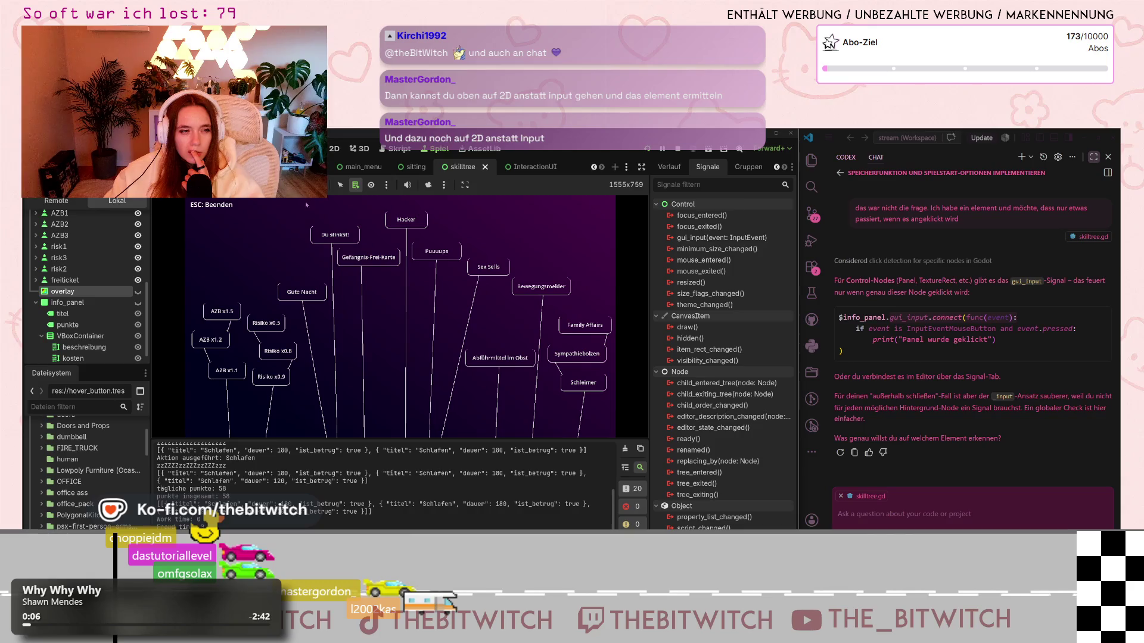
{"action": "right_click", "coordinate": [395, 337], "text": "alt"}
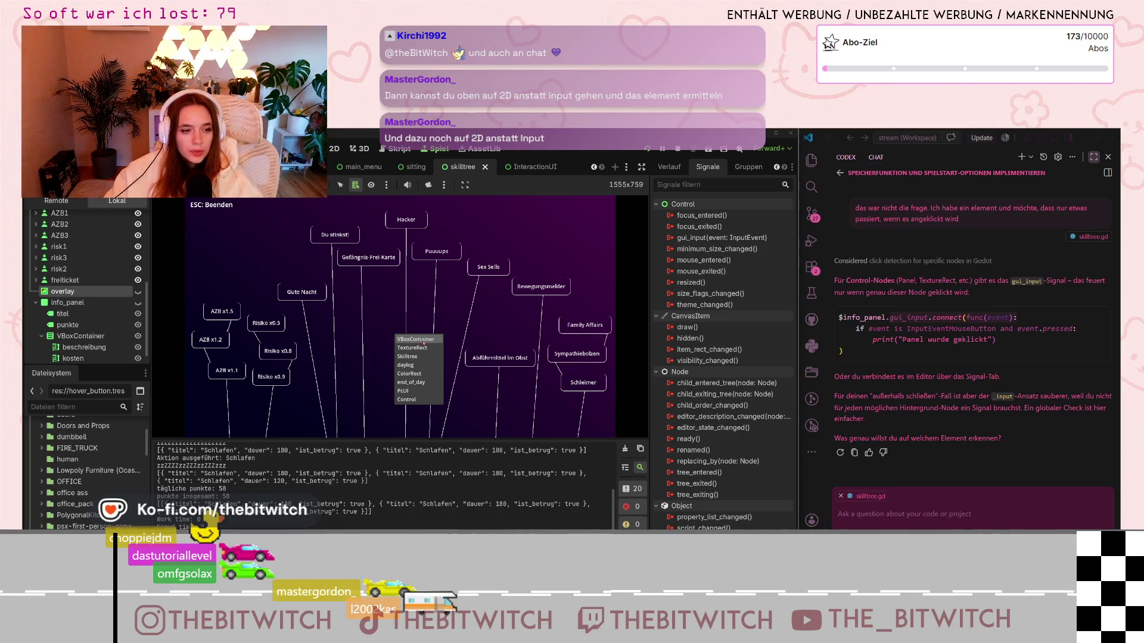
{"action": "left_click", "coordinate": [424, 341]}
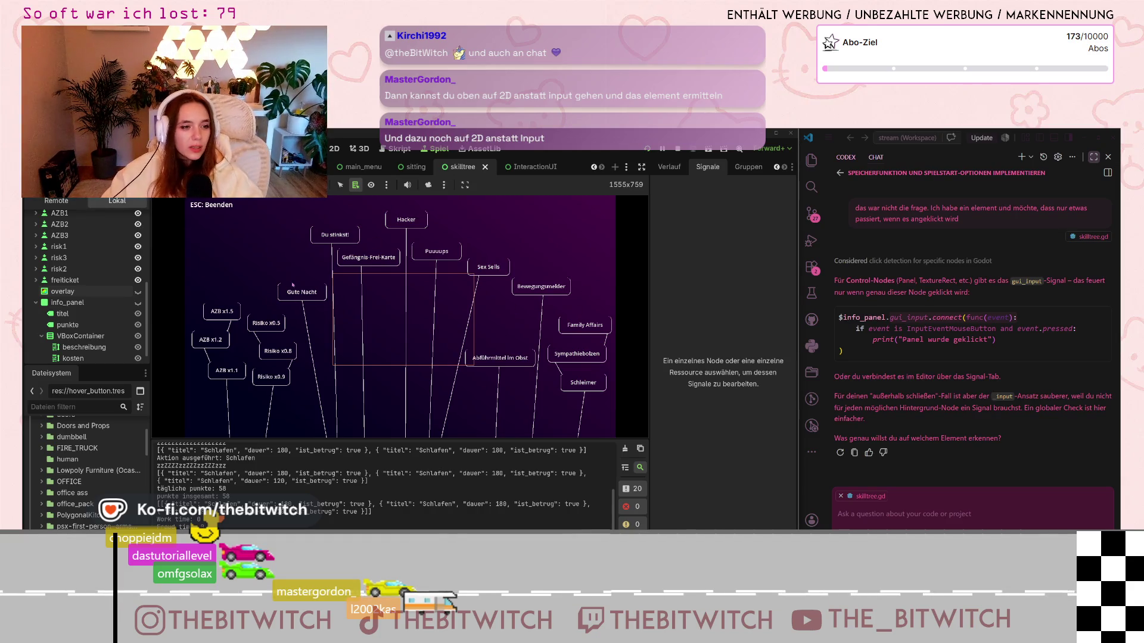
Step: Check which nodes sit under the Gute Nacht skill and other spots in the tree
{"action": "right_click", "coordinate": [331, 297]}
{"action": "left_click", "coordinate": [427, 330]}
{"action": "right_click", "coordinate": [403, 311]}
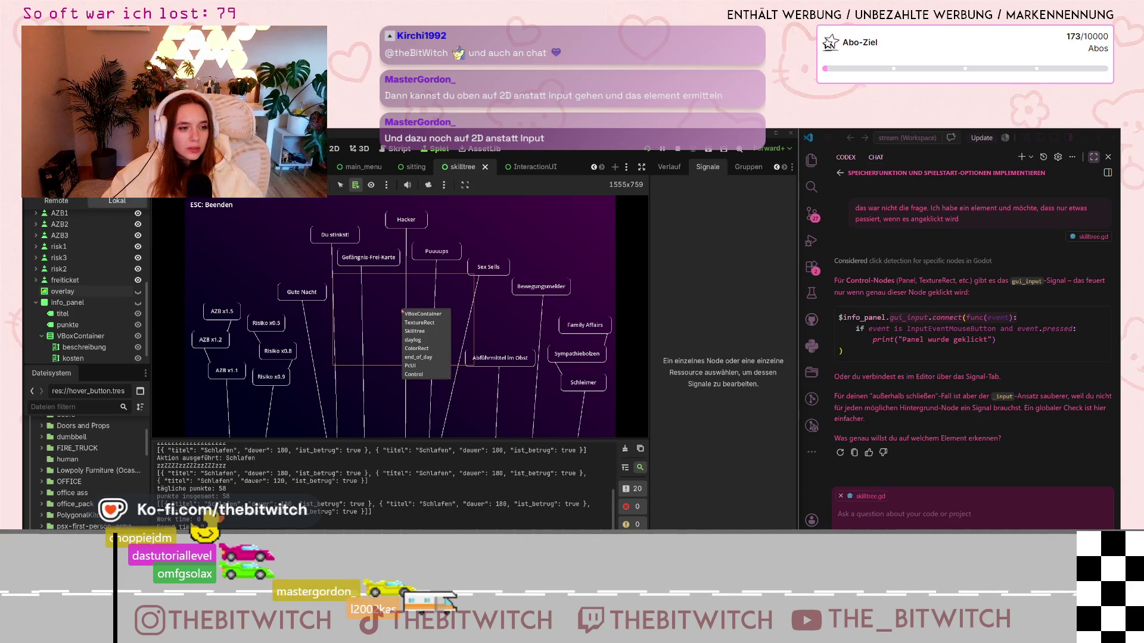
{"action": "left_click", "coordinate": [352, 320]}
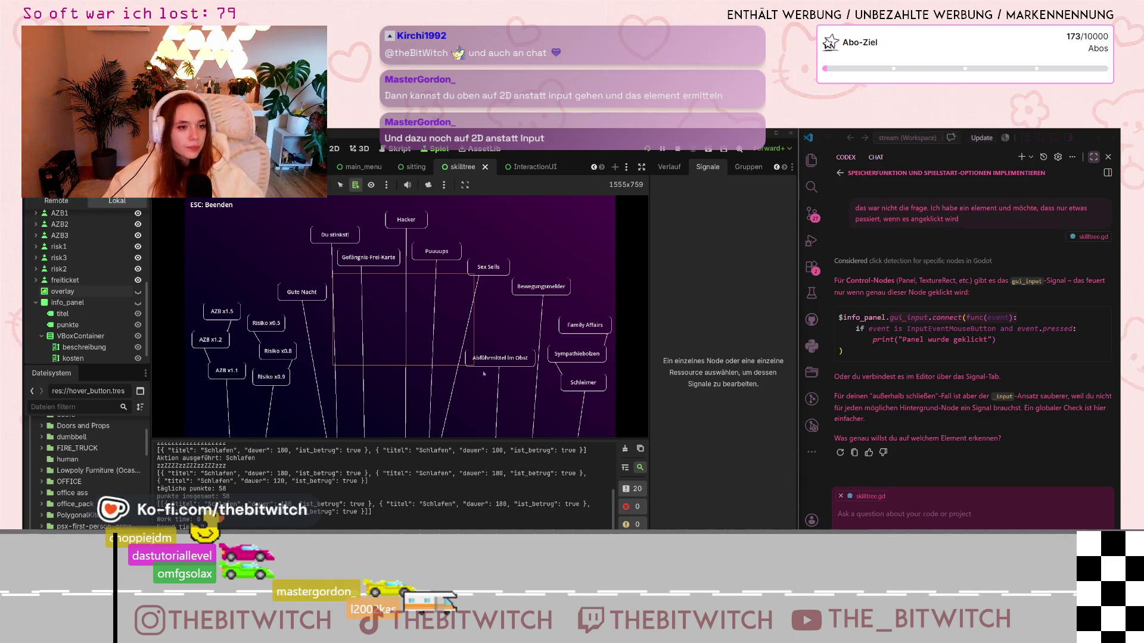
Step: In the InteractionUI scene, inspect VBoxContainer's Visibility and Process settings, leaving process mode at Inherit
{"action": "left_click", "coordinate": [529, 167]}
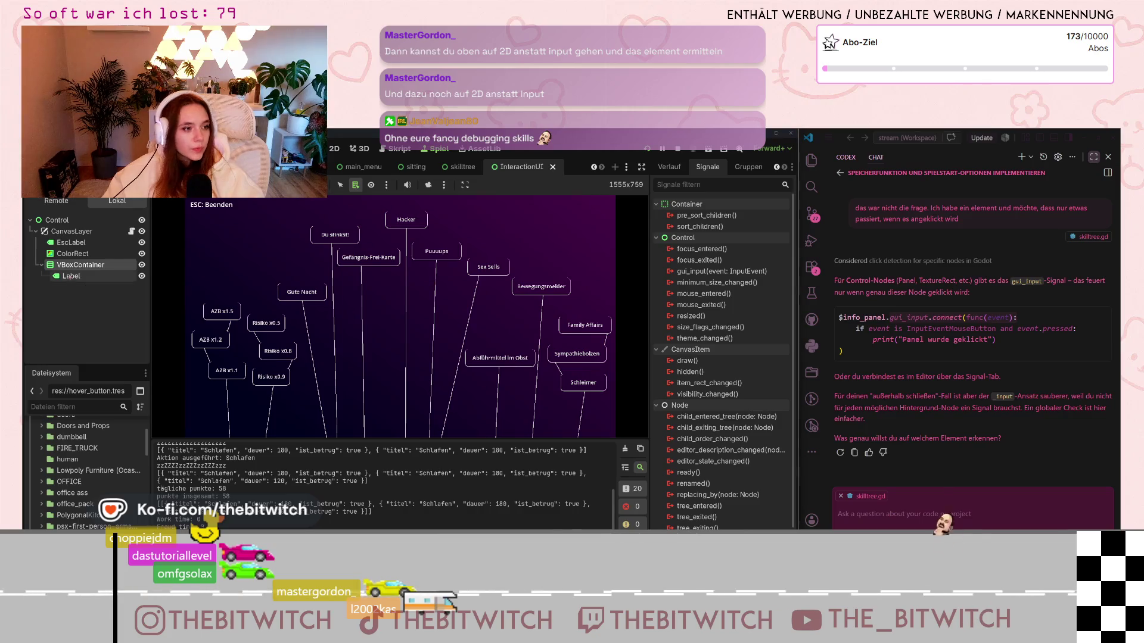
{"action": "left_click", "coordinate": [679, 167]}
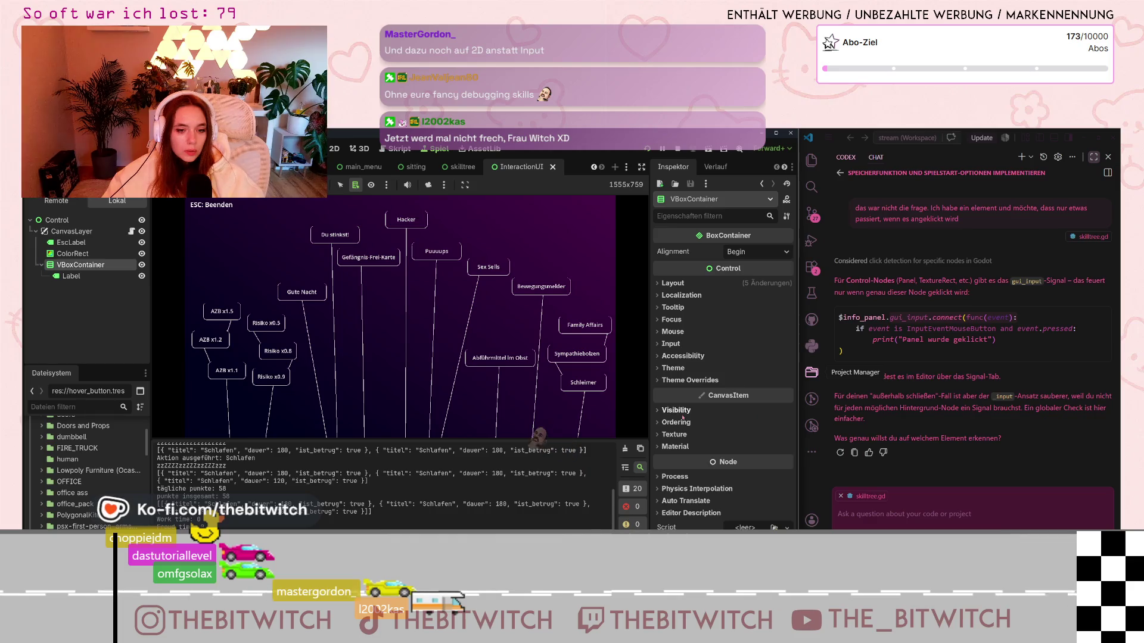
{"action": "left_click", "coordinate": [661, 411]}
{"action": "scroll", "coordinate": [679, 422], "scroll_direction": "down", "scroll_amount": 2}
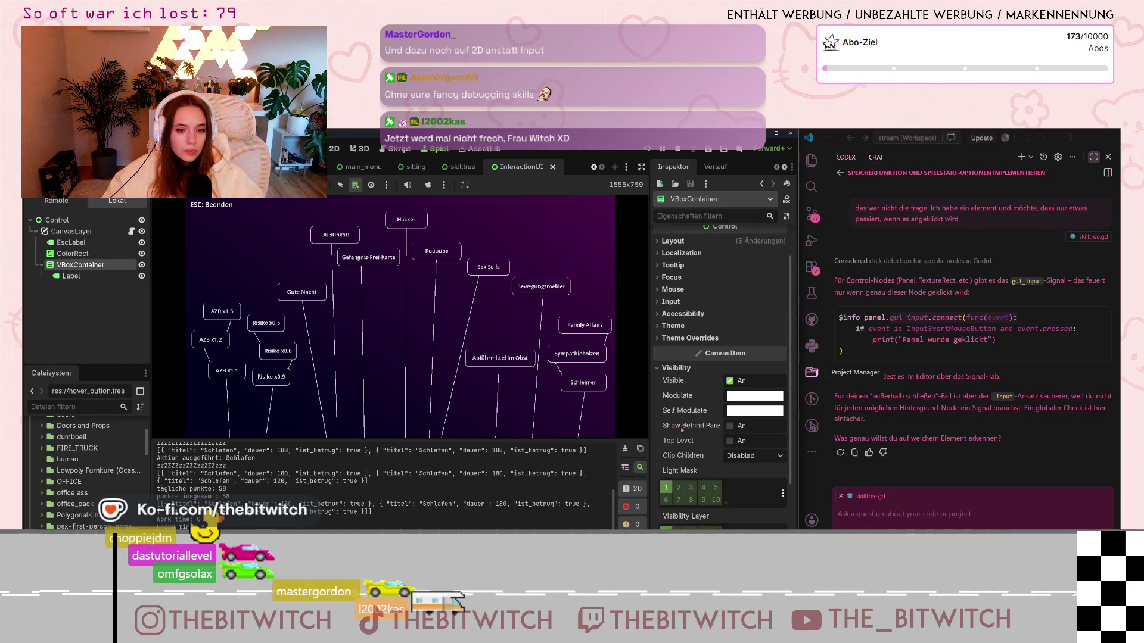
{"action": "scroll", "coordinate": [683, 430], "scroll_direction": "down", "scroll_amount": 5}
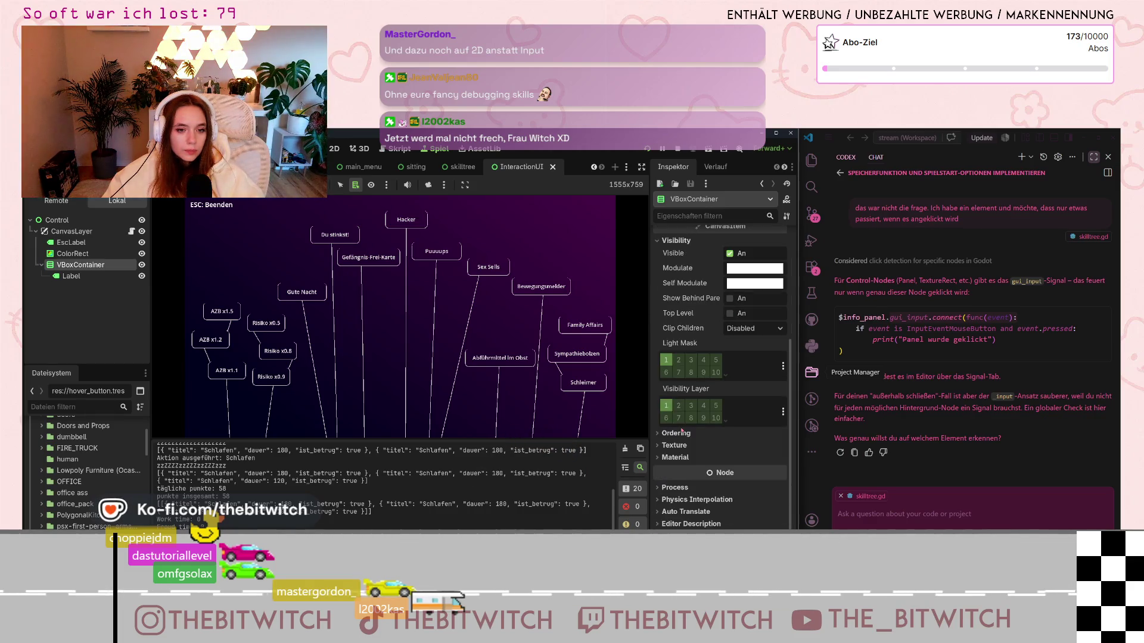
{"action": "left_click", "coordinate": [660, 488]}
{"action": "scroll", "coordinate": [668, 487], "scroll_direction": "down", "scroll_amount": 2}
{"action": "left_click", "coordinate": [753, 445]}
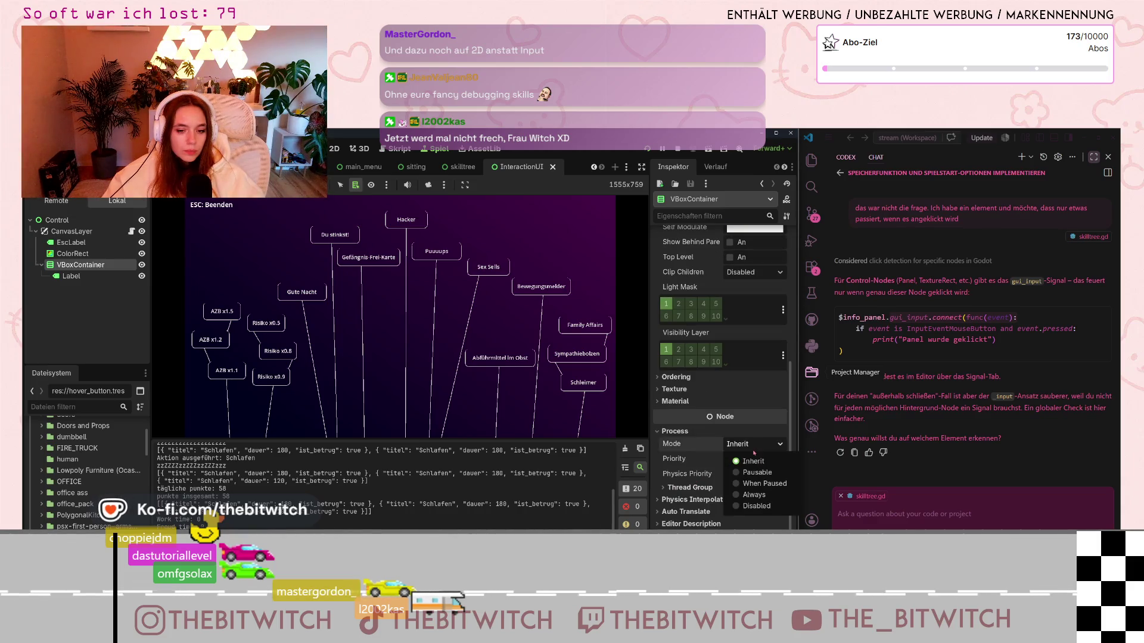
{"action": "left_click", "coordinate": [747, 436]}
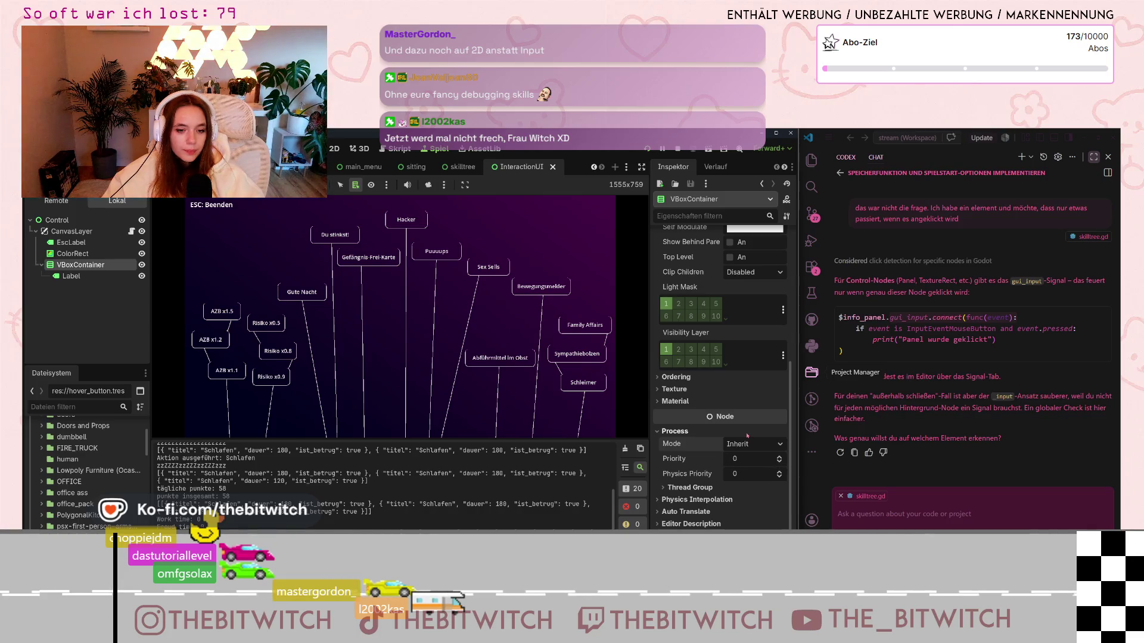
Step: Expand VBoxContainer's Mouse settings and review the filter options, keeping it at Pass
{"action": "scroll", "coordinate": [745, 435], "scroll_direction": "up", "scroll_amount": 6}
{"action": "scroll", "coordinate": [727, 433], "scroll_direction": "up", "scroll_amount": 2}
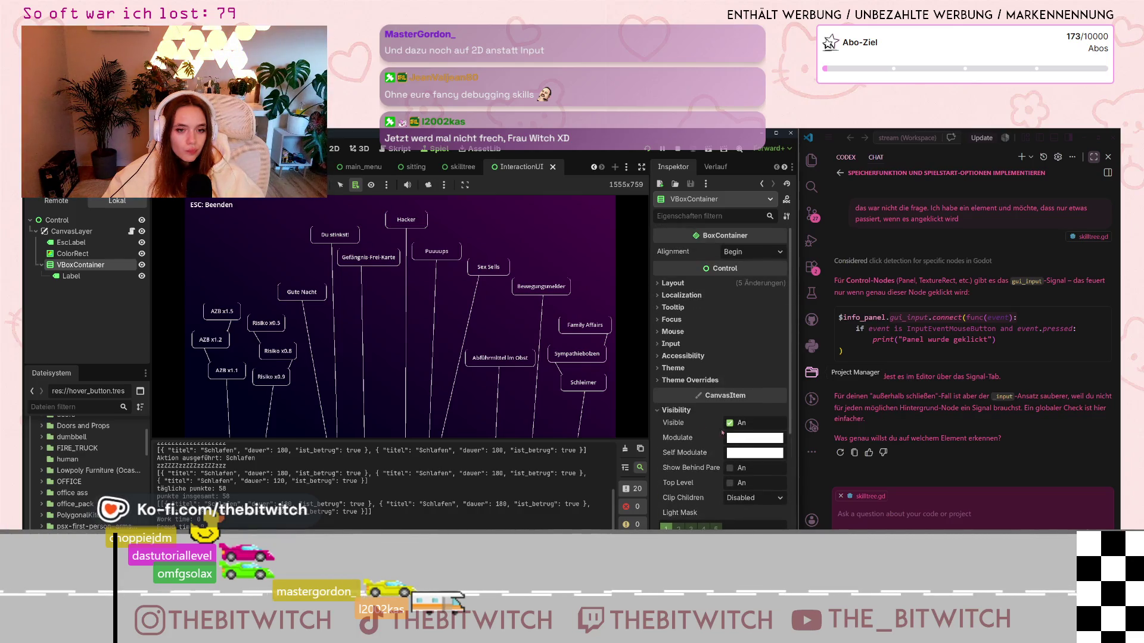
{"action": "left_click", "coordinate": [673, 332]}
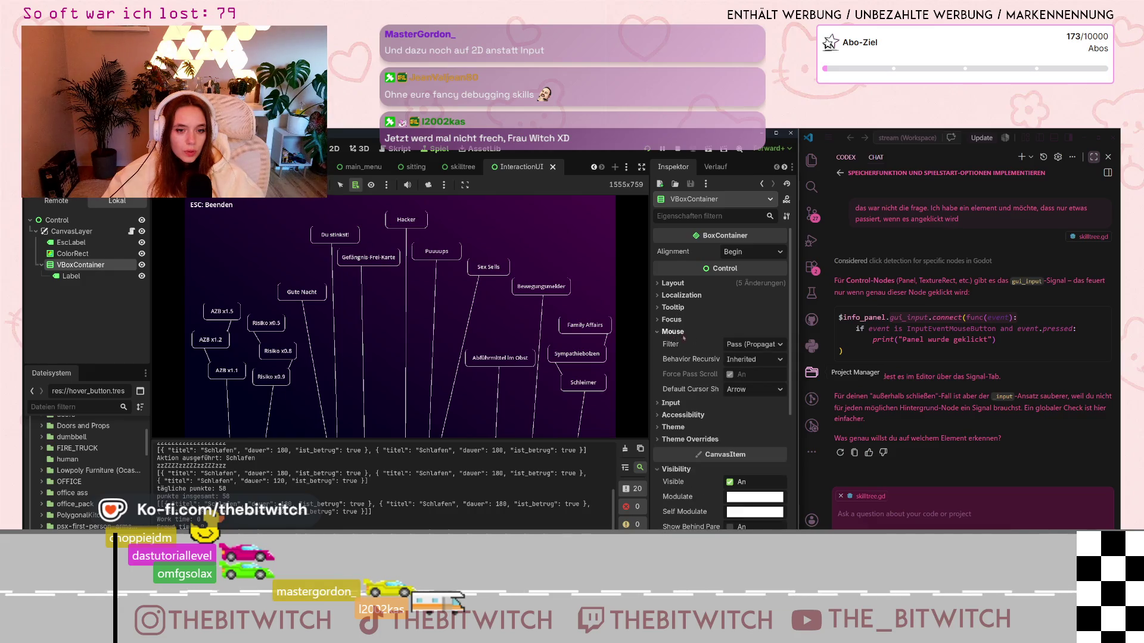
{"action": "left_click", "coordinate": [756, 346]}
{"action": "left_click", "coordinate": [743, 325]}
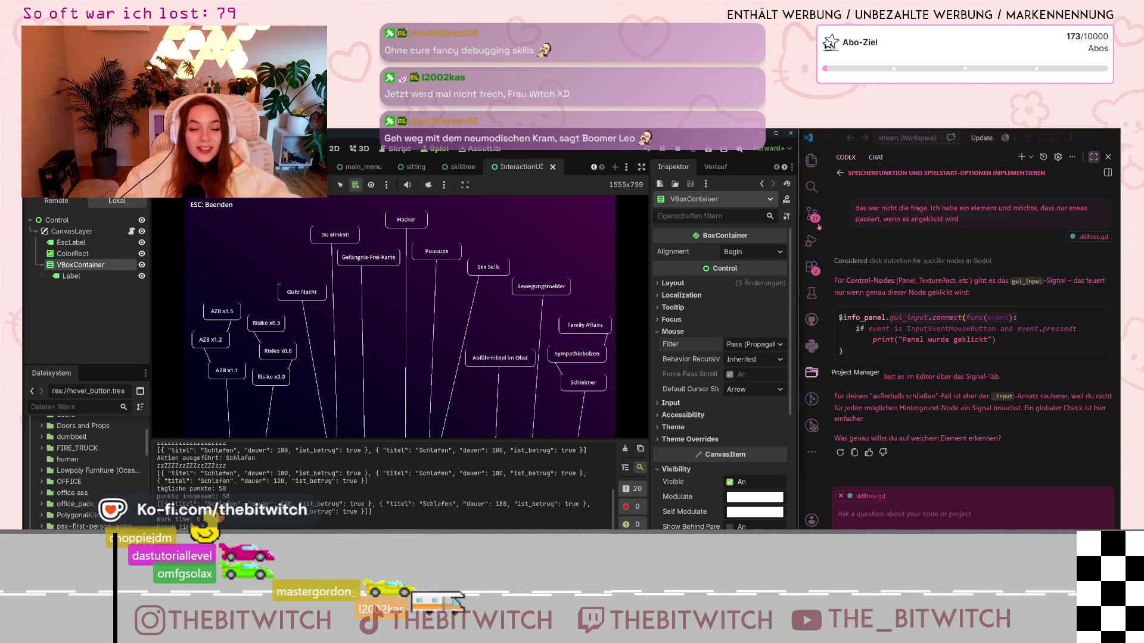
Step: Open InteractionUI.gd from the script icon beside CanvasLayer in the scene tree
{"action": "scroll", "coordinate": [723, 401], "scroll_direction": "down", "scroll_amount": 2}
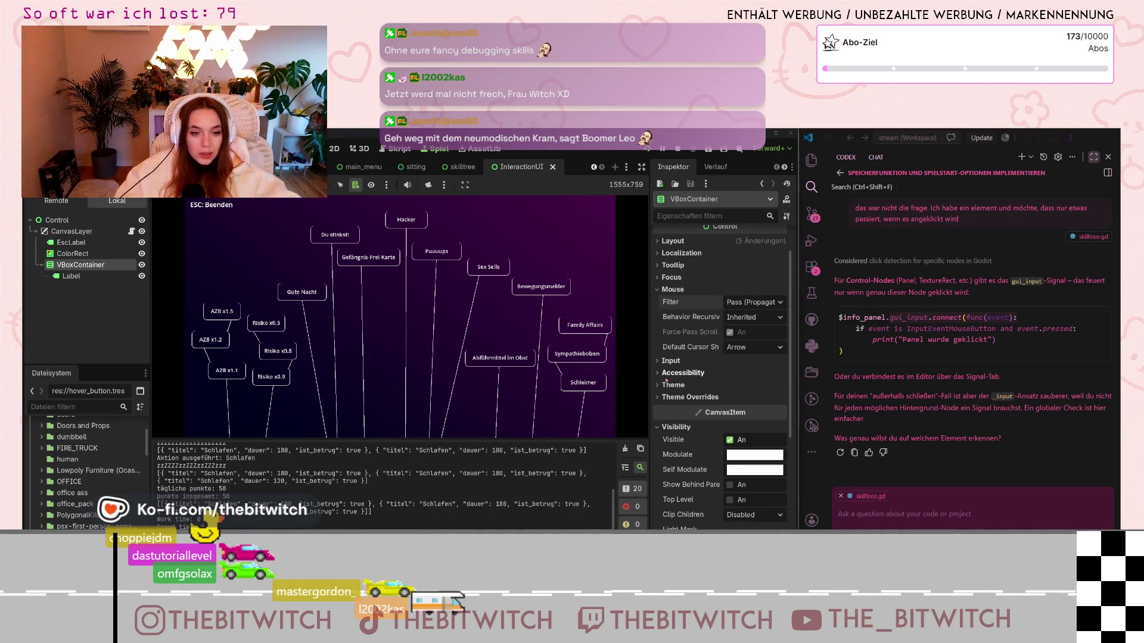
{"action": "scroll", "coordinate": [692, 371], "scroll_direction": "up", "scroll_amount": 2}
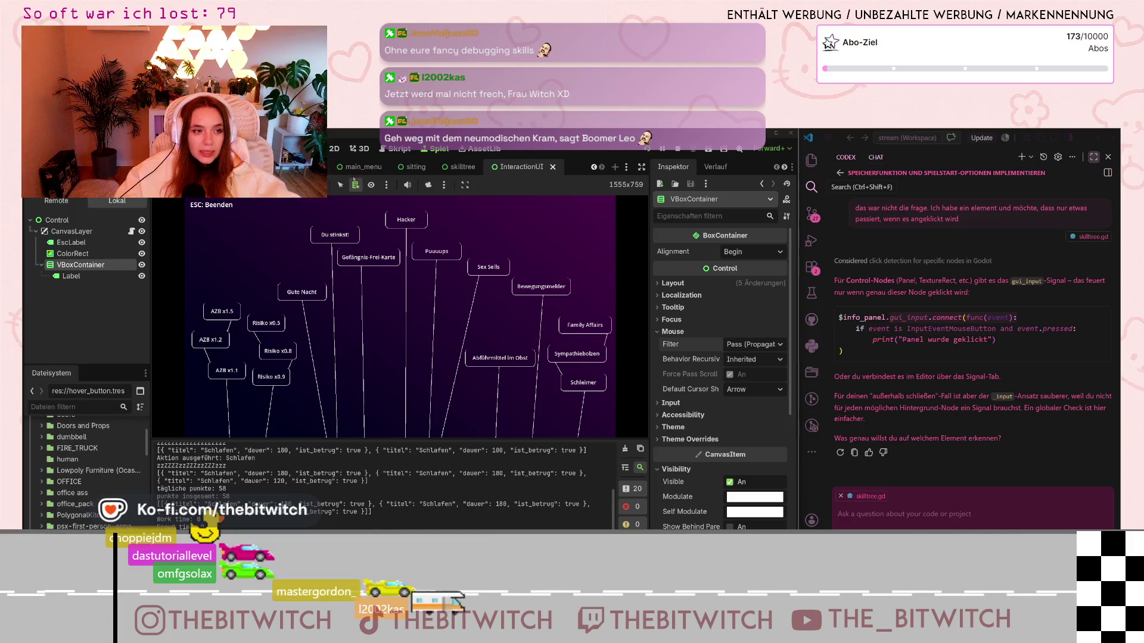
{"action": "left_click", "coordinate": [131, 231]}
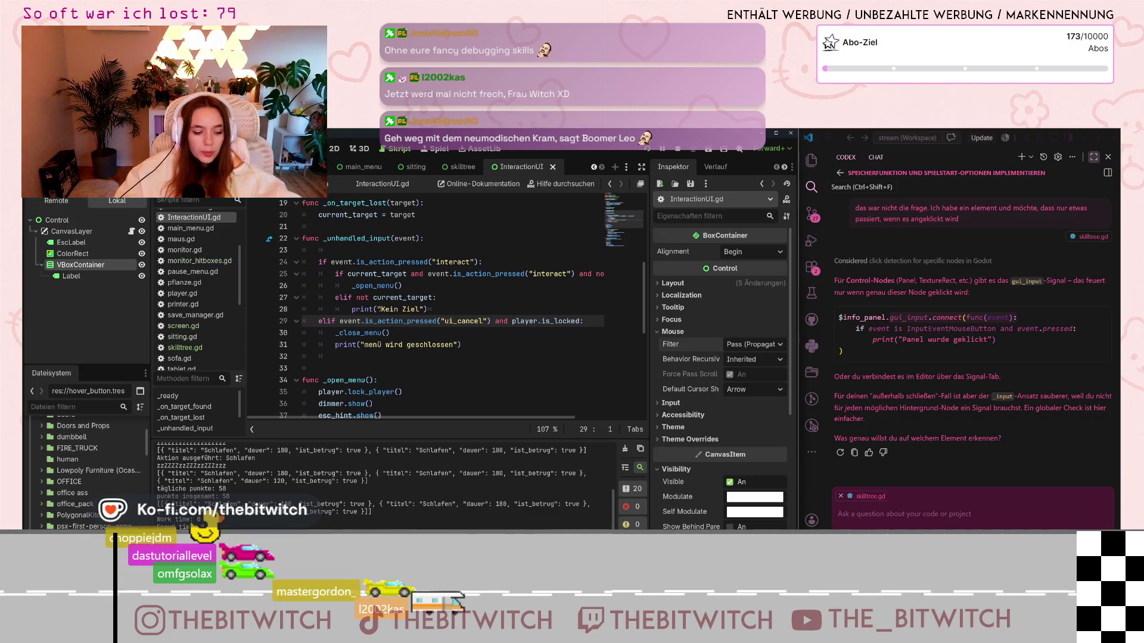
Step: Review the _close_menu call in the cancel branch and the lock_player call in _open_menu
{"action": "mouse_move", "coordinate": [378, 299]}
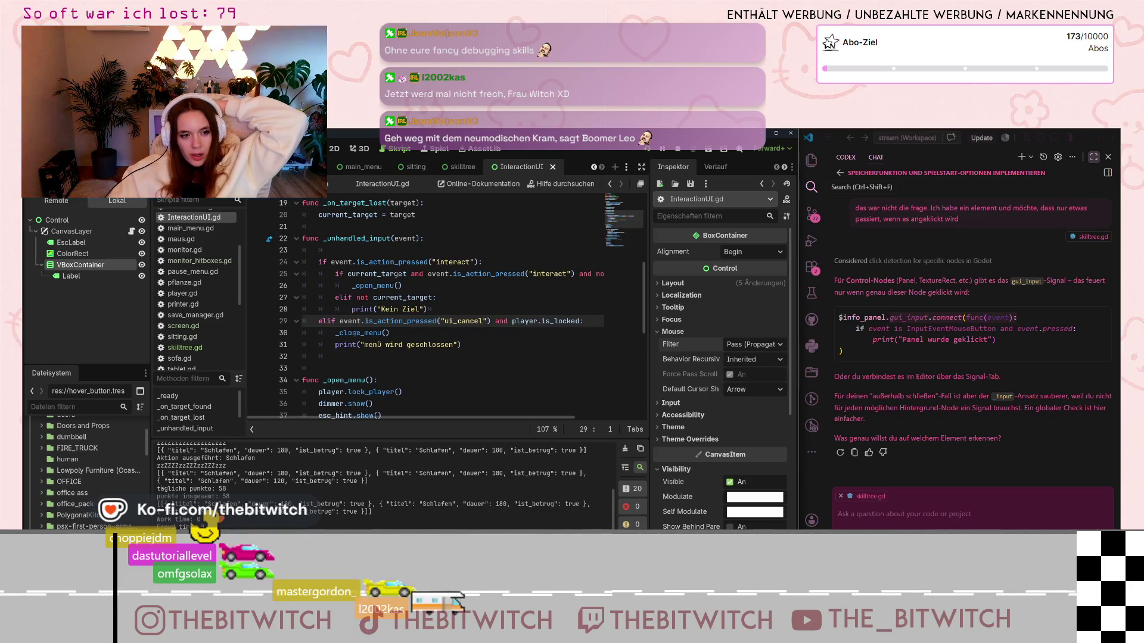
{"action": "left_click", "coordinate": [358, 333]}
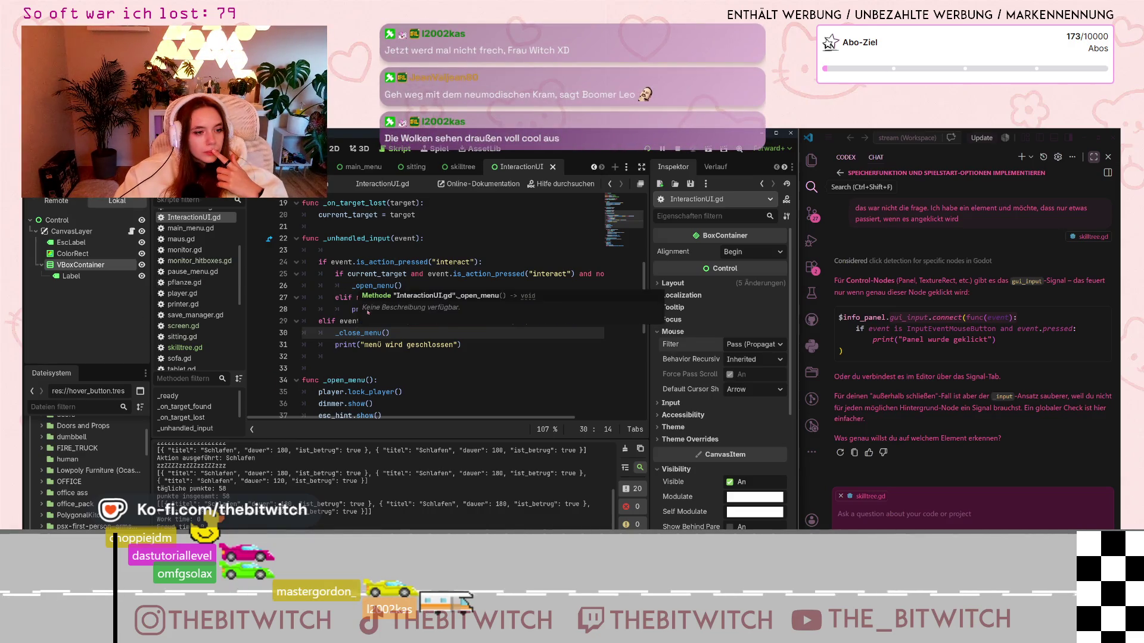
{"action": "left_click", "coordinate": [393, 392]}
{"action": "scroll", "coordinate": [394, 391], "scroll_direction": "down", "scroll_amount": 2}
{"action": "scroll", "coordinate": [393, 390], "scroll_direction": "down", "scroll_amount": 3}
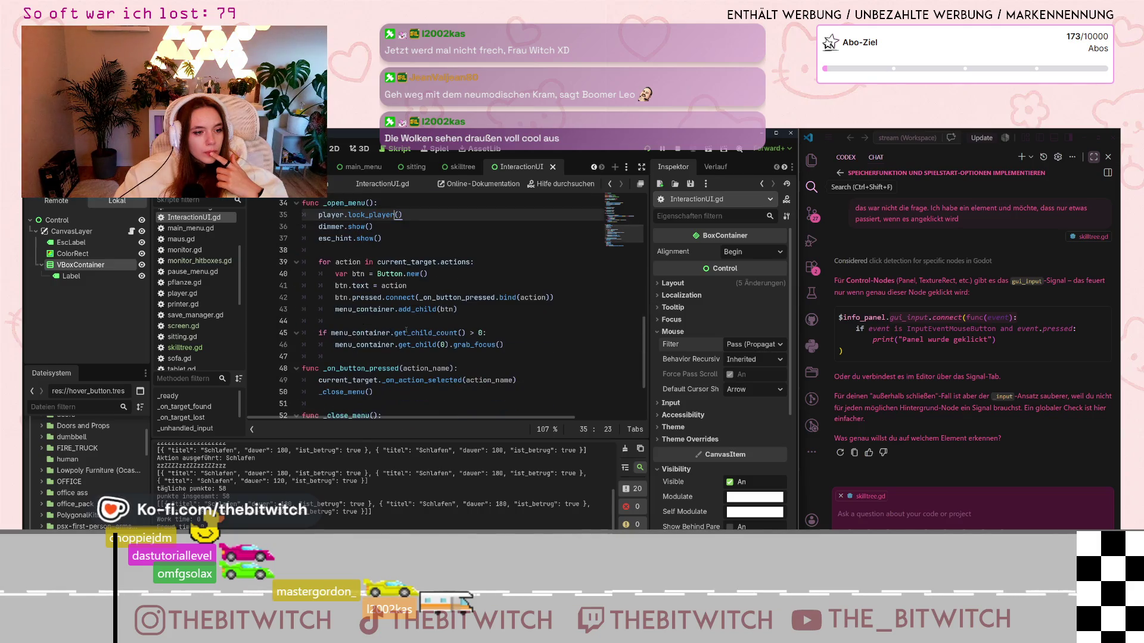
{"action": "mouse_move", "coordinate": [385, 267]}
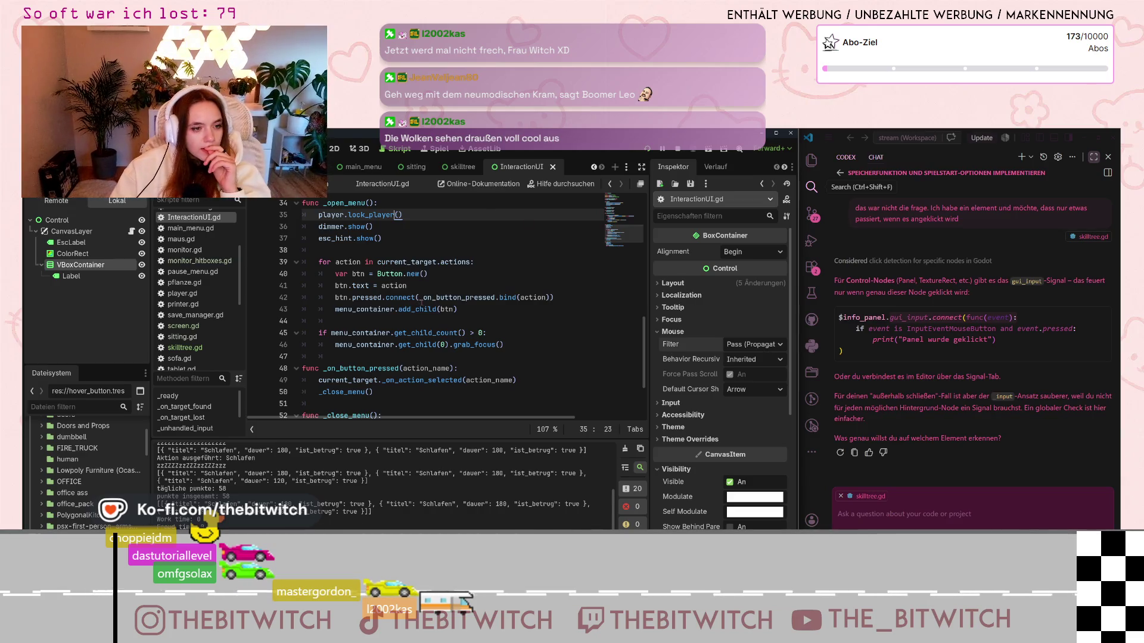
Step: Read _on_button_pressed and _close_menu down to the queue_free loop over menu buttons
{"action": "scroll", "coordinate": [427, 327], "scroll_direction": "down", "scroll_amount": 1}
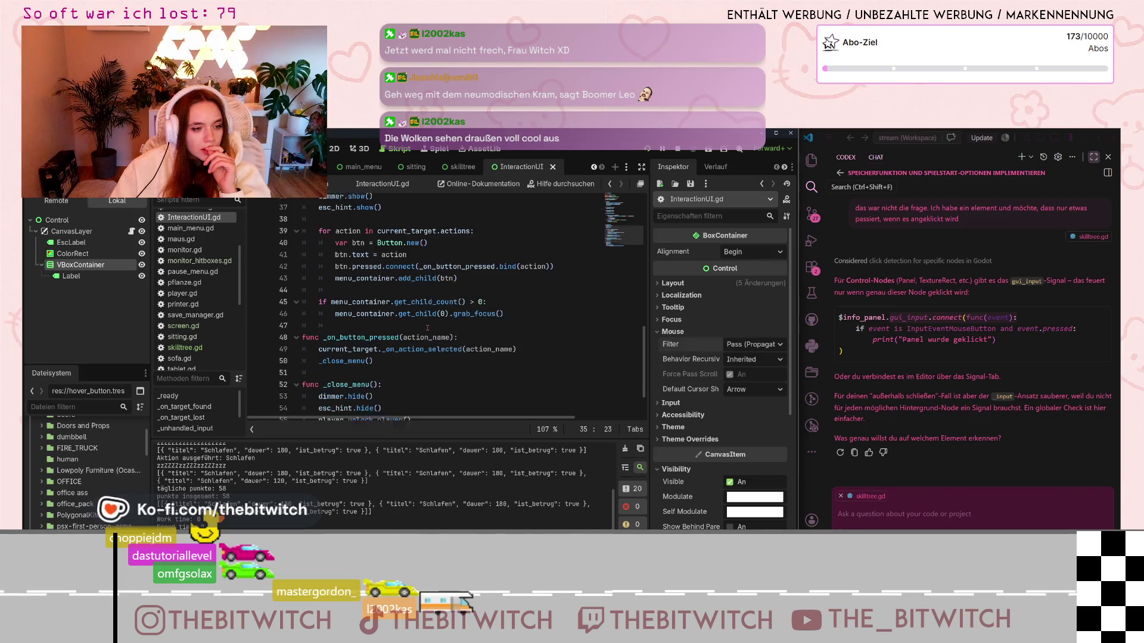
{"action": "left_click_drag", "start_coordinate": [325, 356], "coordinate": [392, 366]}
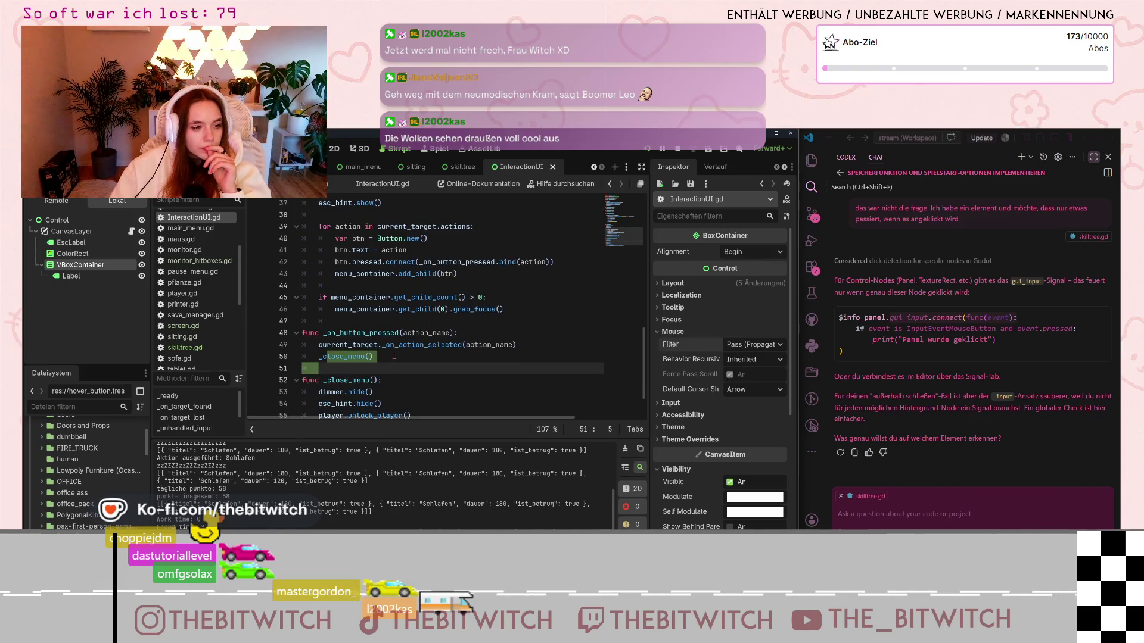
{"action": "left_click", "coordinate": [393, 356]}
{"action": "scroll", "coordinate": [394, 356], "scroll_direction": "down", "scroll_amount": 1}
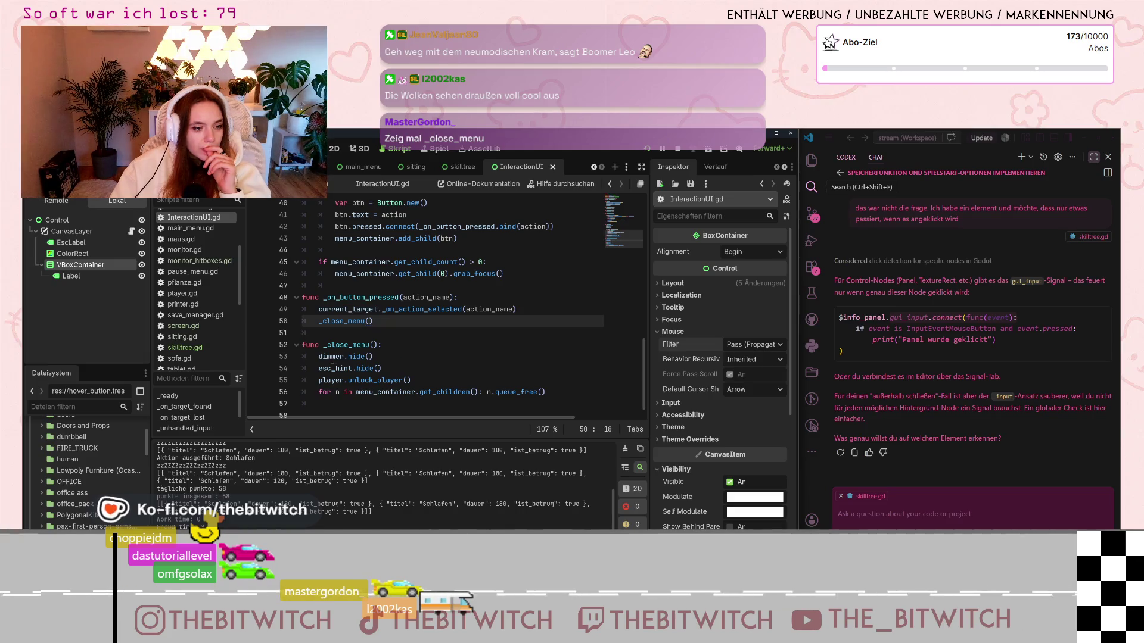
{"action": "left_click", "coordinate": [474, 331]}
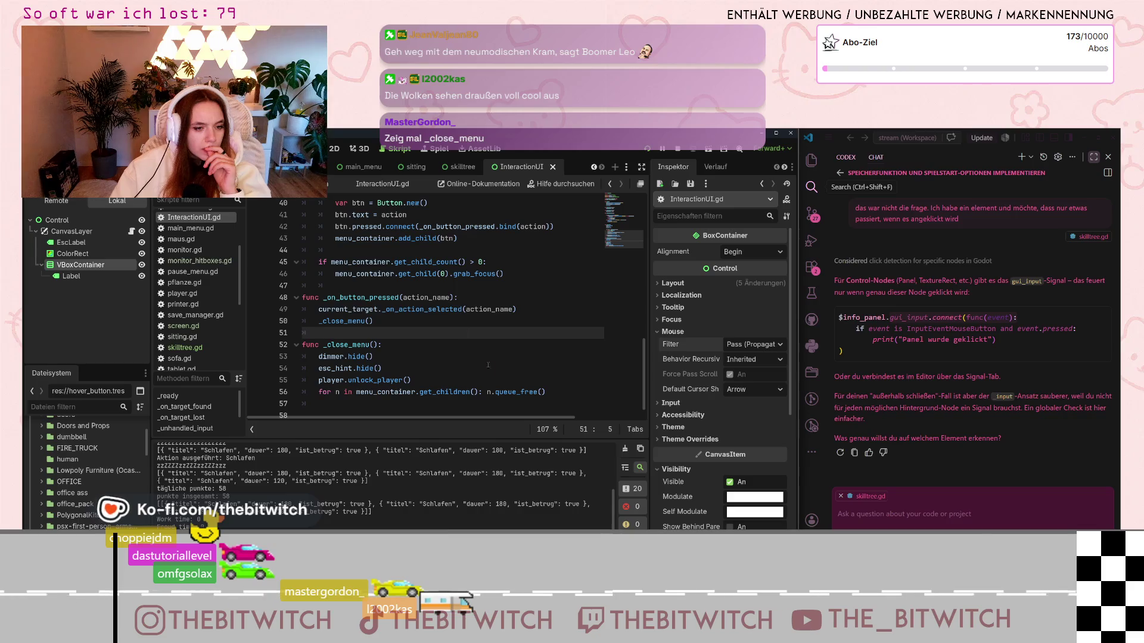
{"action": "left_click", "coordinate": [543, 392]}
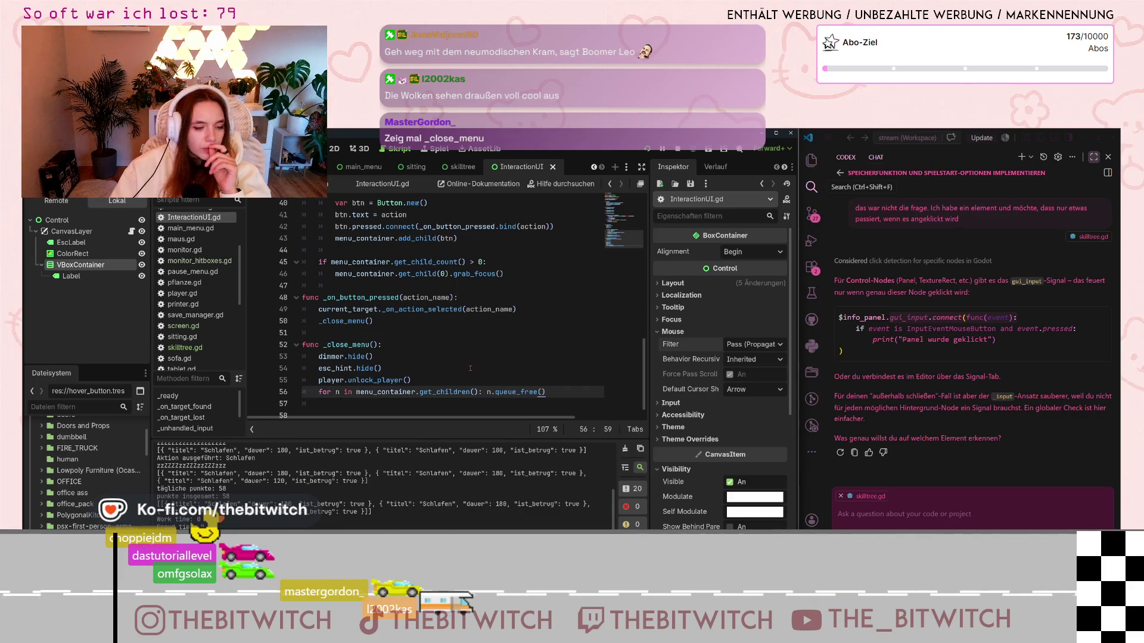